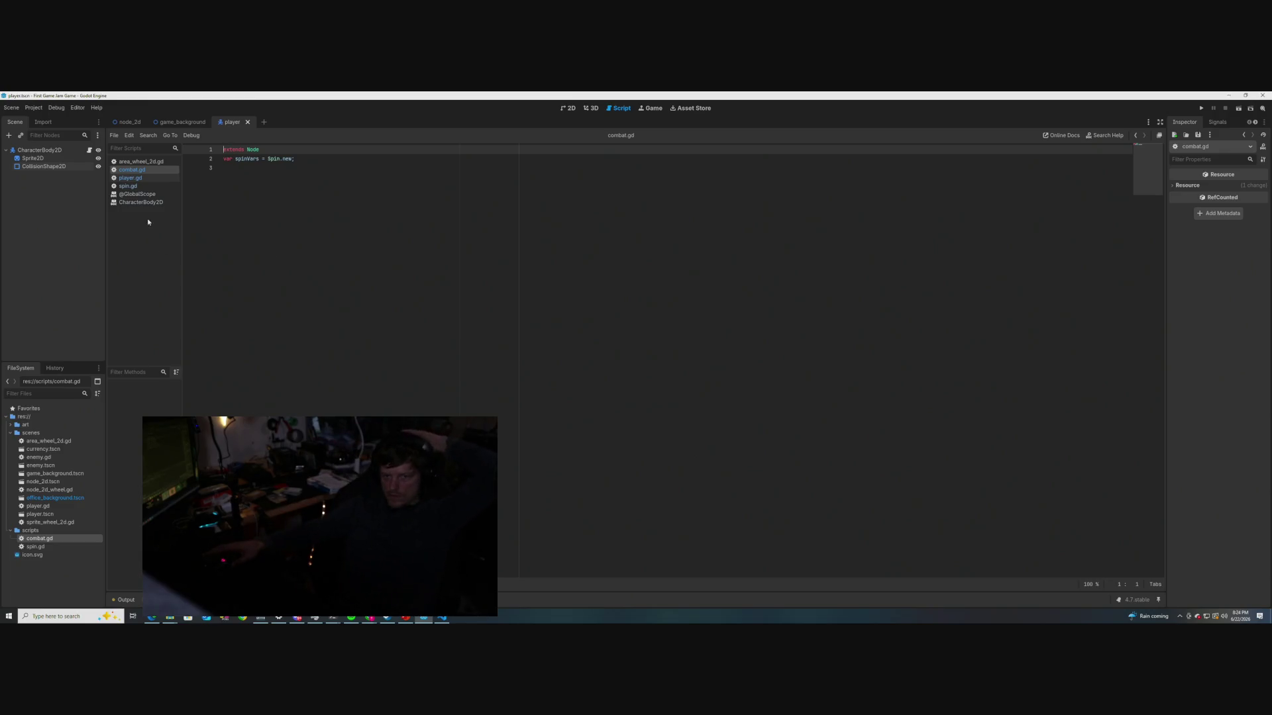
Open player.gd, briefly check combat.gd, and inspect the spinbars = Spin.new() stat variables
click(131, 178)
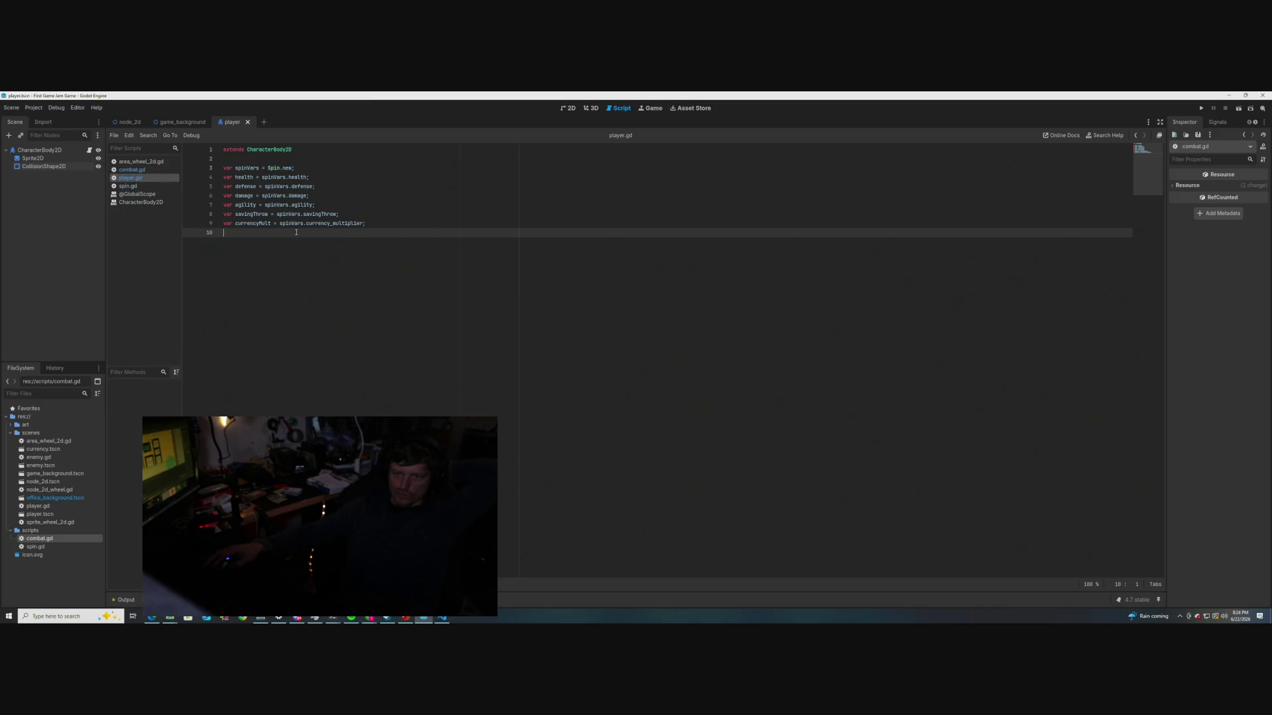
mouse_move(295, 227)
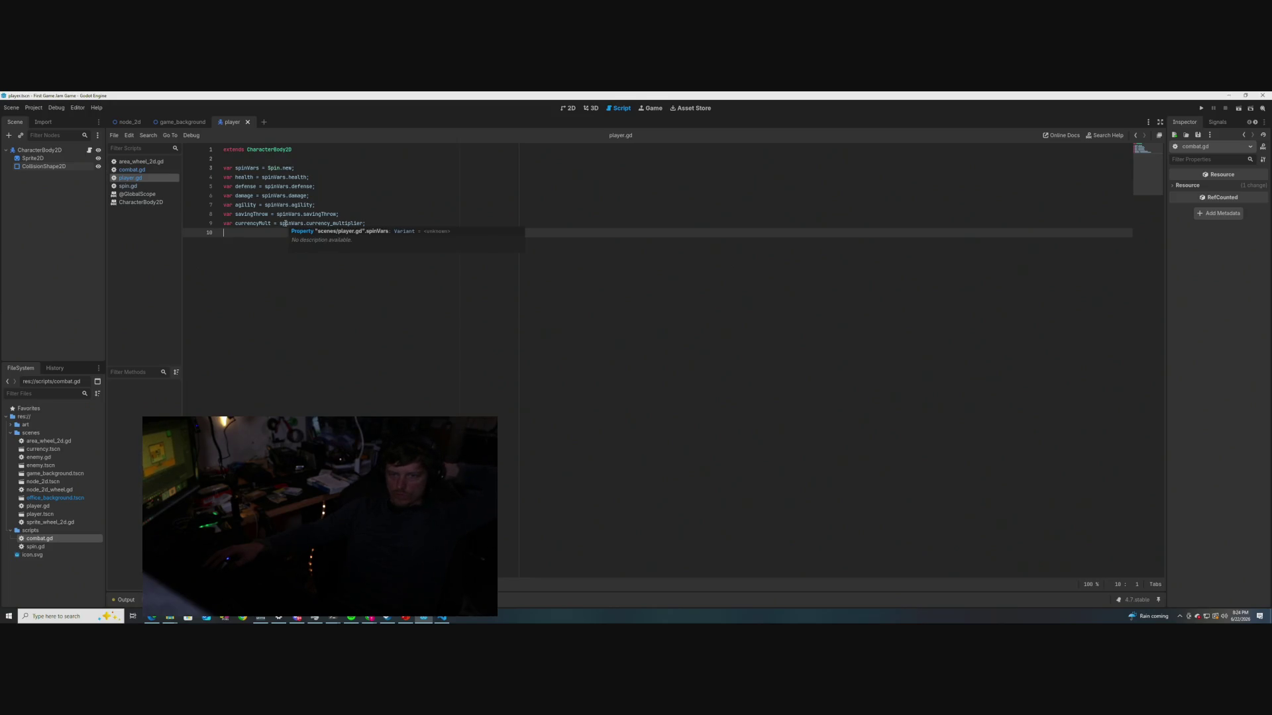
mouse_move(261, 149)
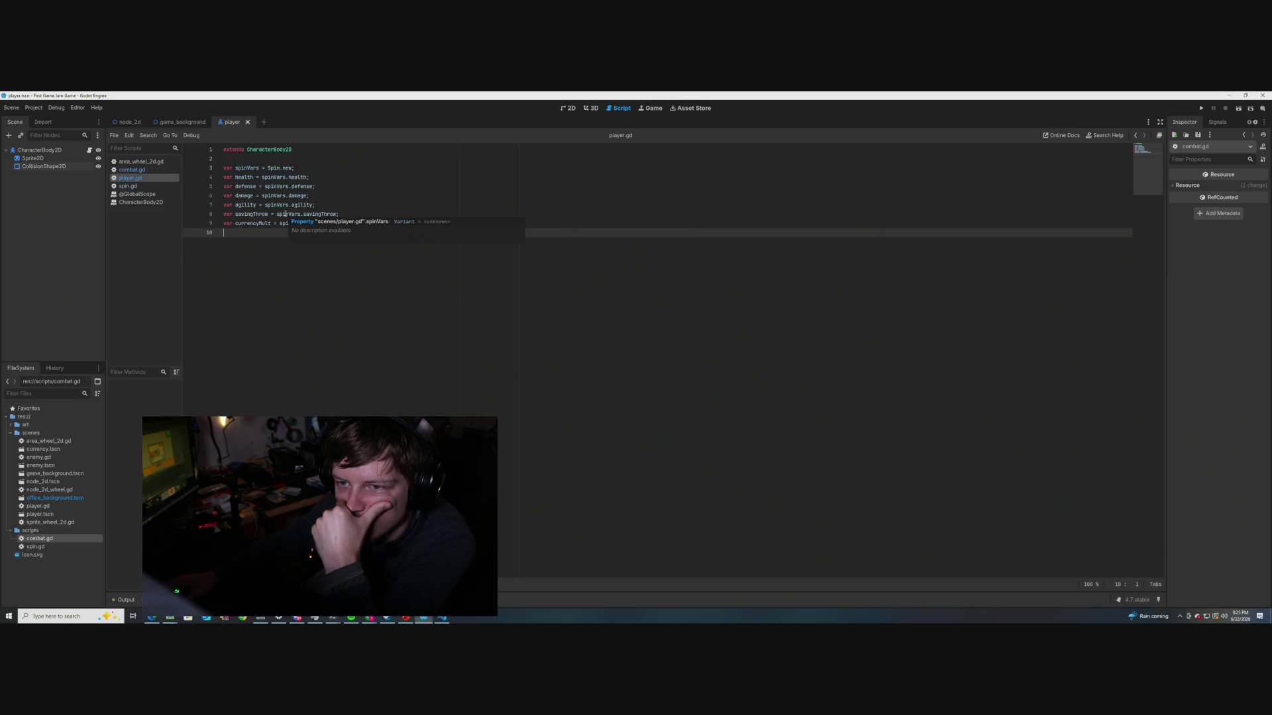
click(136, 171)
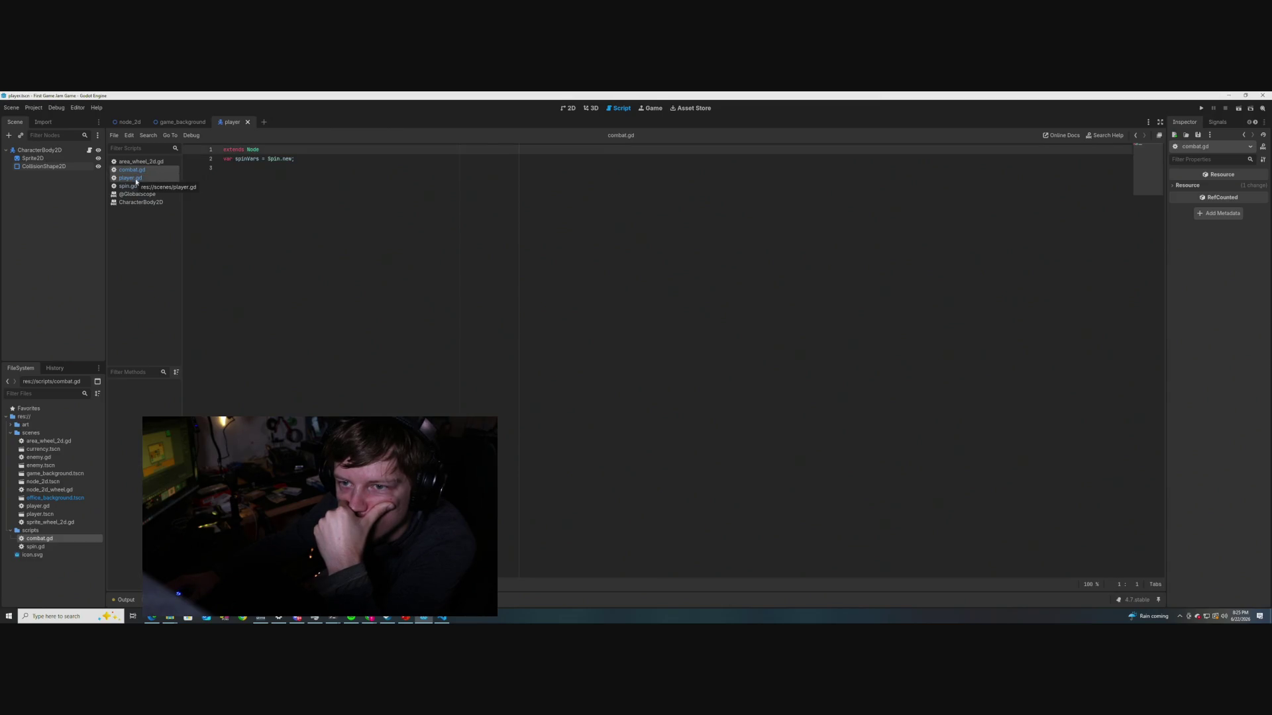
click(135, 178)
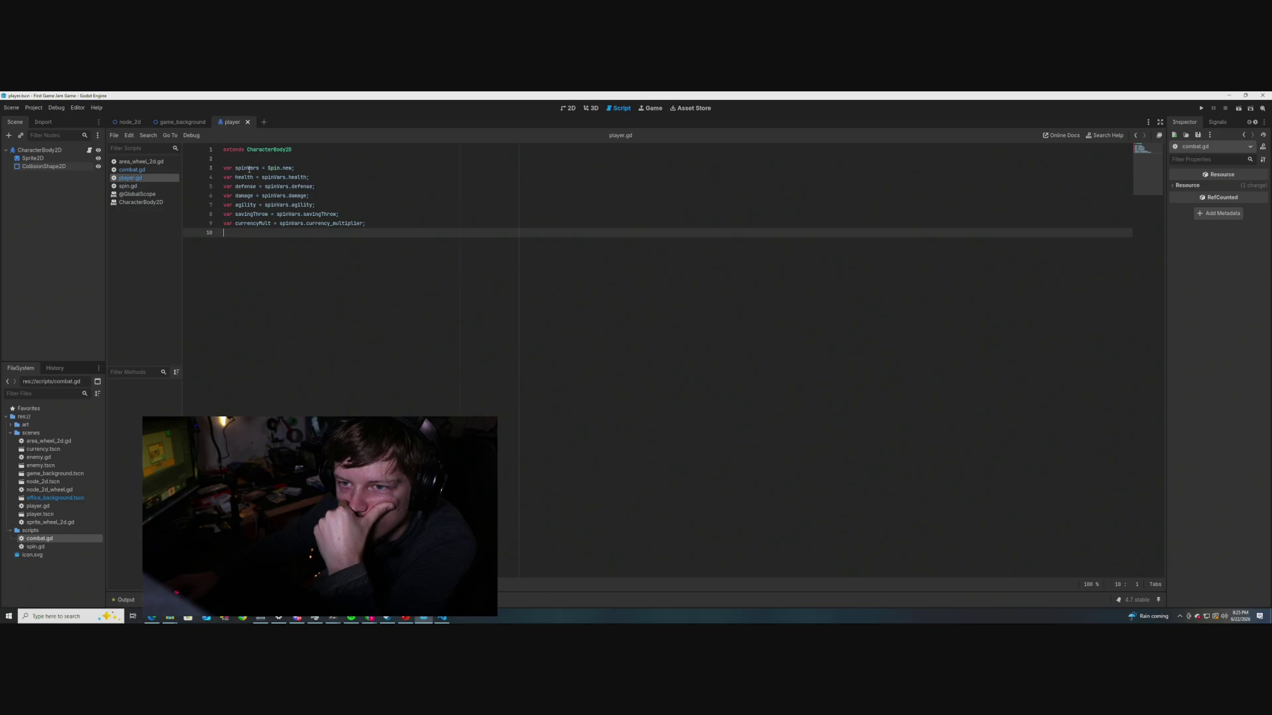
mouse_move(249, 169)
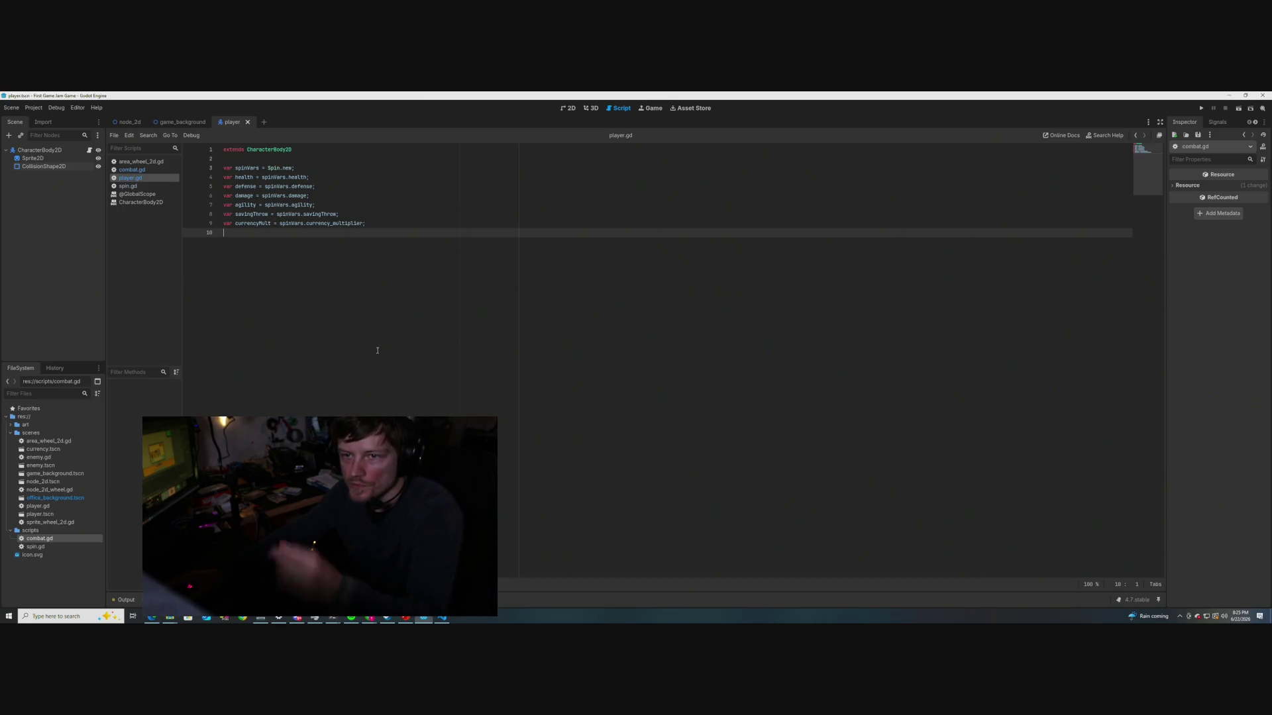
Look up the CharacterBody2D class from line 1 with Lookup Symbol
click(274, 150)
right_click(275, 150)
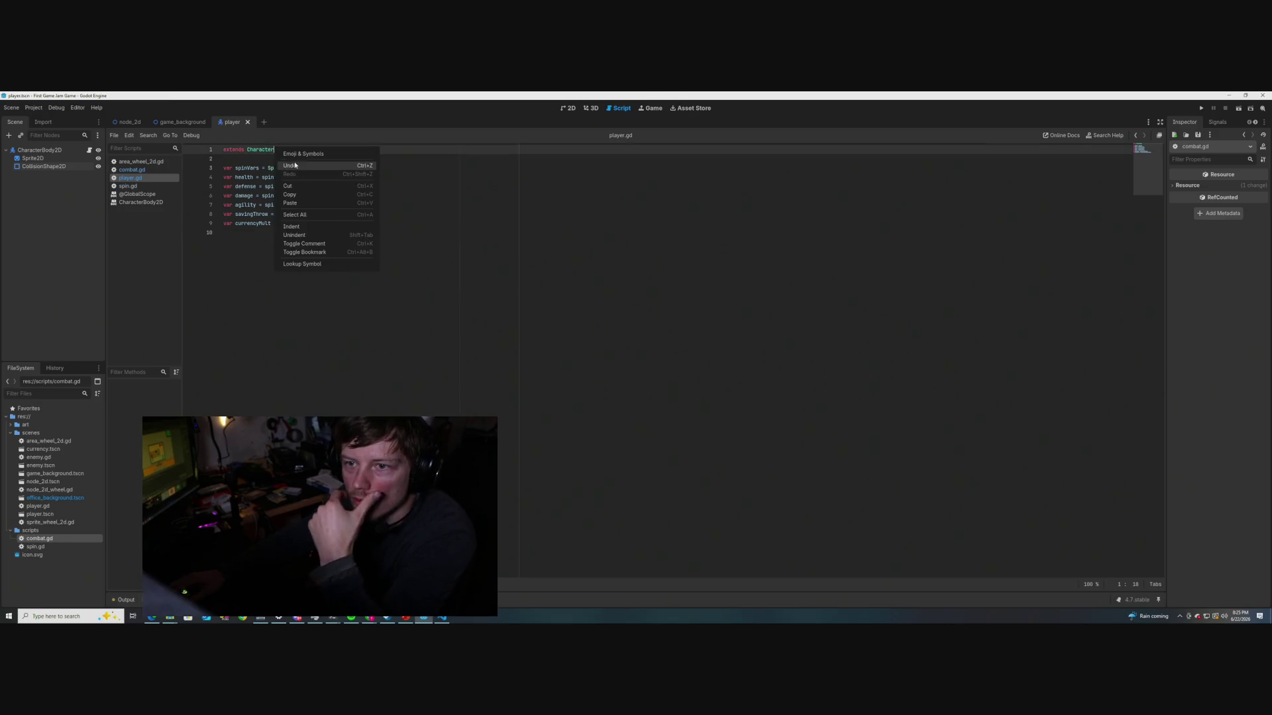
click(325, 265)
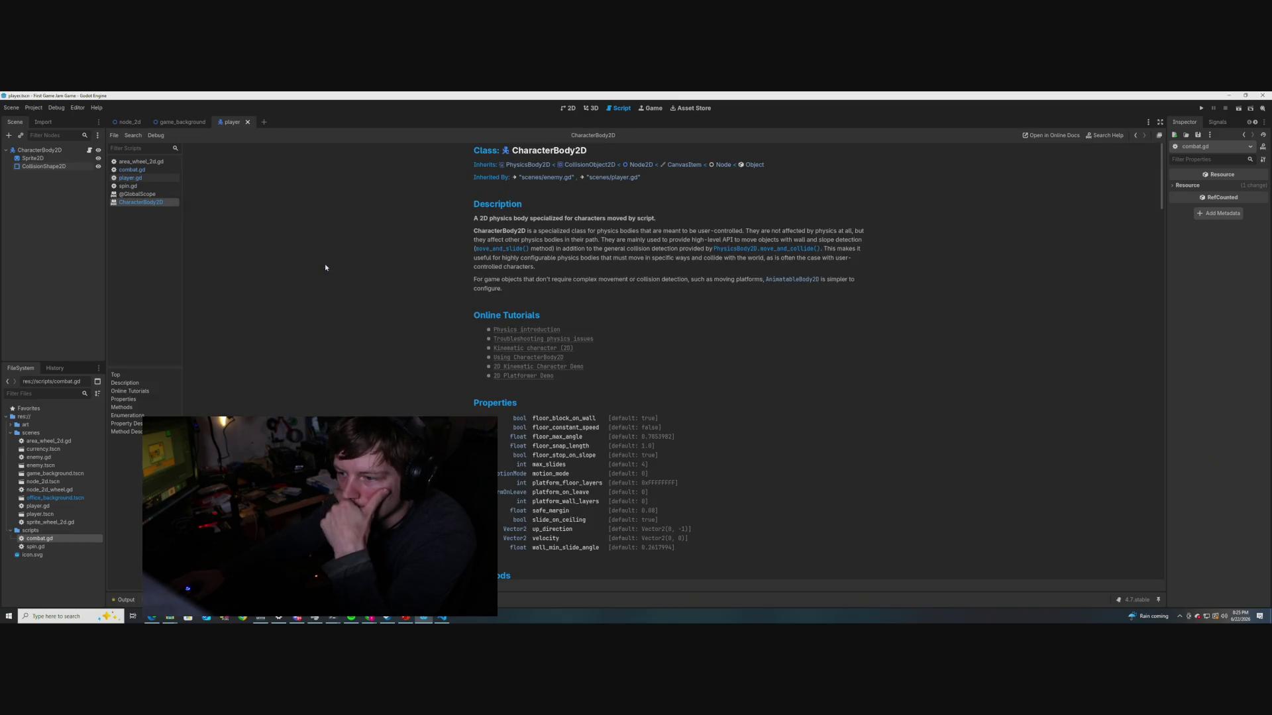
Scroll through the CharacterBody2D reference page's description, tutorials and property list
scroll(503, 269, down, 5)
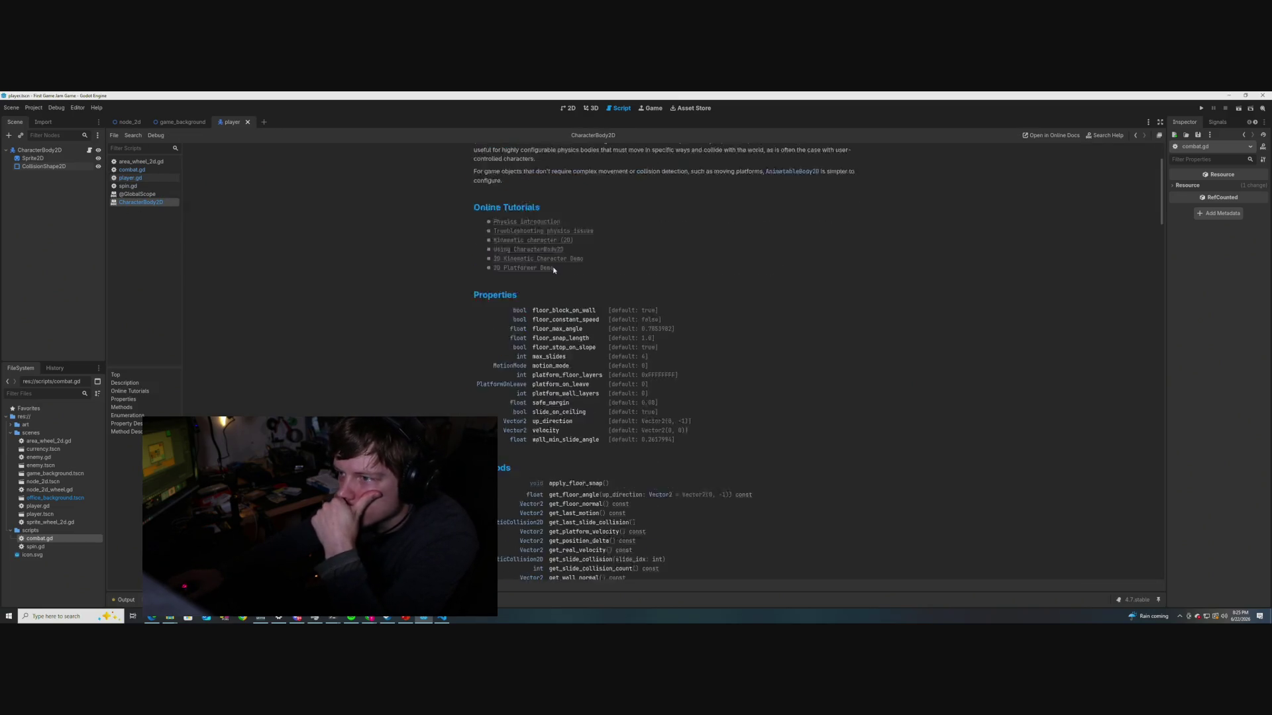
scroll(471, 281, up, 5)
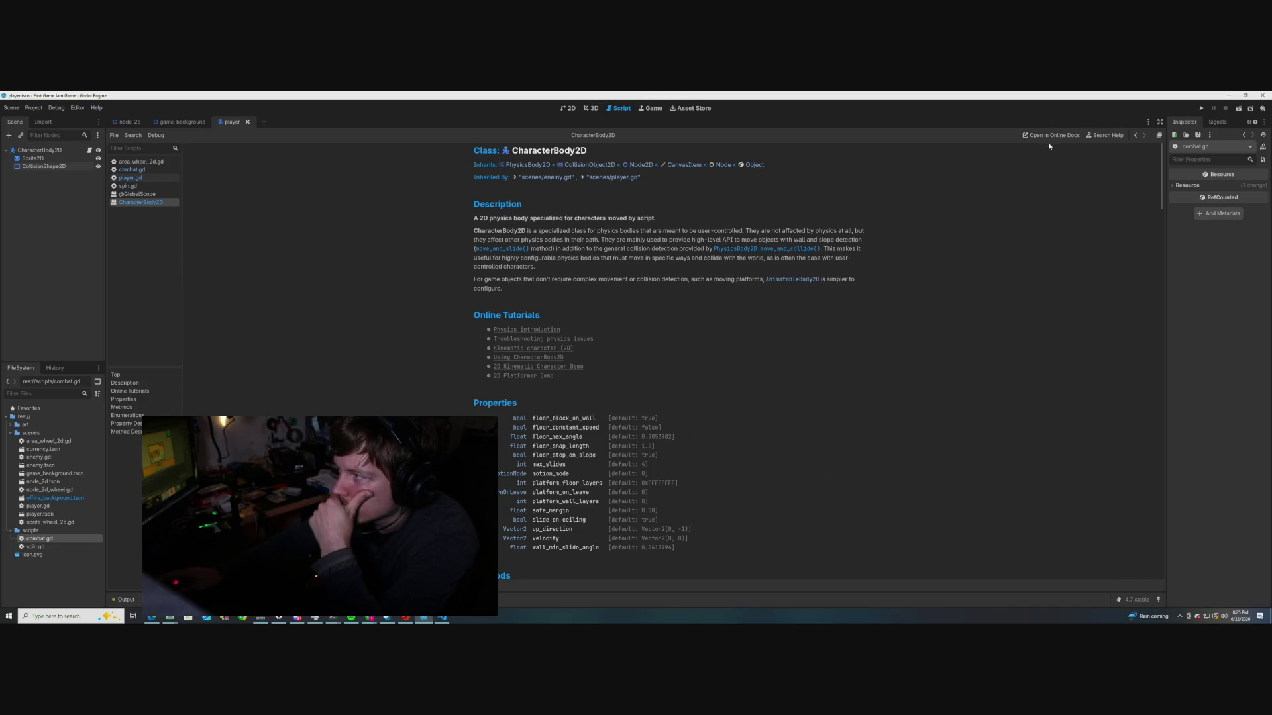
scroll(649, 255, down, 10)
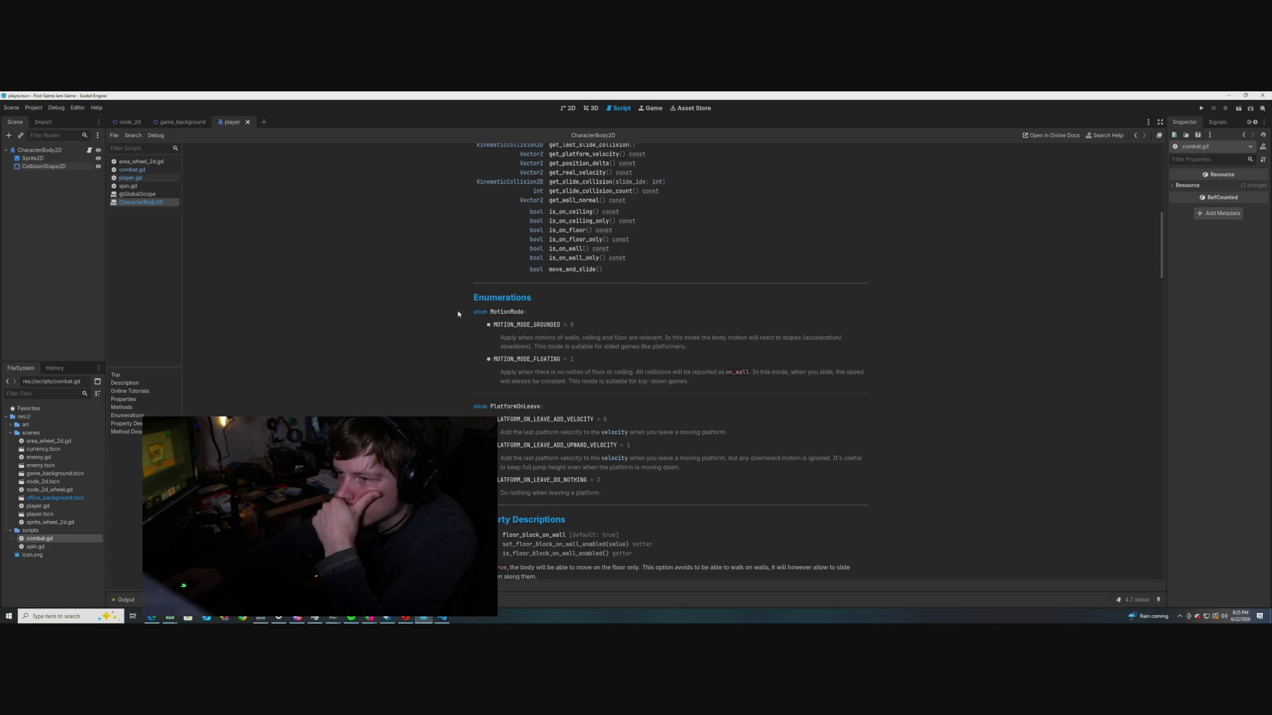
scroll(456, 311, down, 5)
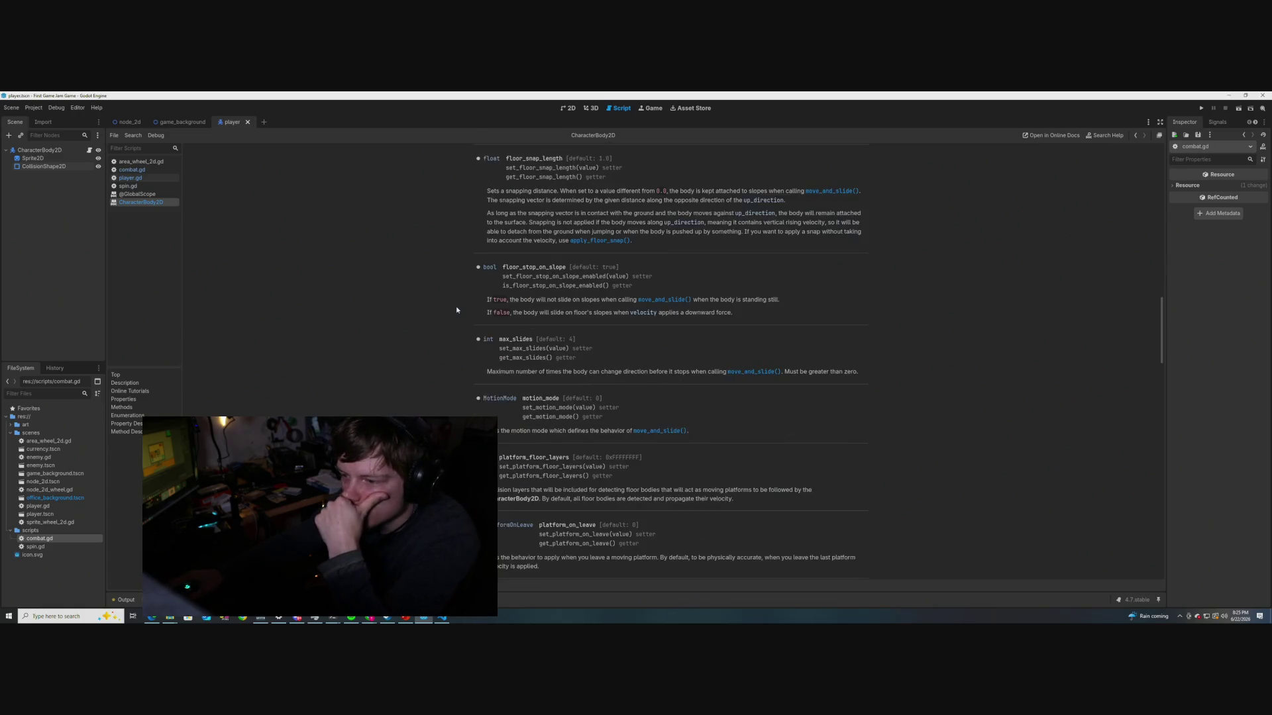
scroll(457, 309, down, 15)
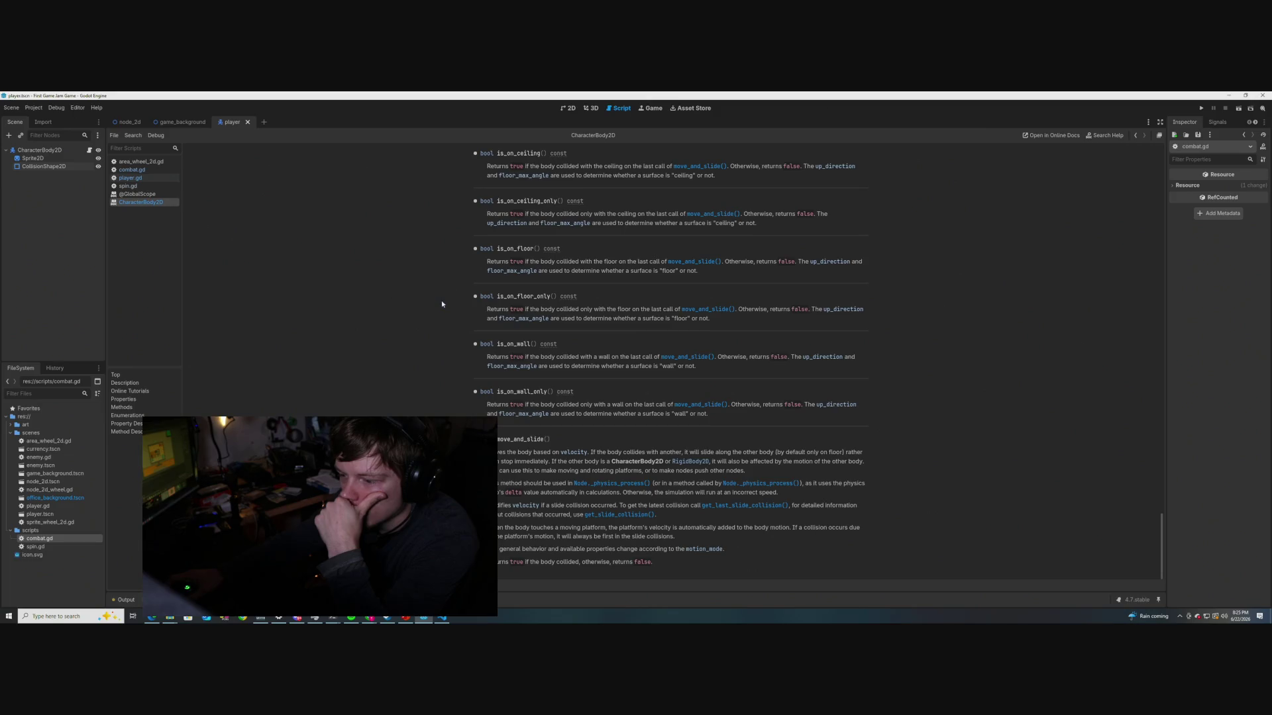
scroll(441, 300, up, 3)
scroll(445, 298, down, 3)
scroll(447, 302, up, 15)
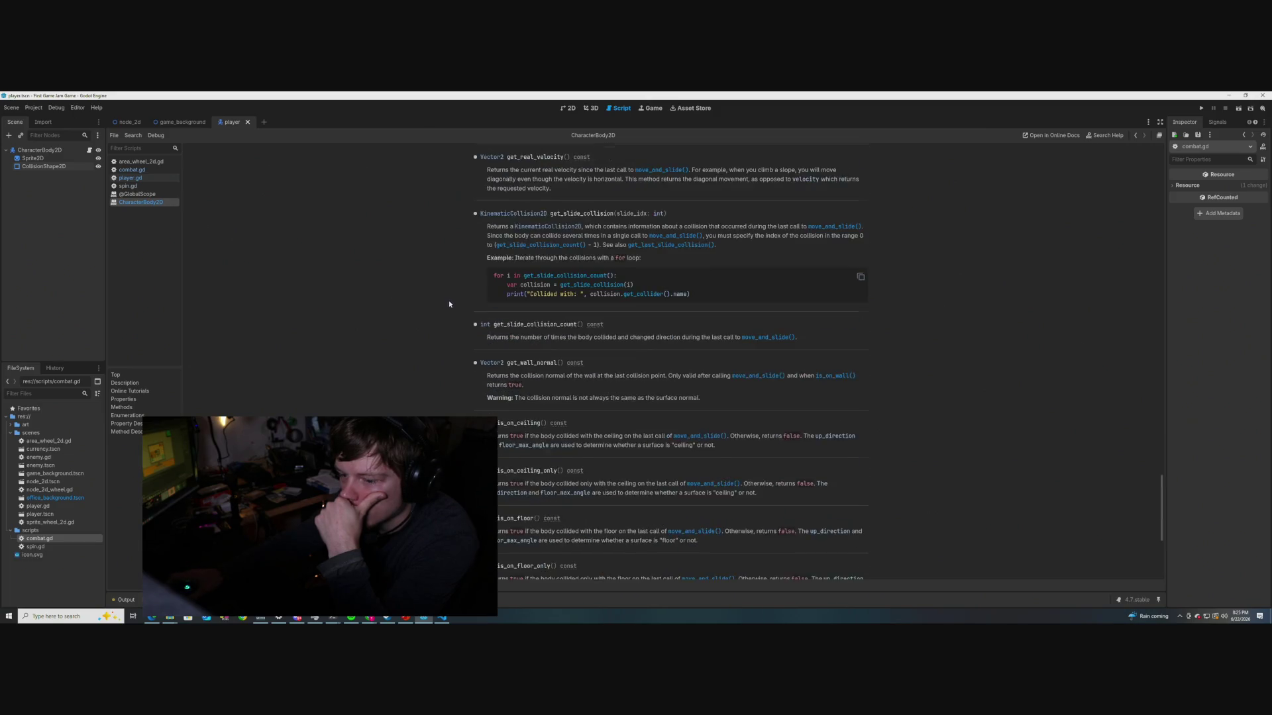
scroll(445, 298, up, 20)
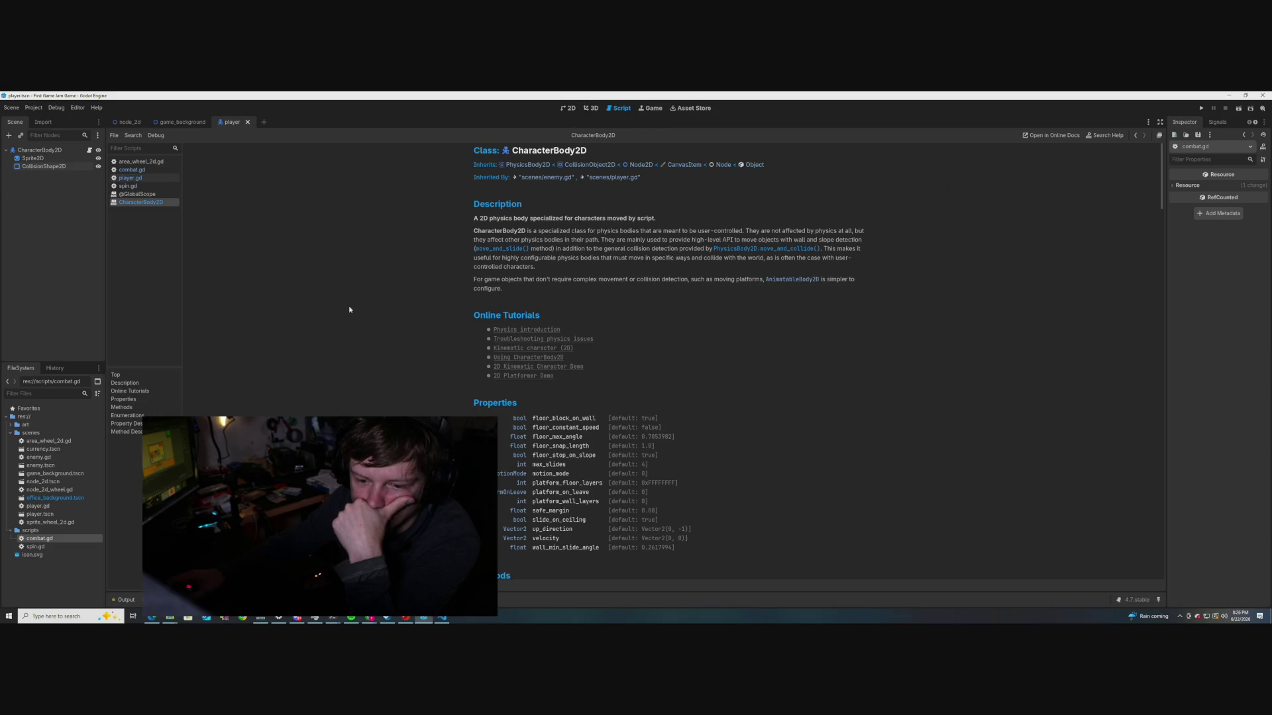
scroll(357, 305, down, 1)
scroll(361, 305, down, 3)
scroll(369, 304, up, 5)
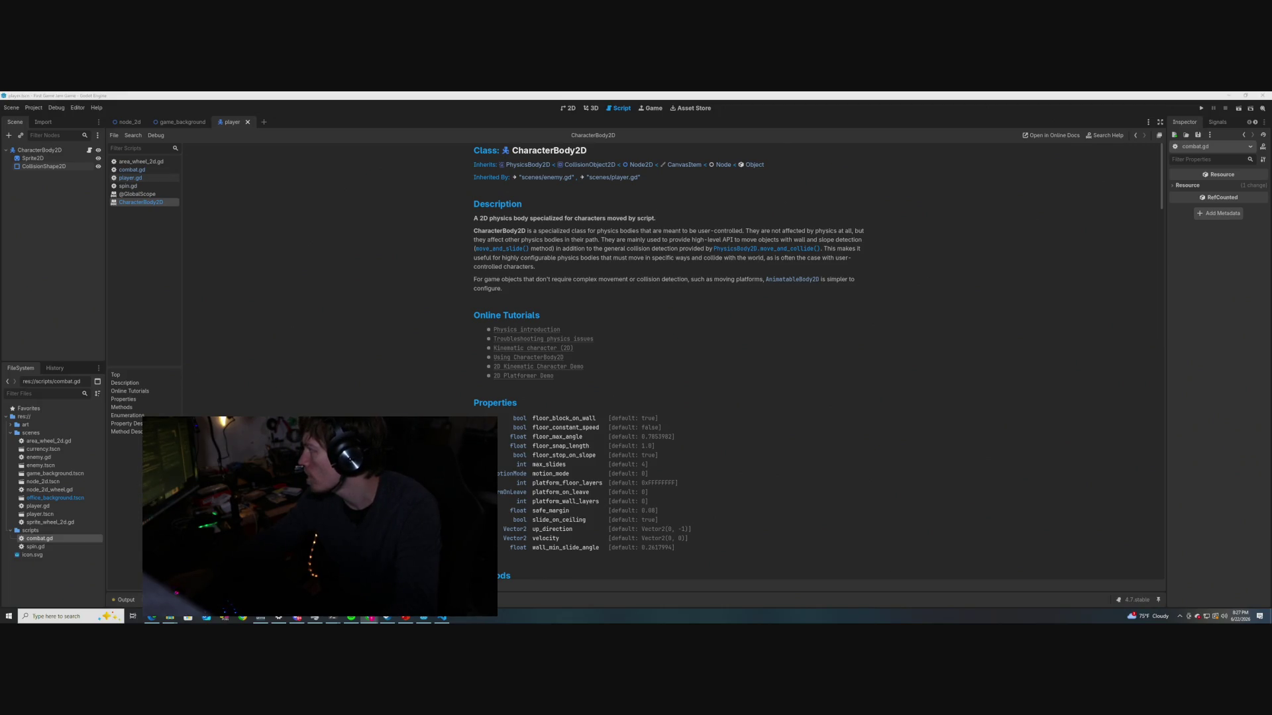
Open spin.gd and start a ## comment on a new line above class_name Spin
click(128, 186)
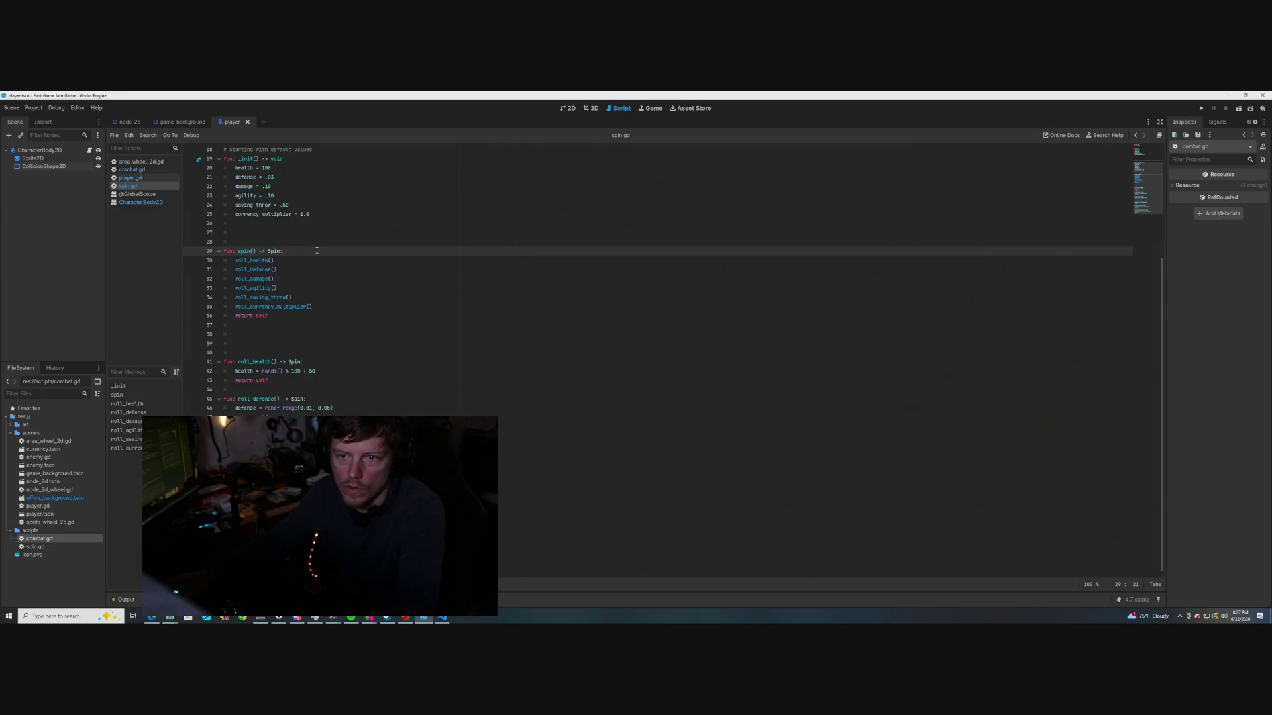
scroll(318, 273, up, 6)
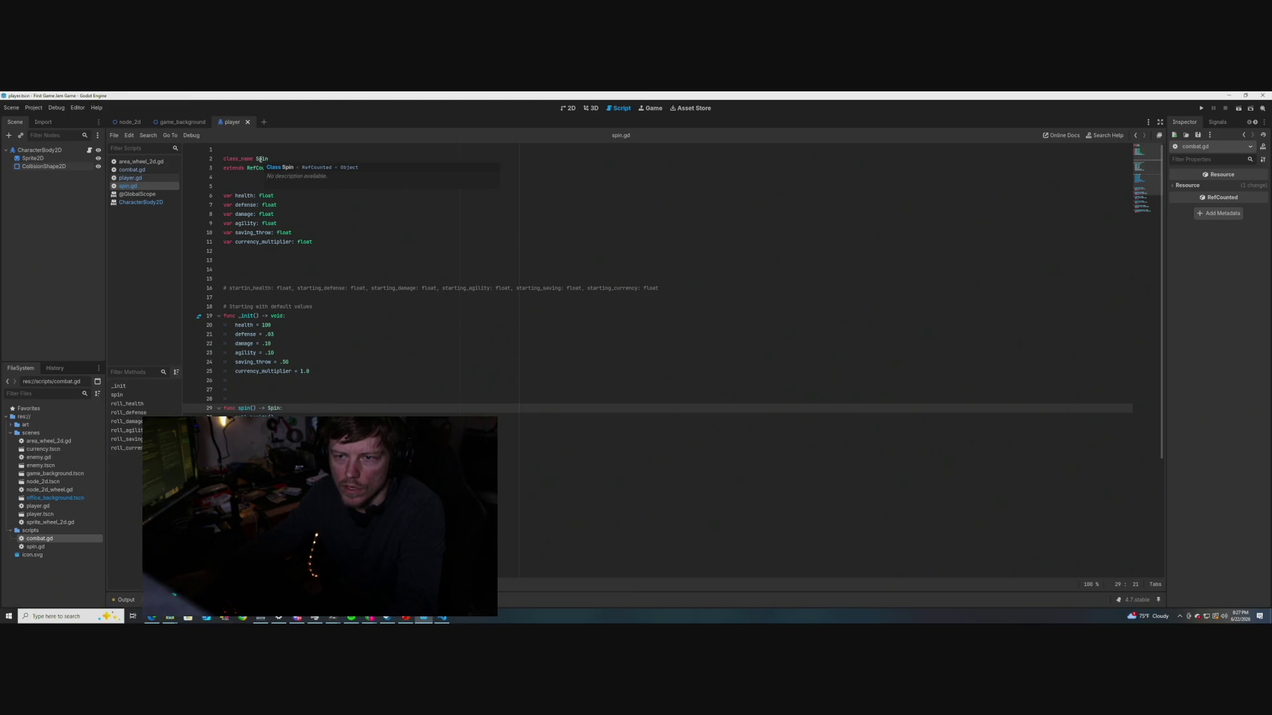
click(224, 159)
key(Return)
key(Up)
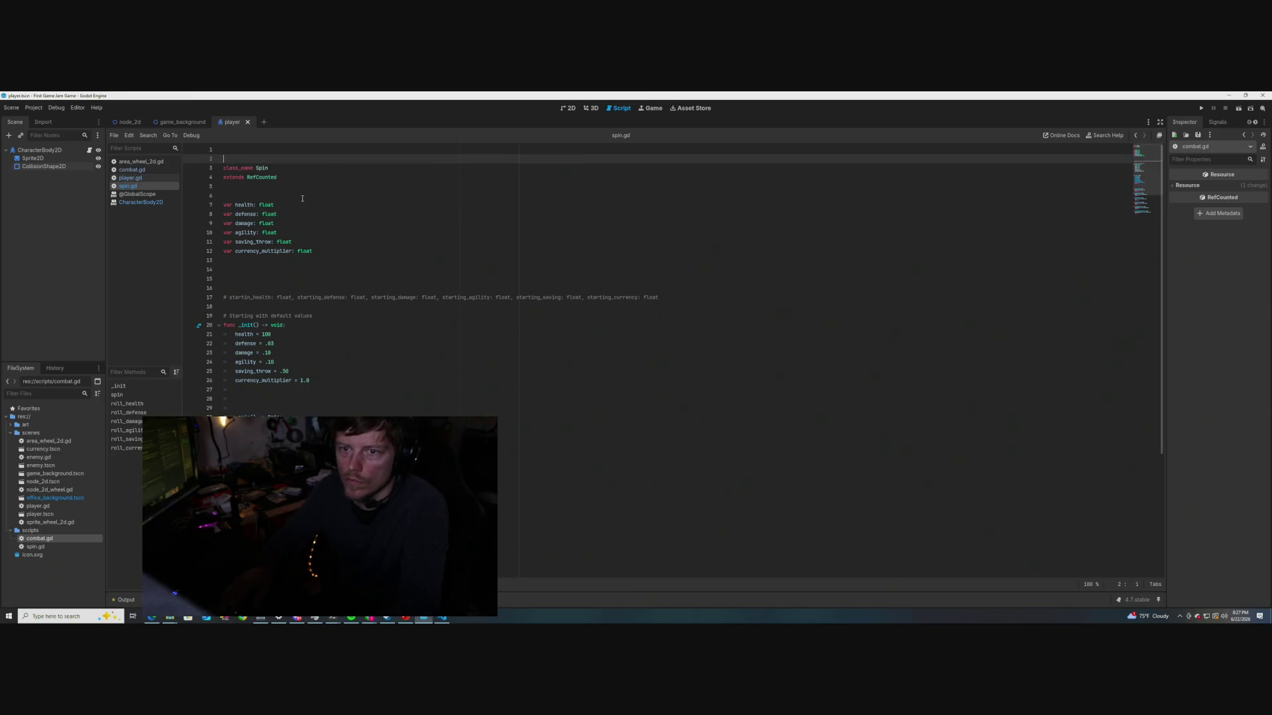
text(## Spin)
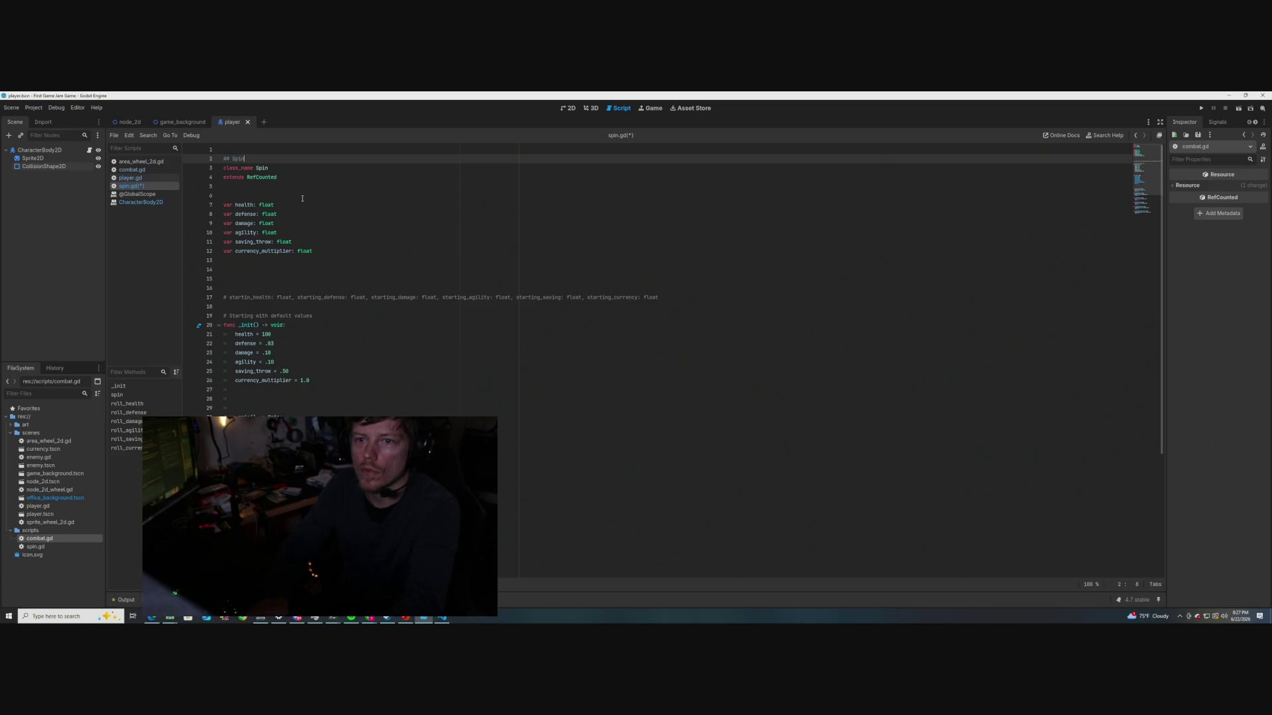
Save spin.gd and return to the line-2 doc comment
click(302, 199)
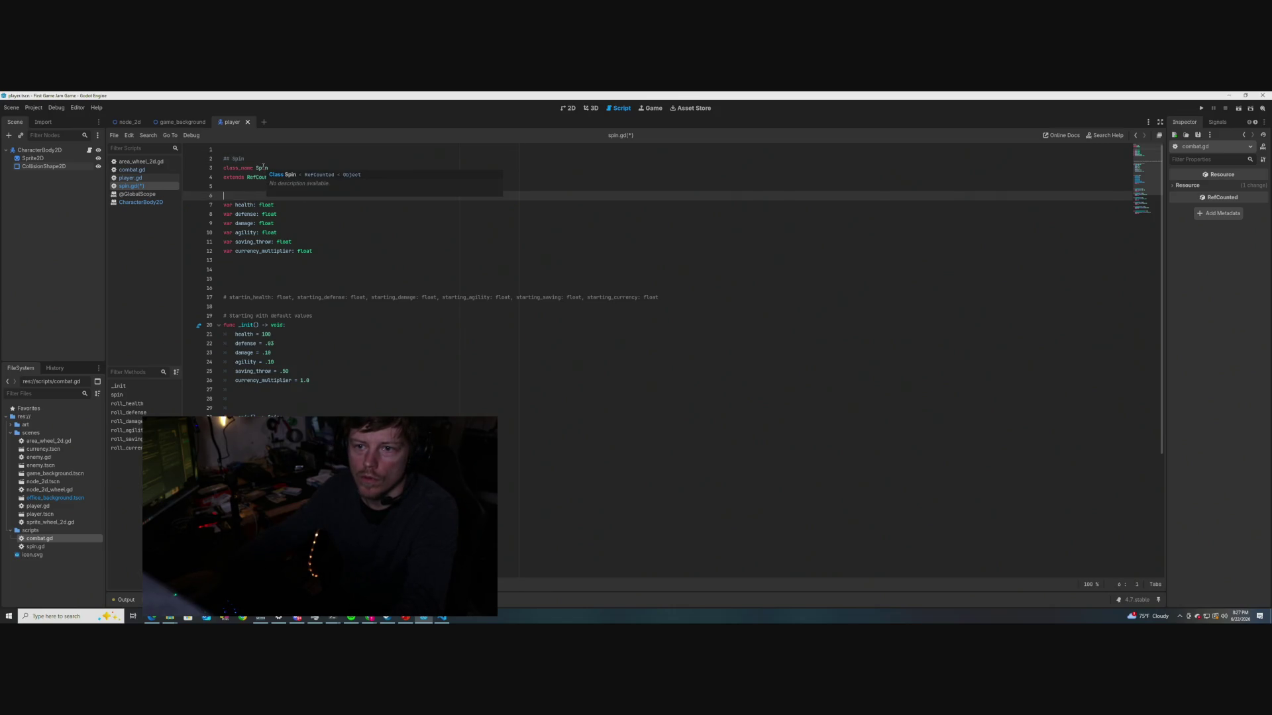
key(ctrl+s)
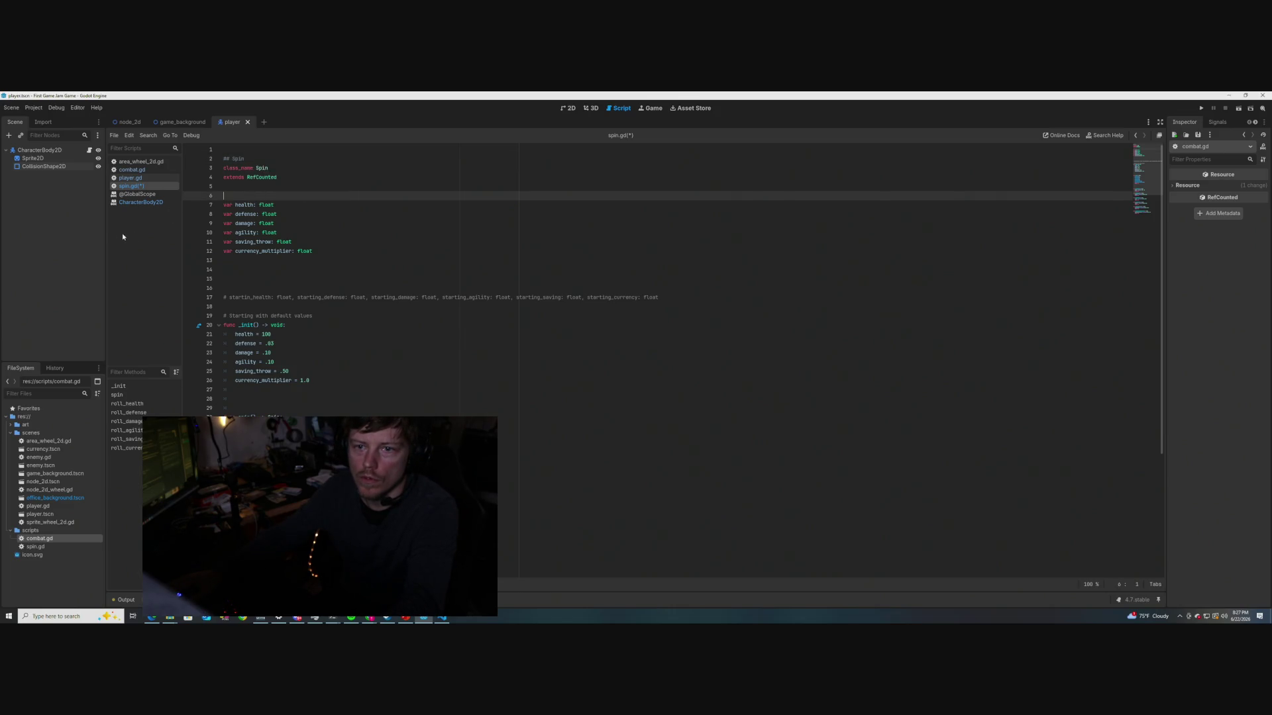
click(392, 260)
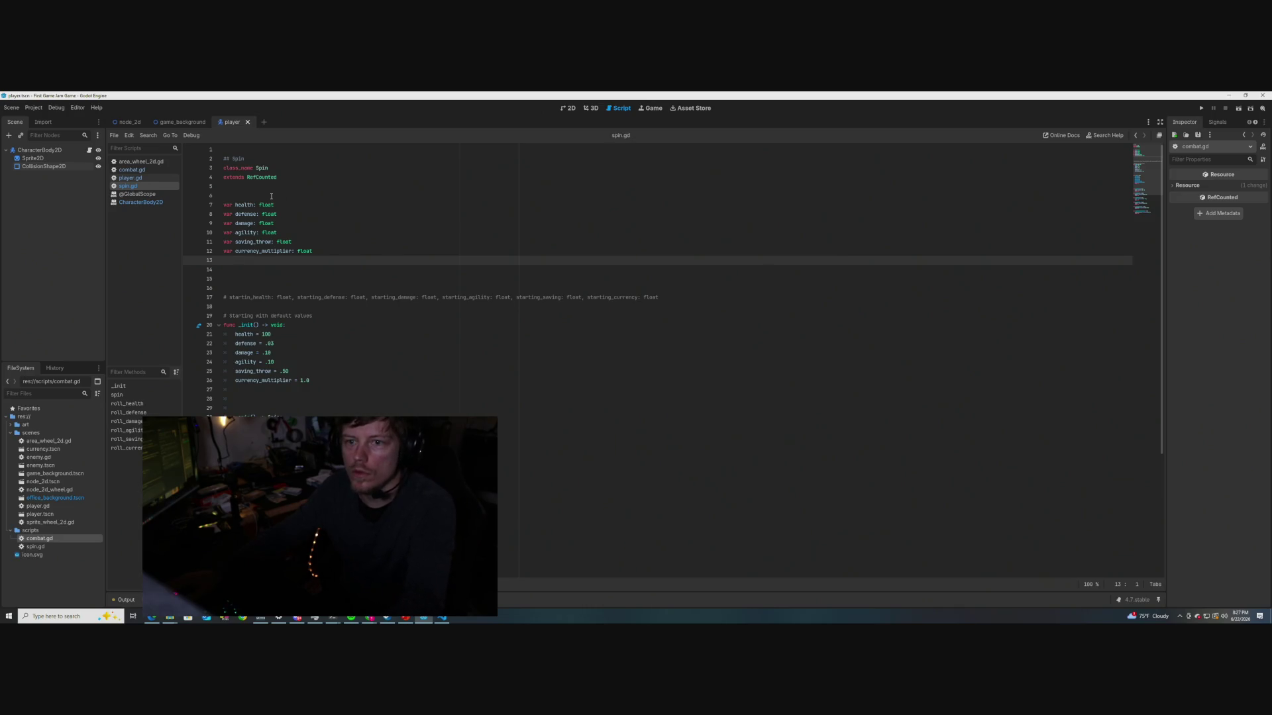
click(261, 159)
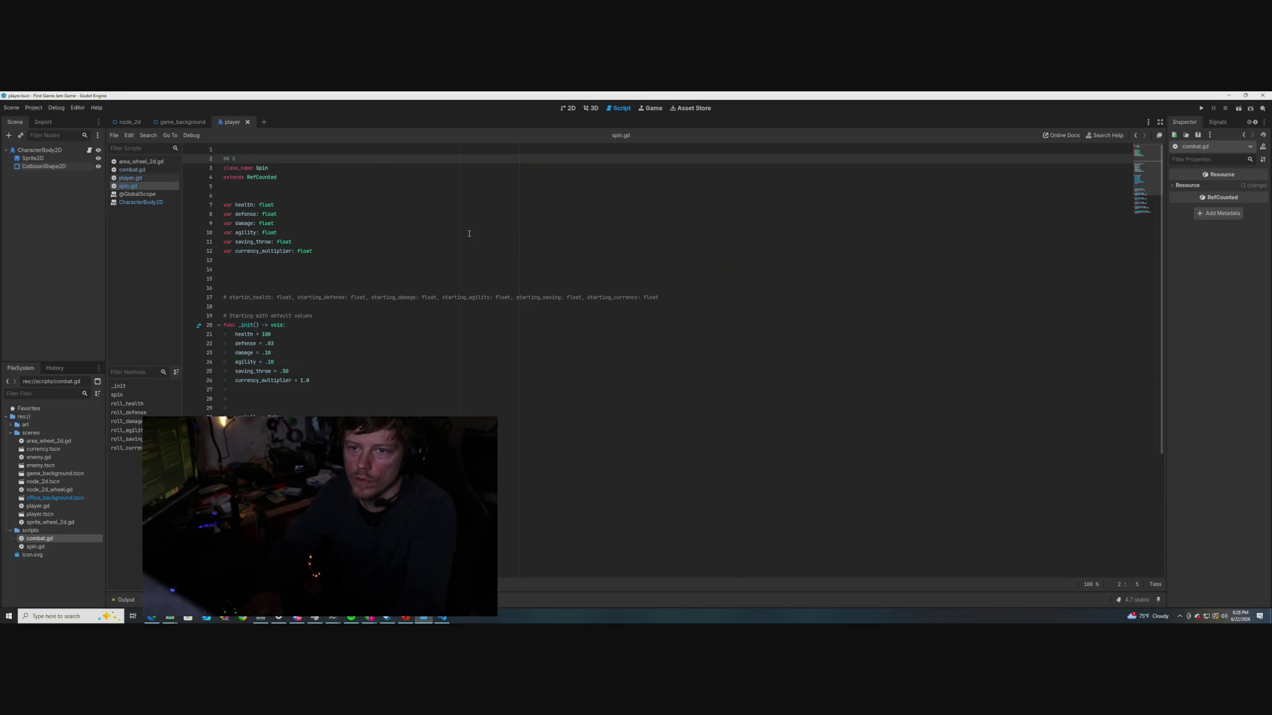
Write the comment 'Class/Object extending RefCounted for randomly generating values' on line 2
text(lass that)
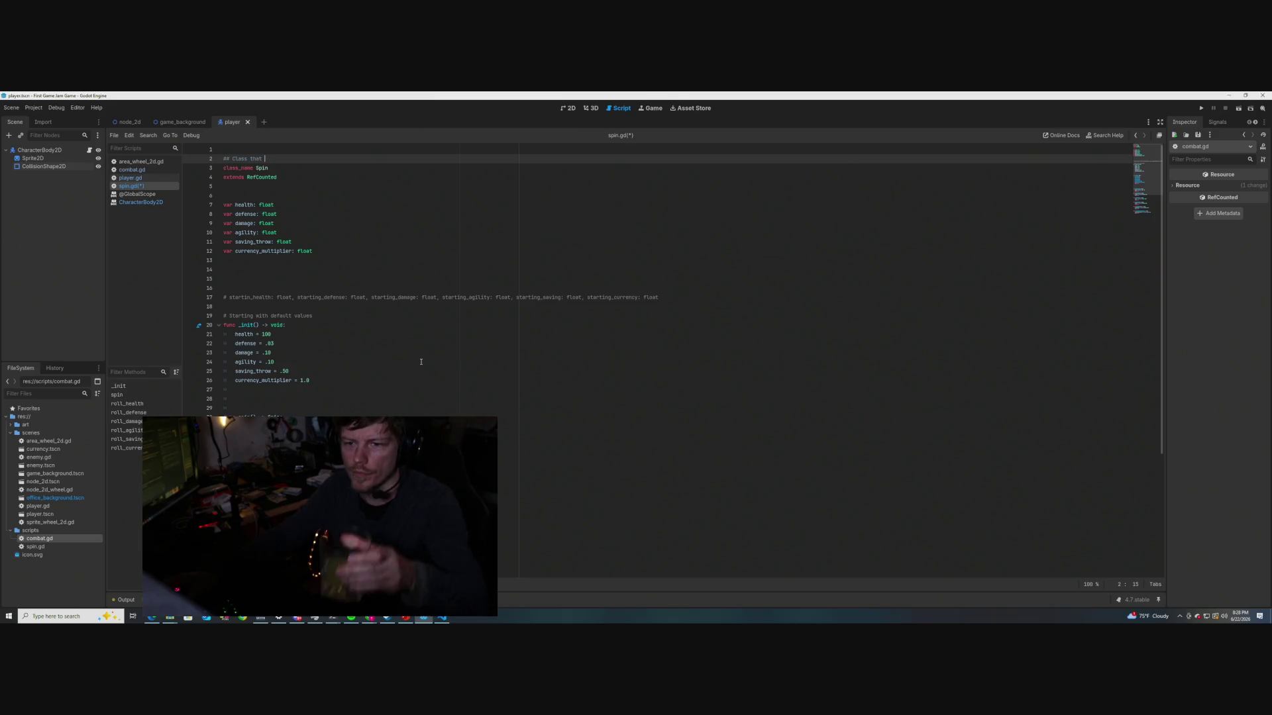
scroll(421, 362, down, 1)
scroll(420, 362, down, 2)
scroll(421, 362, up, 2)
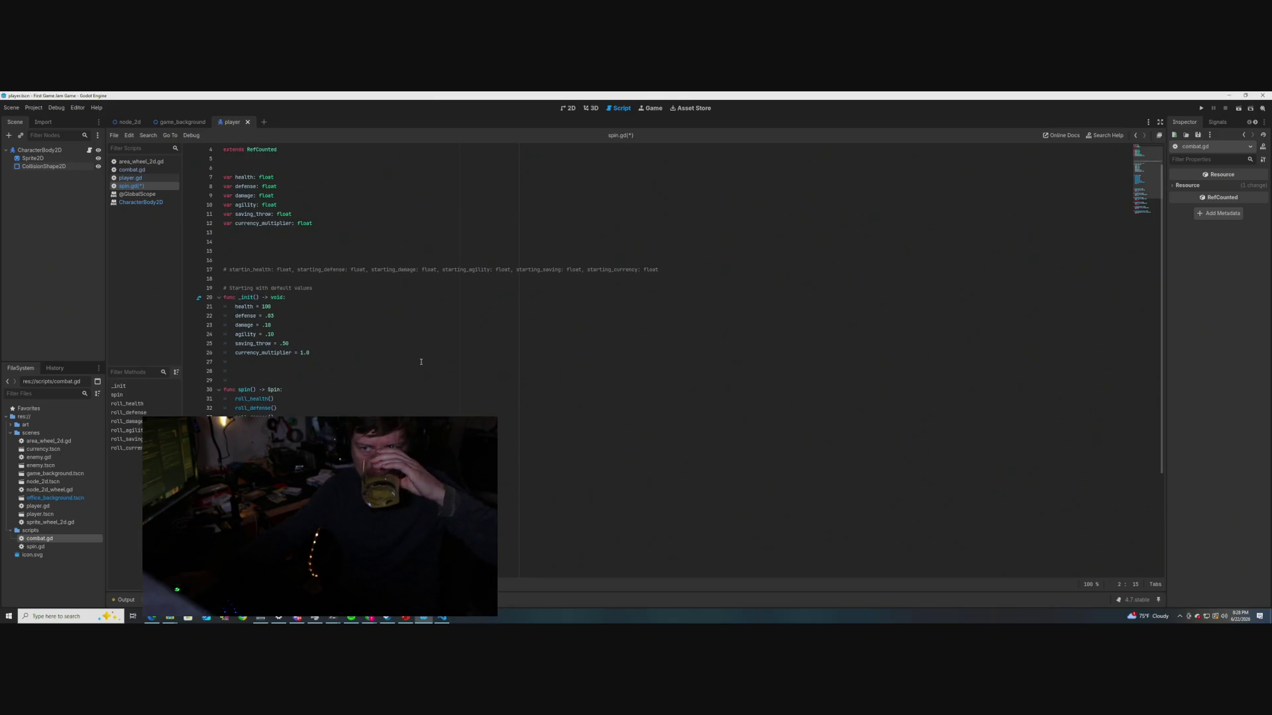
scroll(420, 362, down, 5)
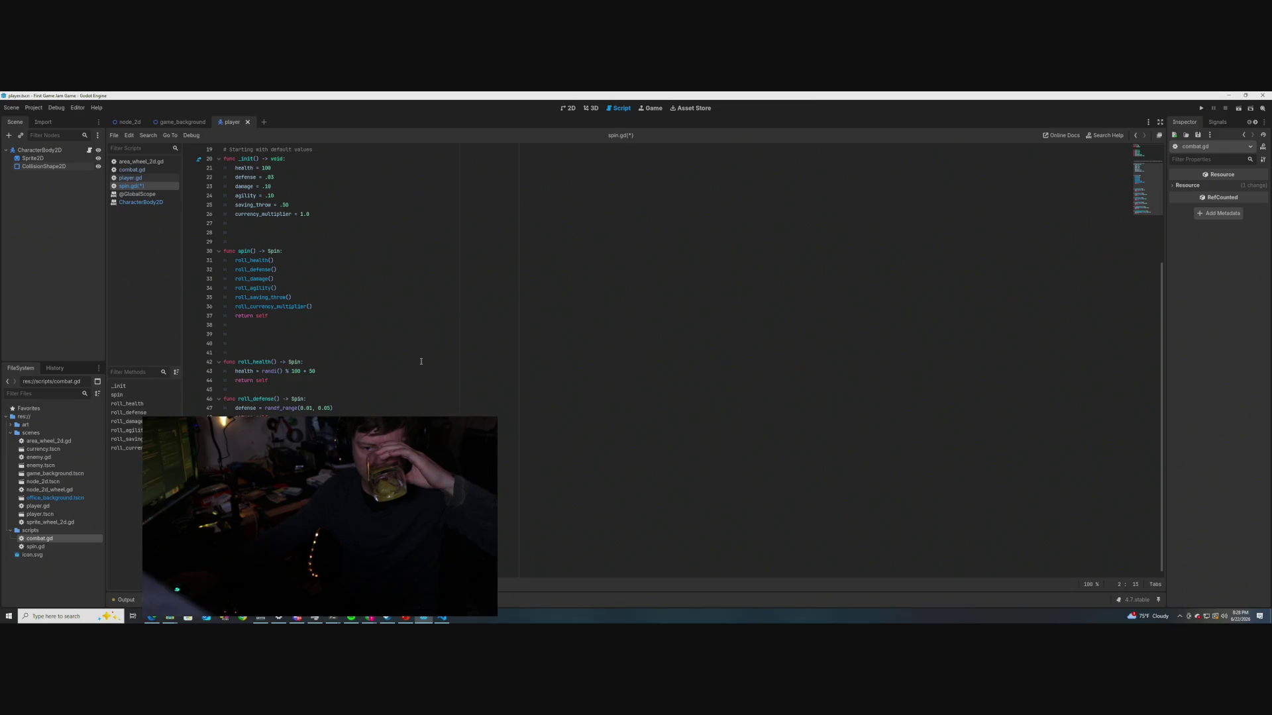
scroll(420, 362, up, 4)
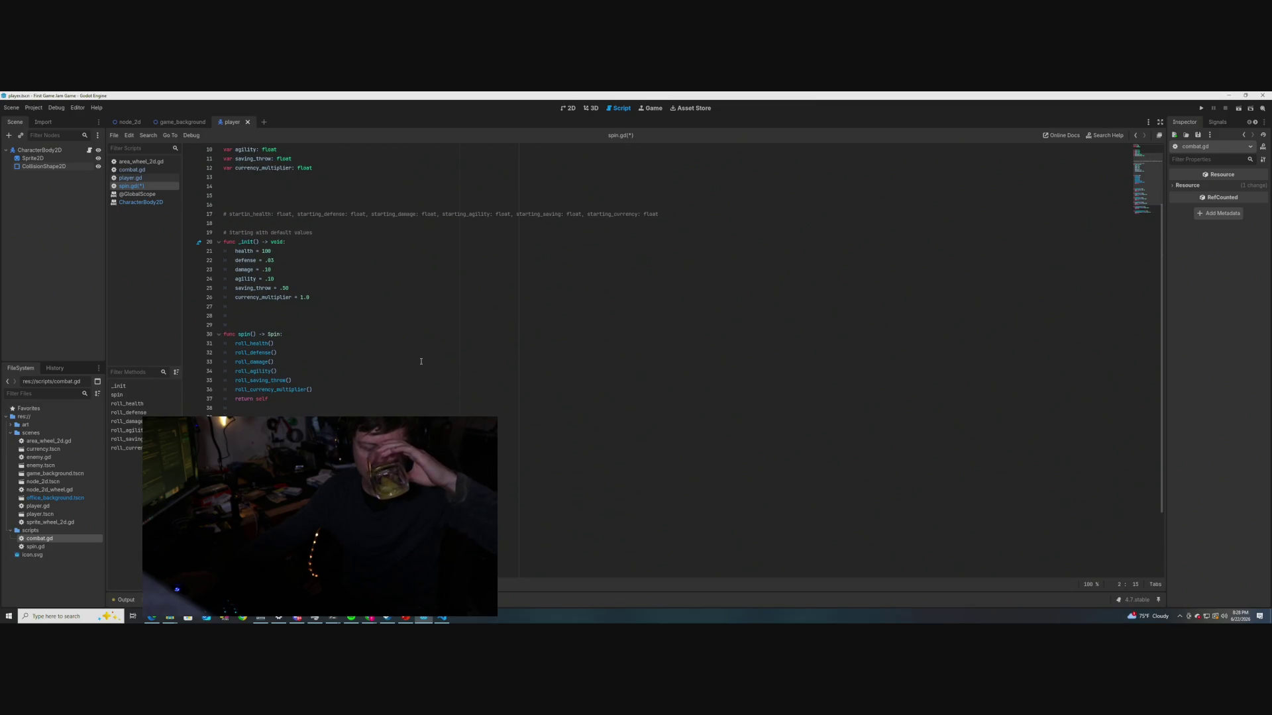
scroll(420, 362, up, 2)
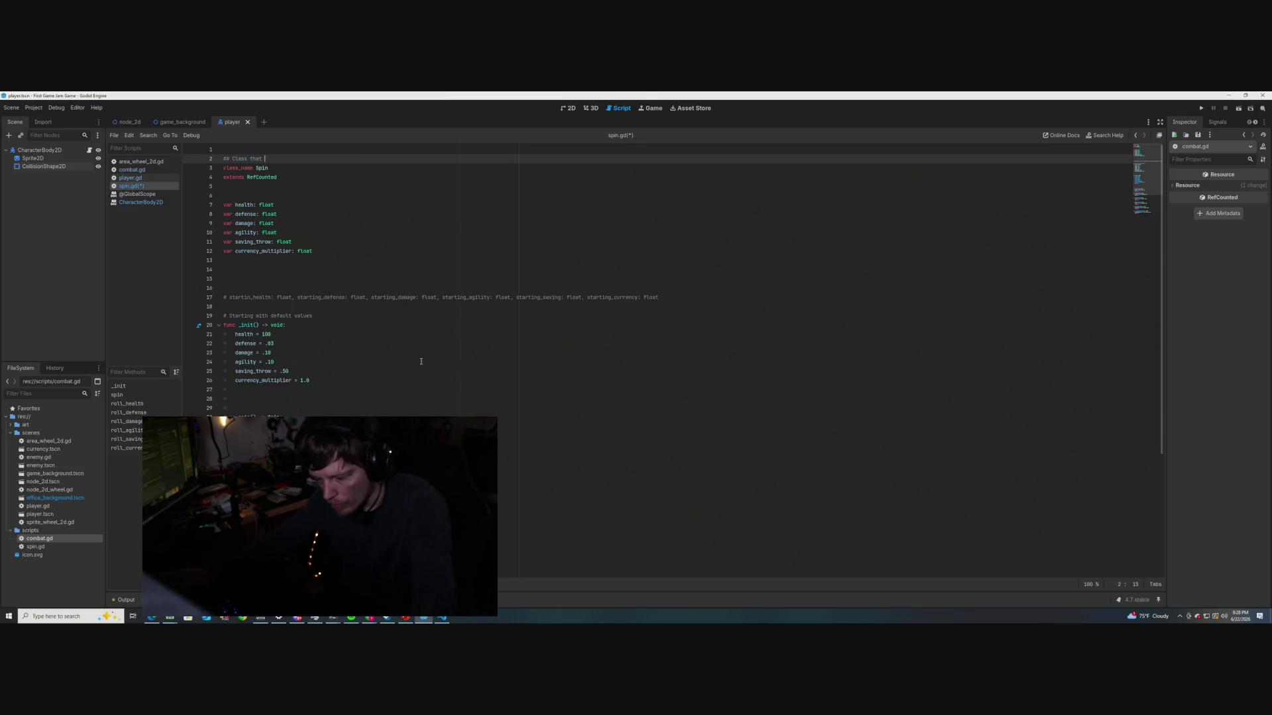
key(BackSpace)
key(BackSpace)
key(BackSpace)
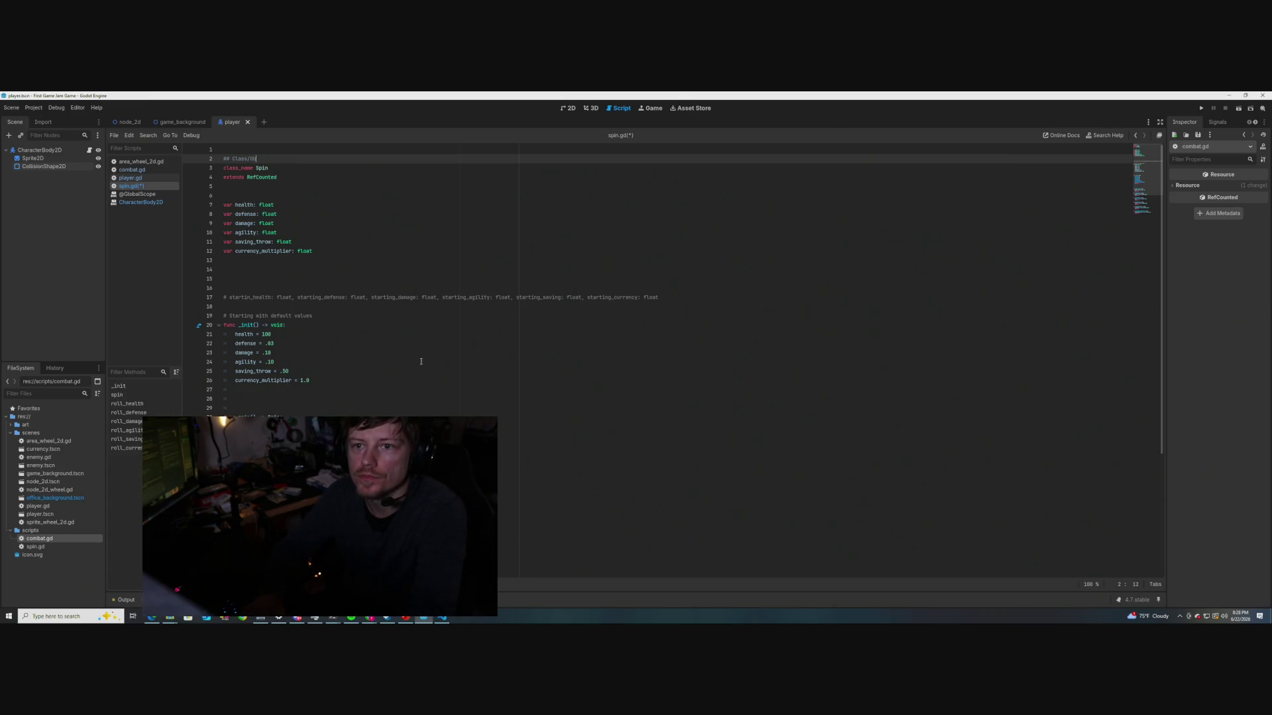
text(ject extends RefCounted)
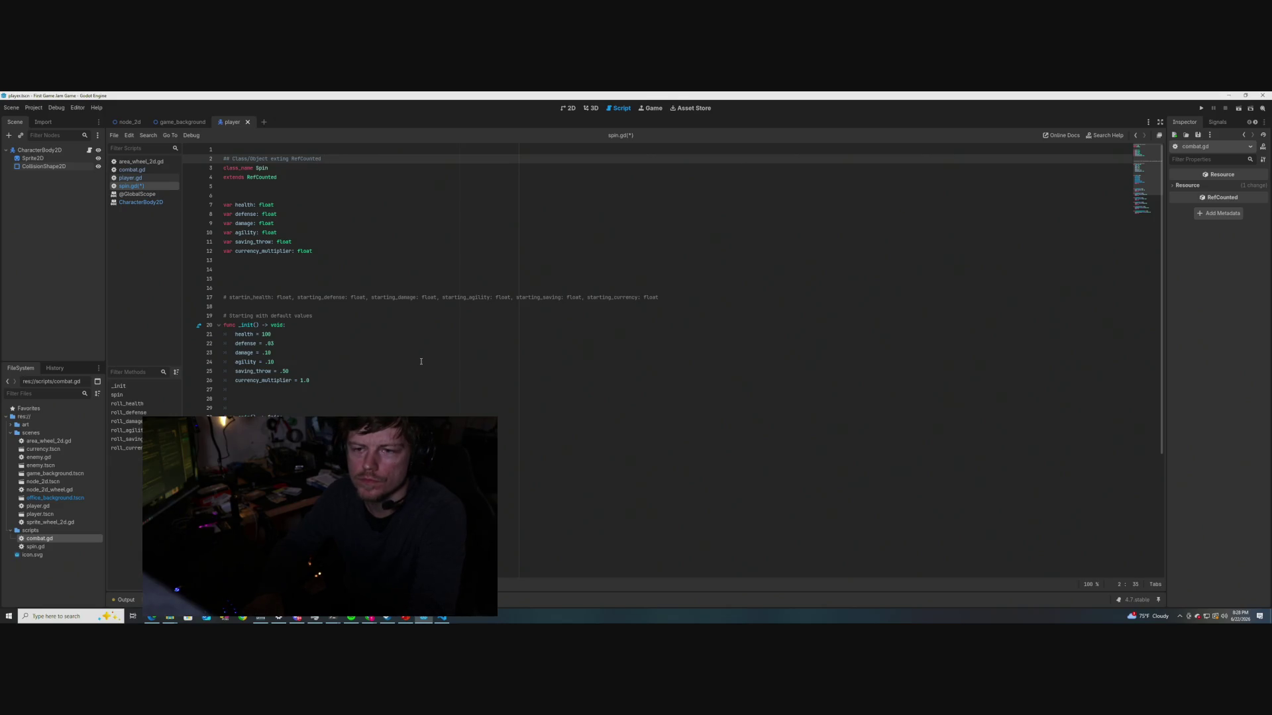
text(for)
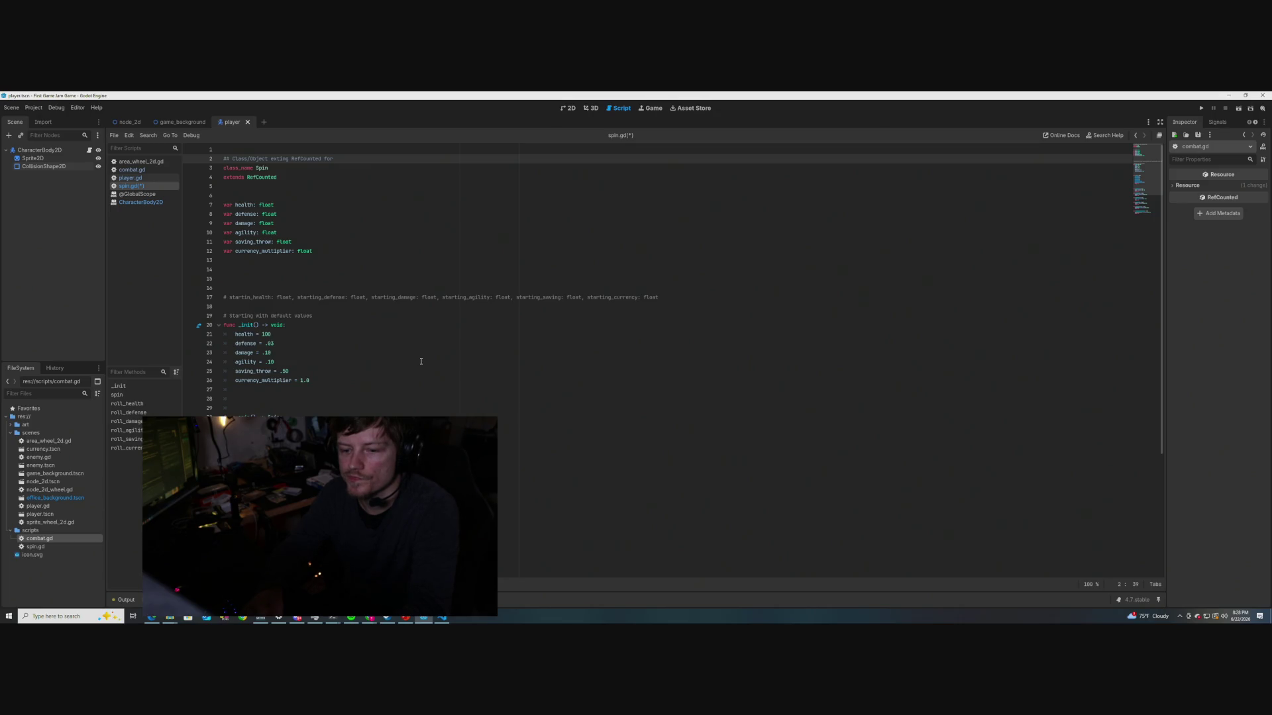
text( random)
text(ly )
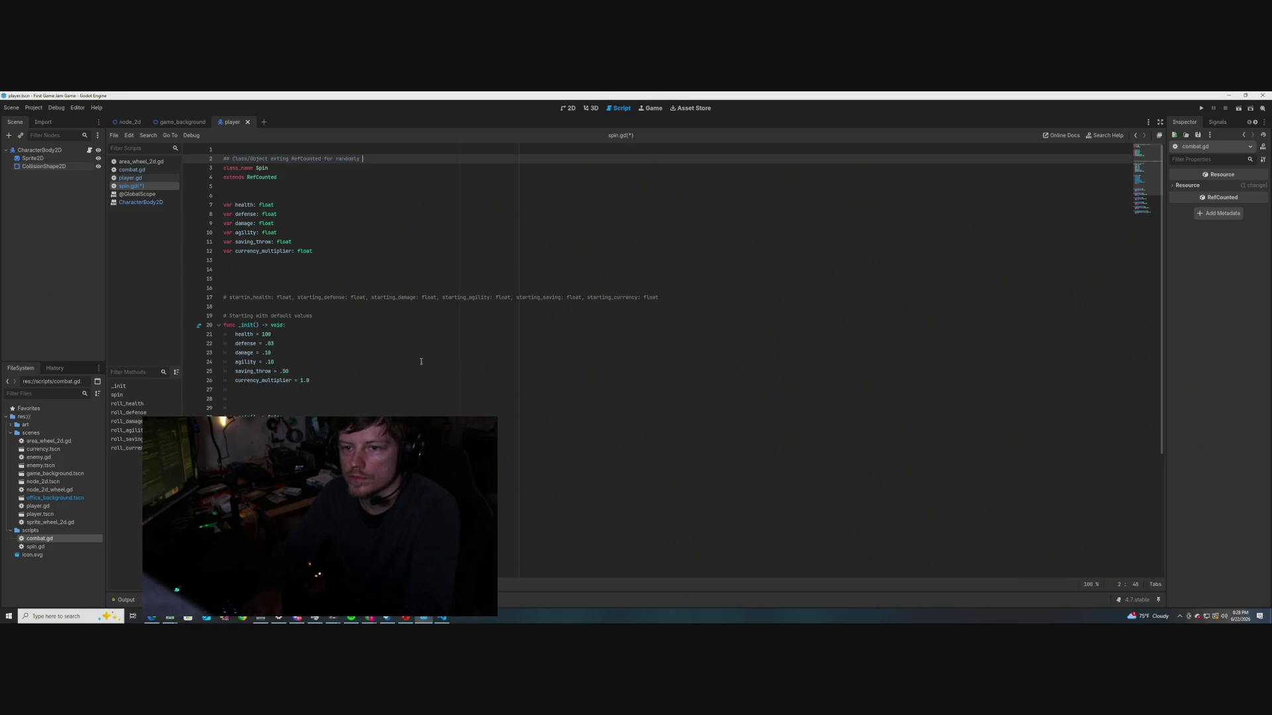
text(generating )
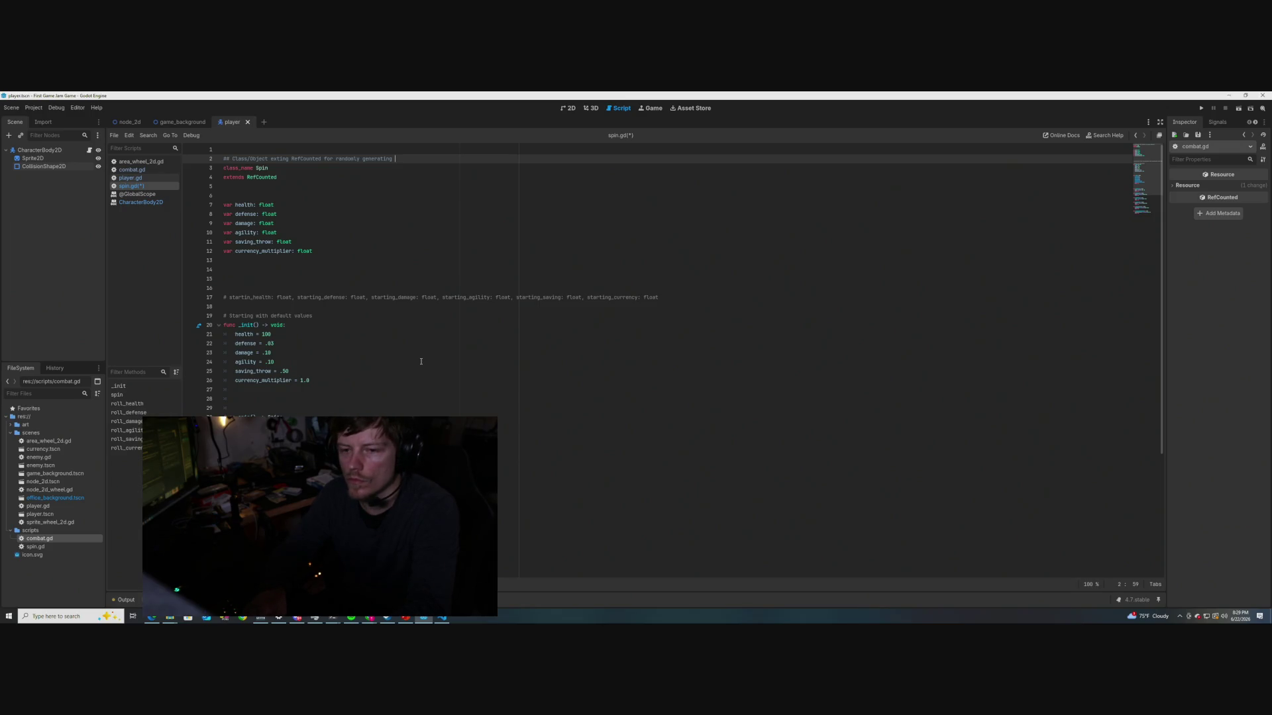
text(values ()
text(for the spin)
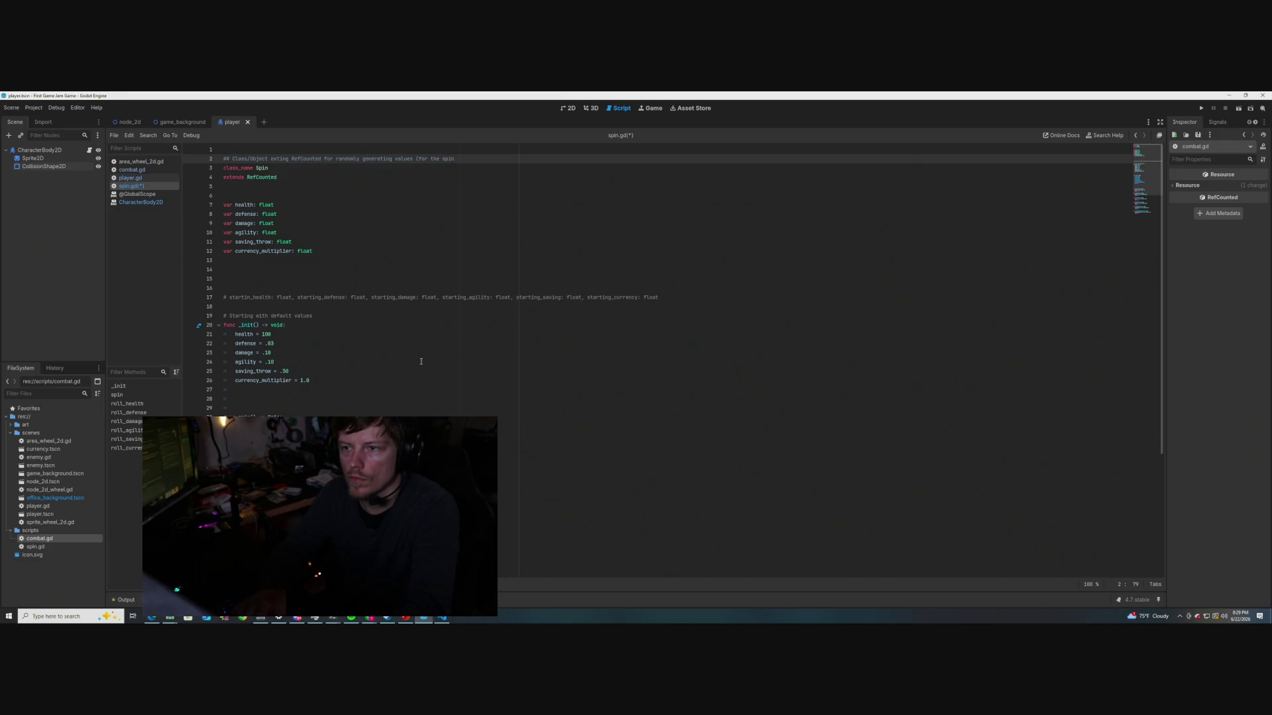
text(, or)
key(BackSpace)
key(BackSpace)
text(anyt)
key(BackSpace)
key(BackSpace)
key(BackSpace)
key(BackSpace)
key(BackSpace)
key(BackSpace)
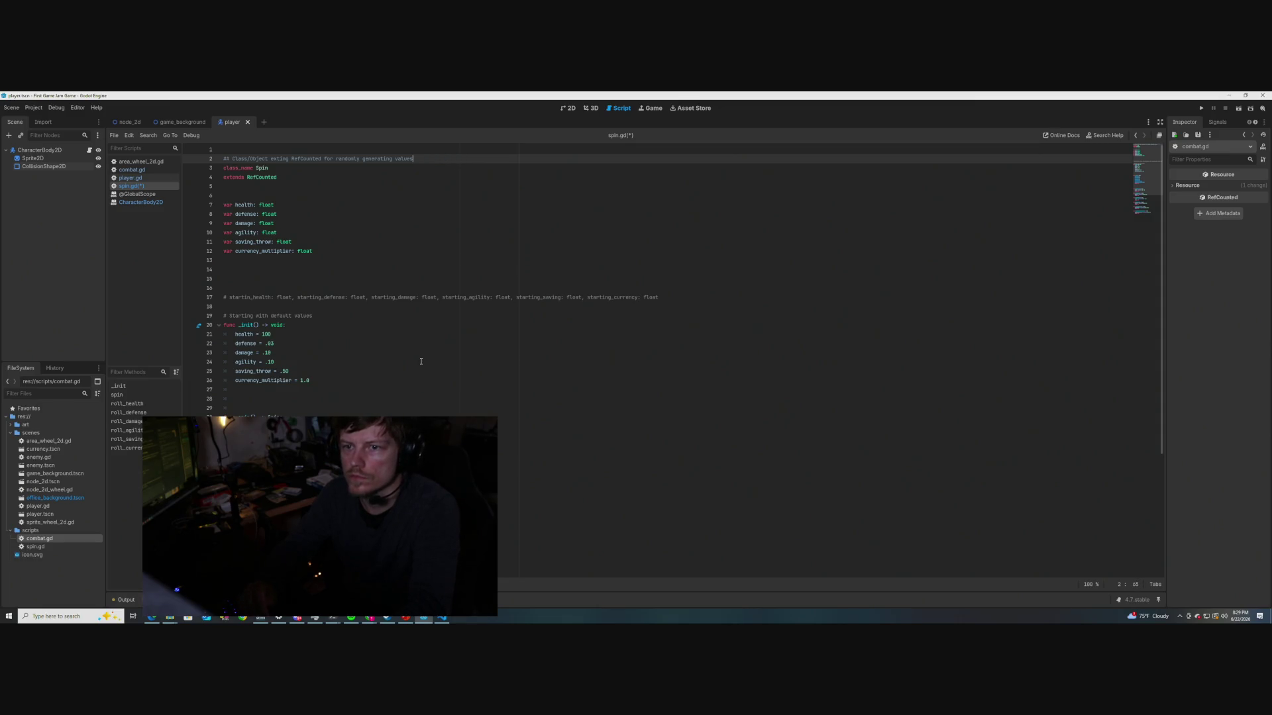
Correct 'exting' to 'extending', save spin.gd, and check the RefCounted tooltip
click(285, 158)
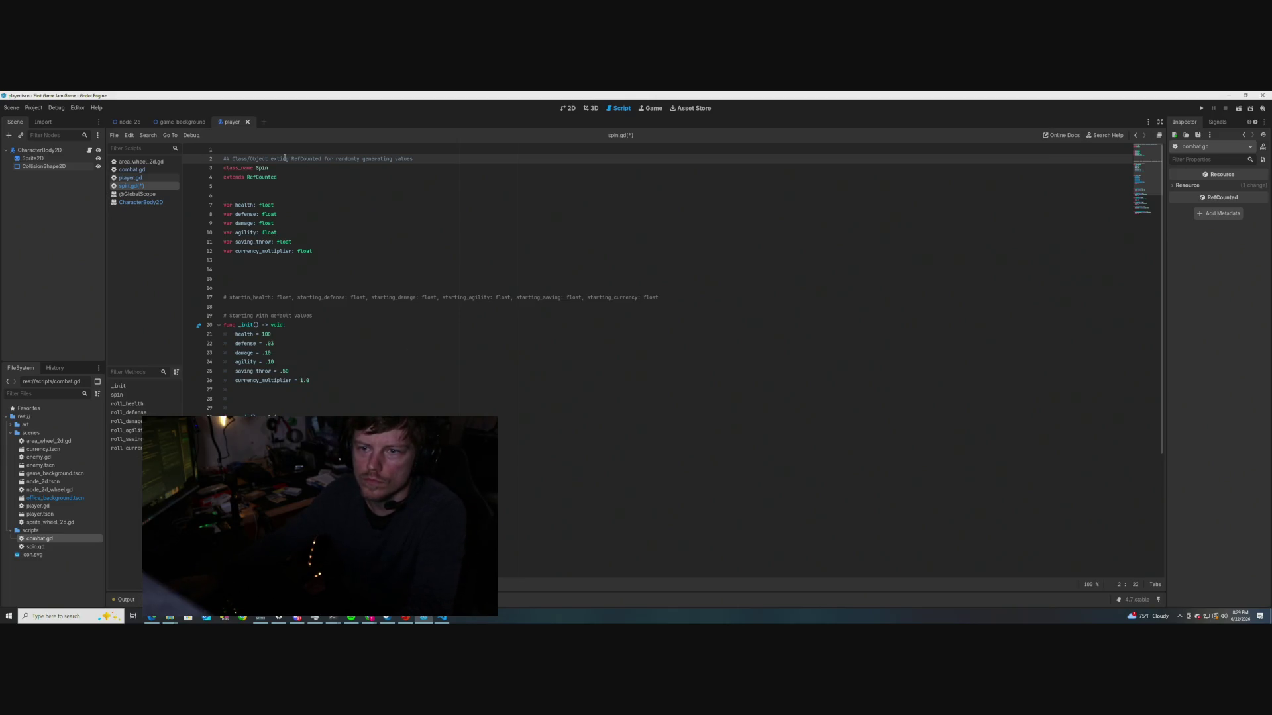
key(Left)
key(Left)
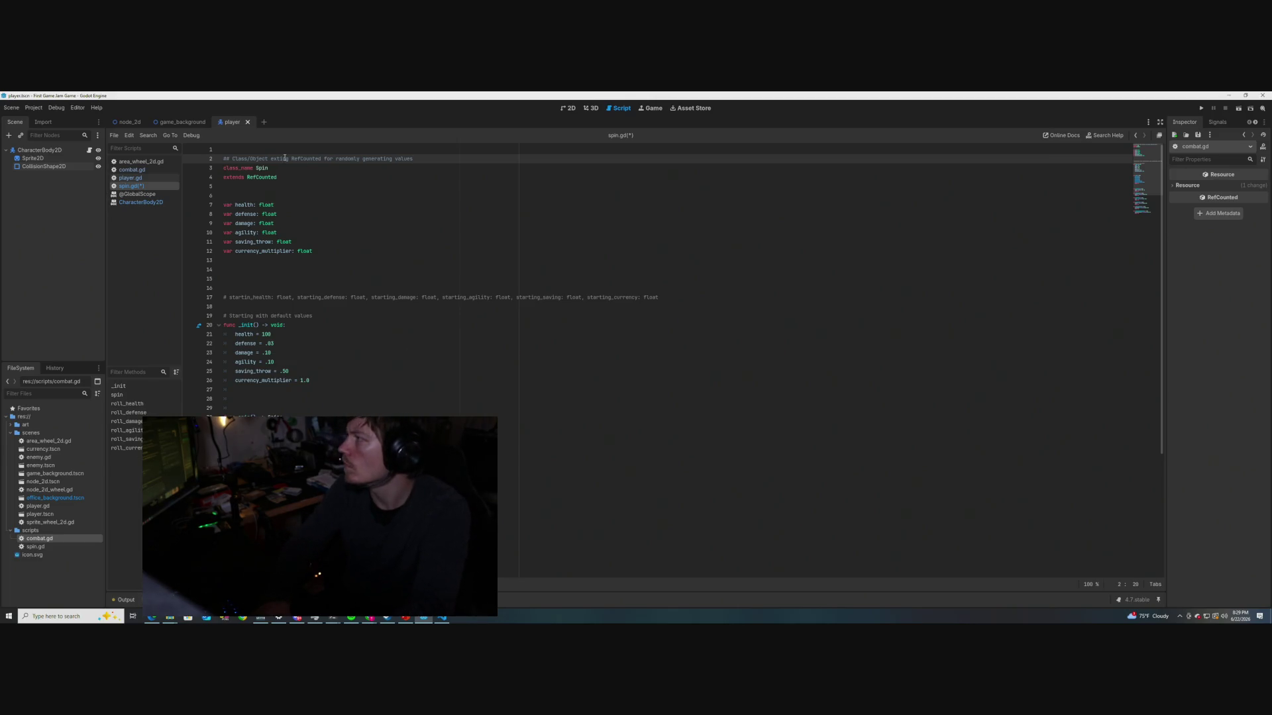
text(en)
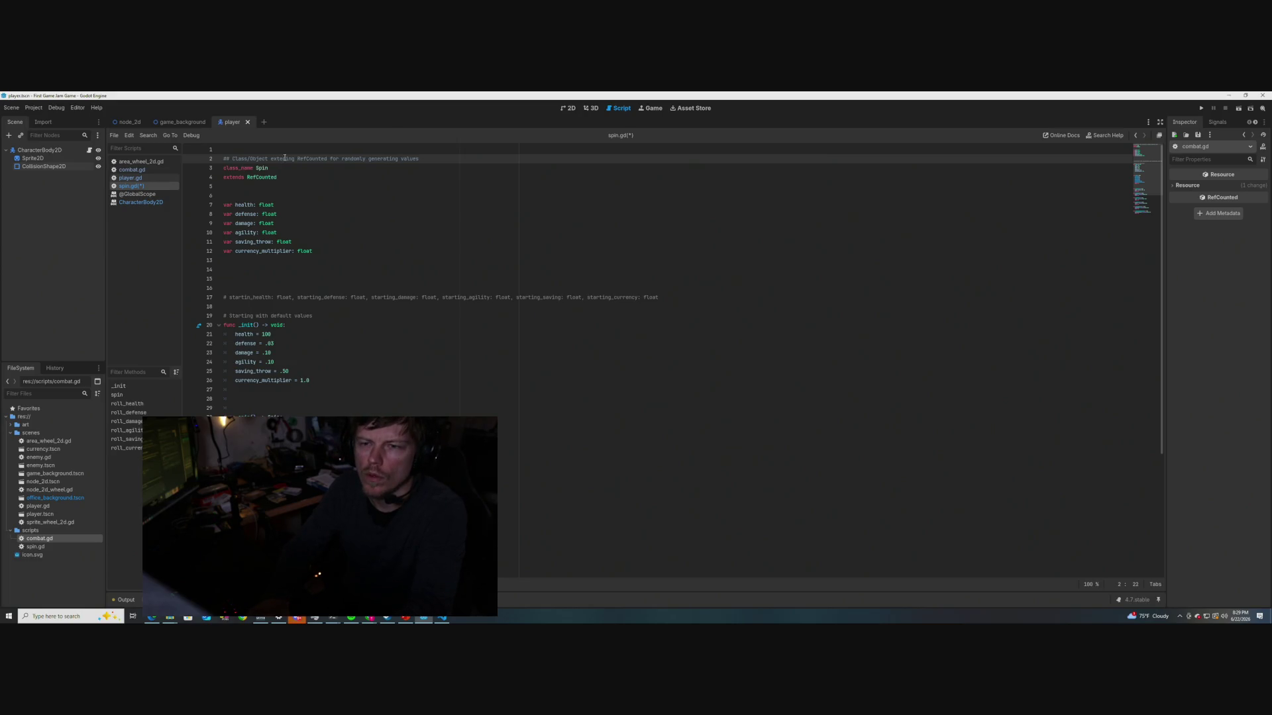
text(d)
click(378, 159)
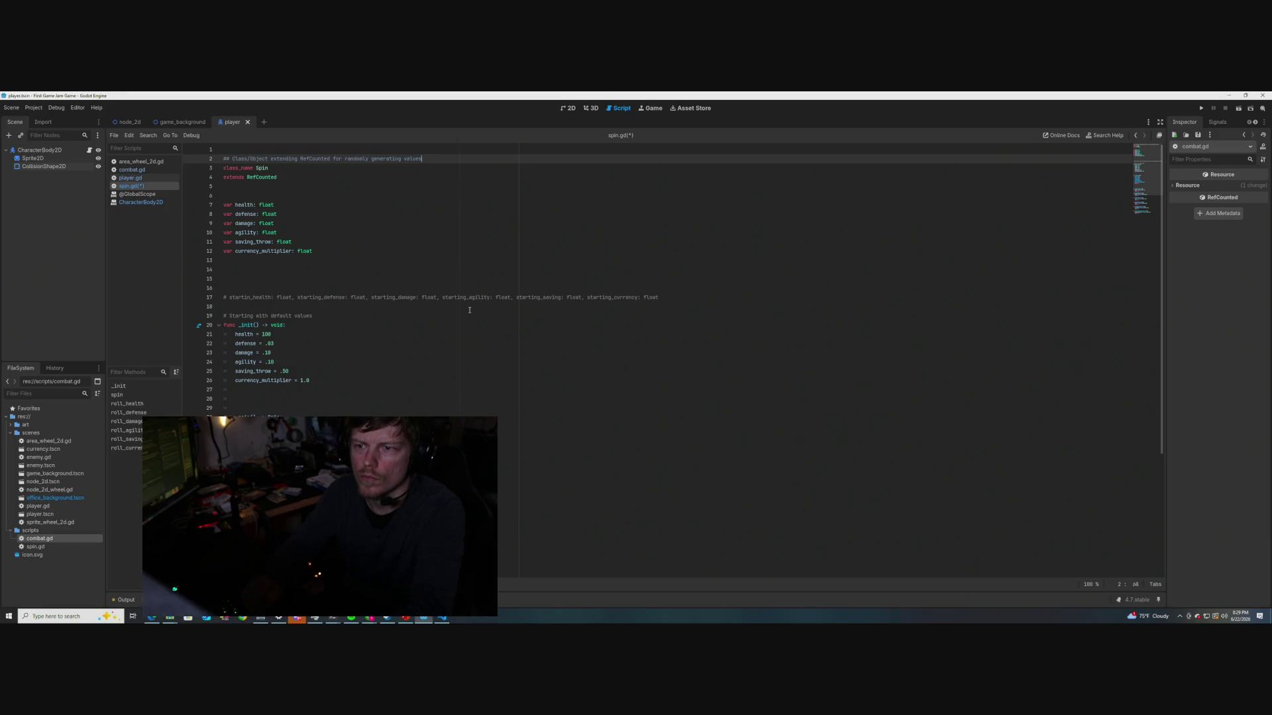
click(397, 260)
key(ctrl+s)
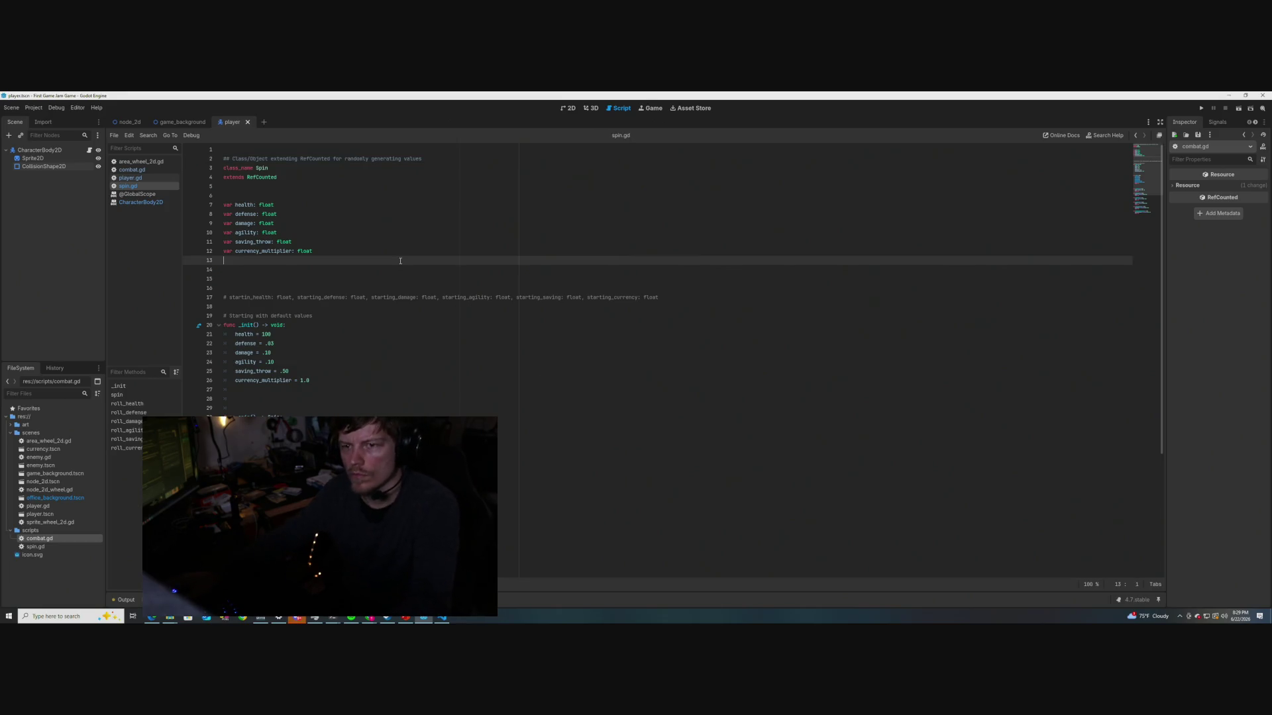
mouse_move(262, 169)
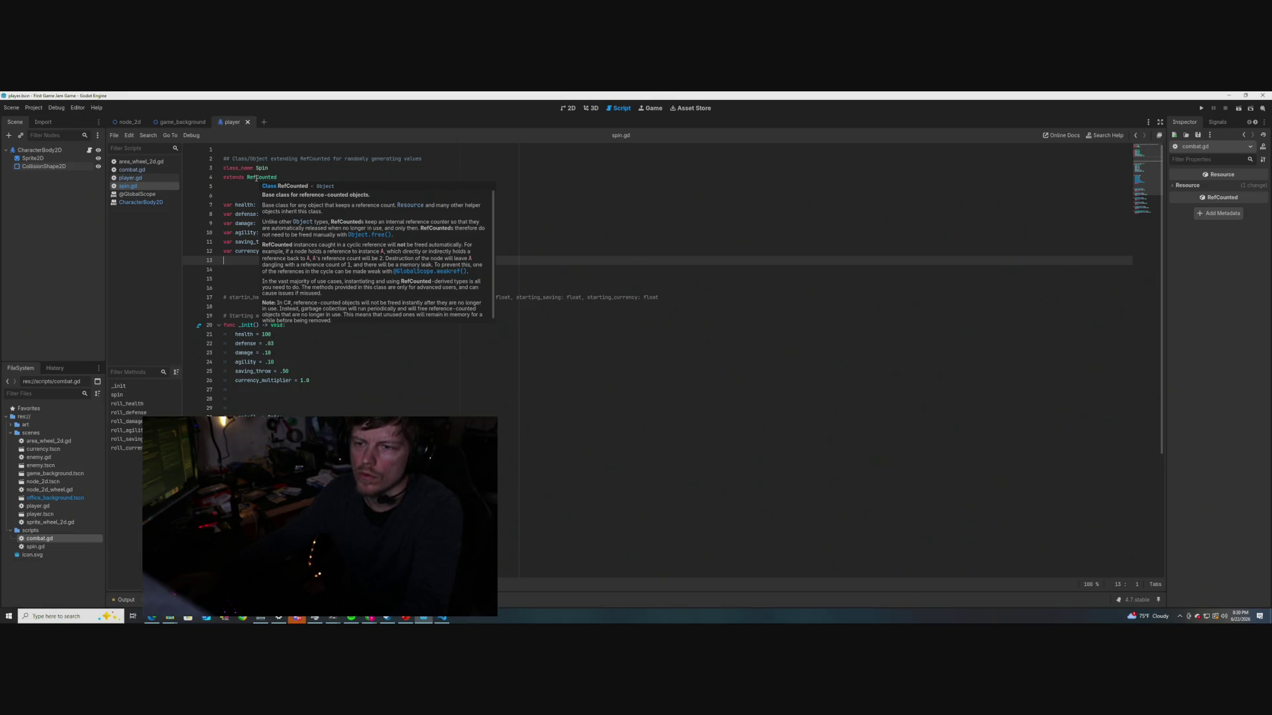
Add the doc line '## After initiating an instance, keep in mind that default values are set.'
click(426, 159)
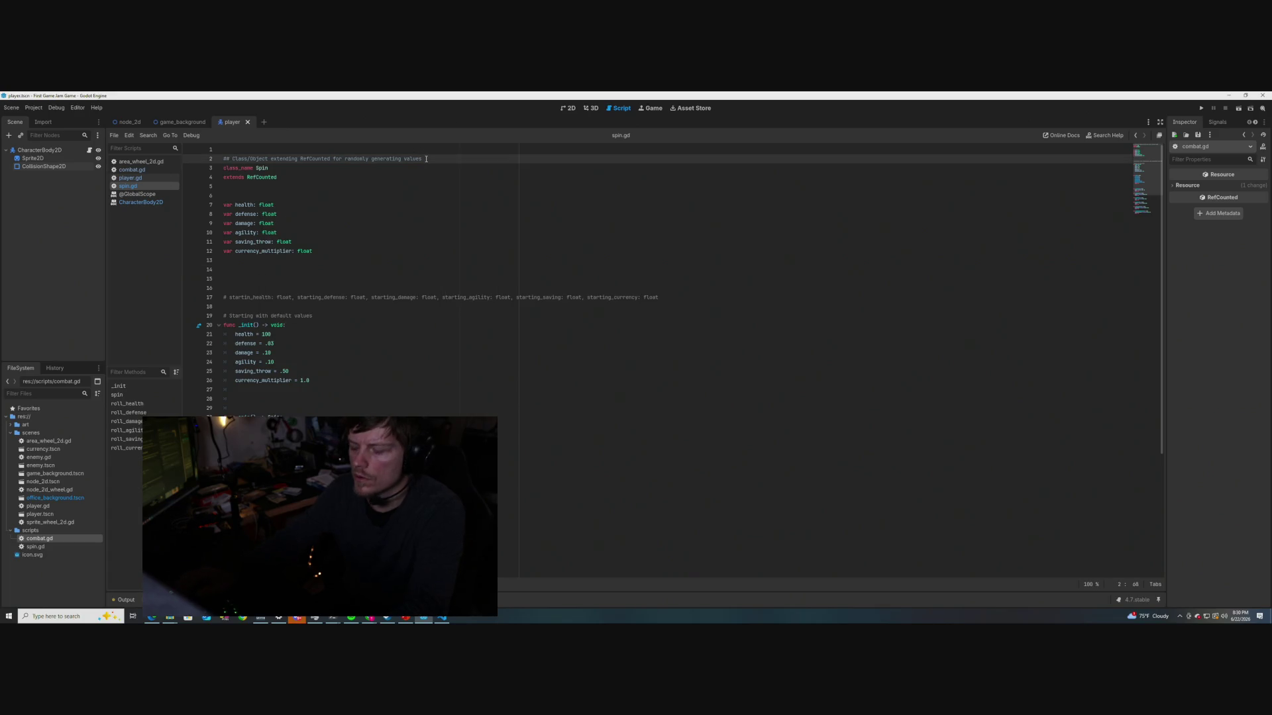
key(Return)
text(## a)
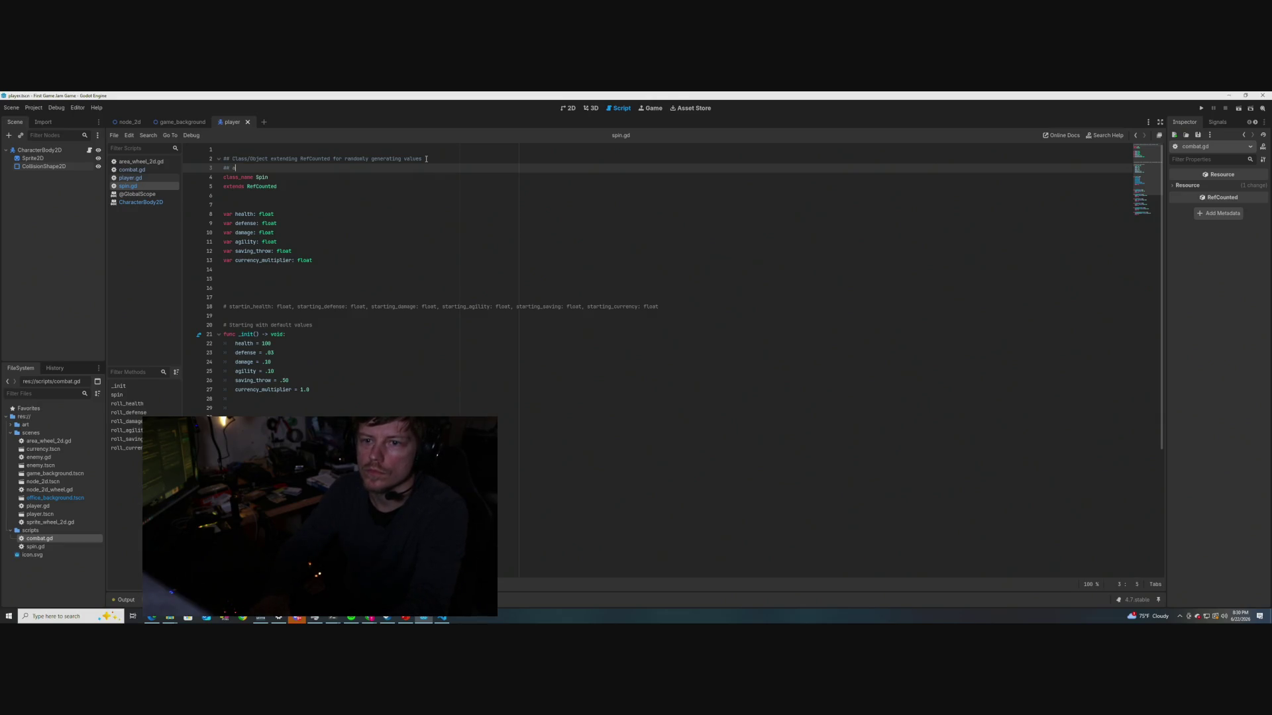
text(fter initia)
key(BackSpace)
key(BackSpace)
key(BackSpace)
text(After)
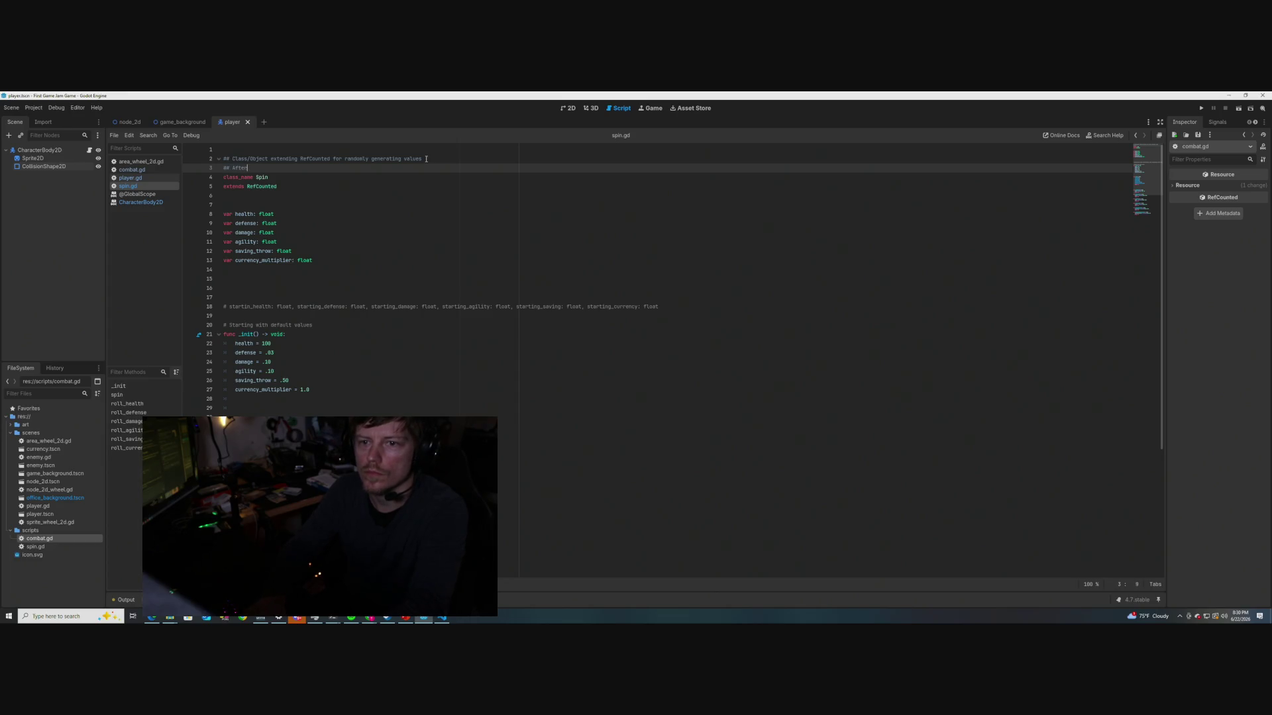
text( initiating )
text(an insta)
text(nce, keep )
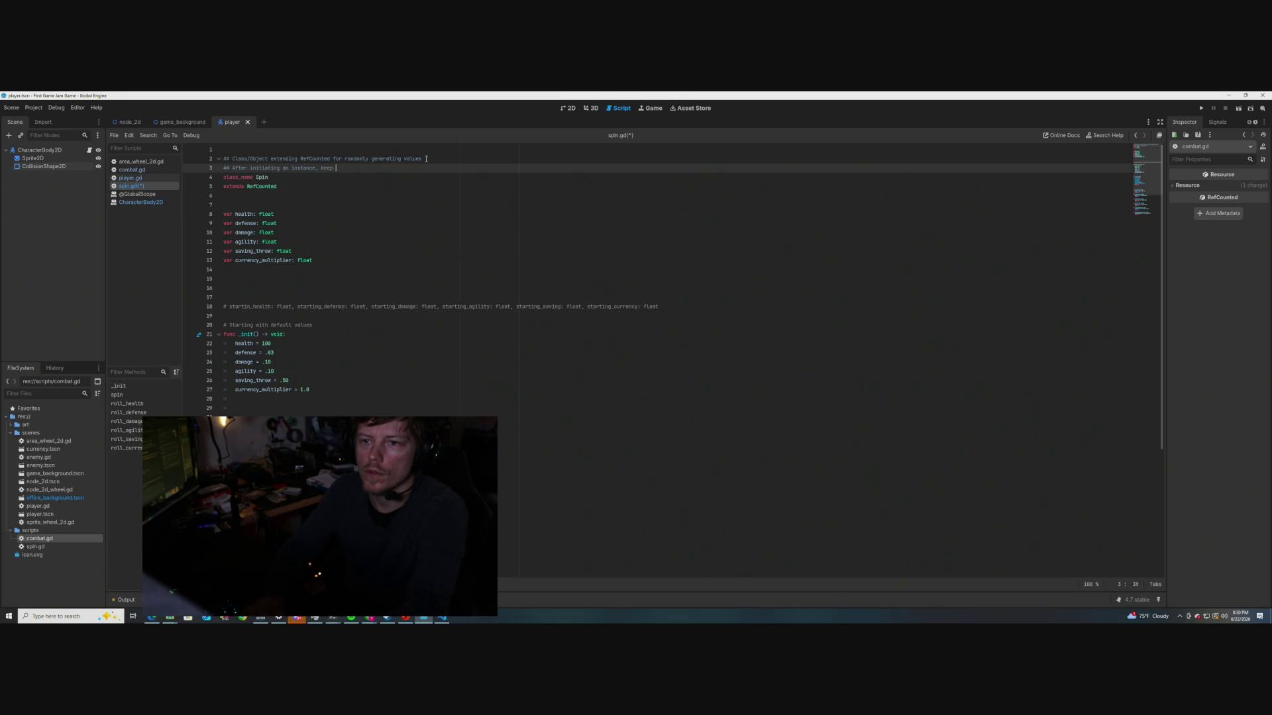
text(in mind that defa)
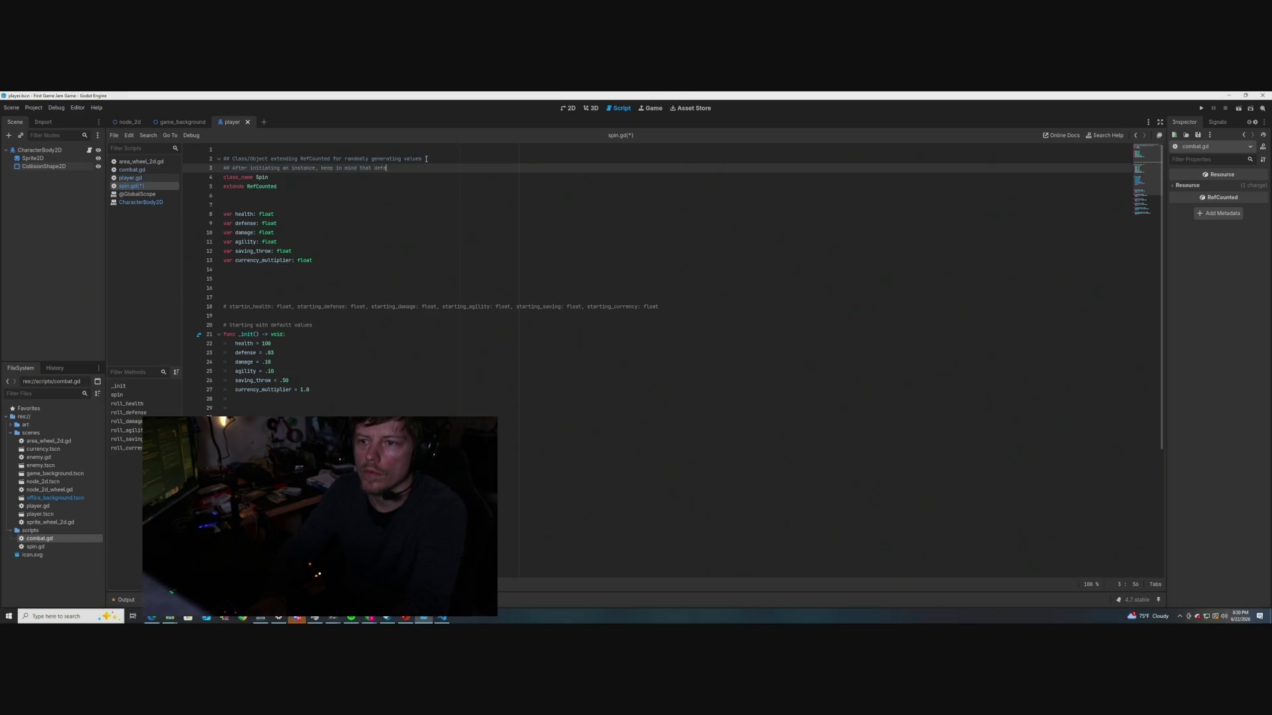
text(ult values are set. T)
text(hese defaul)
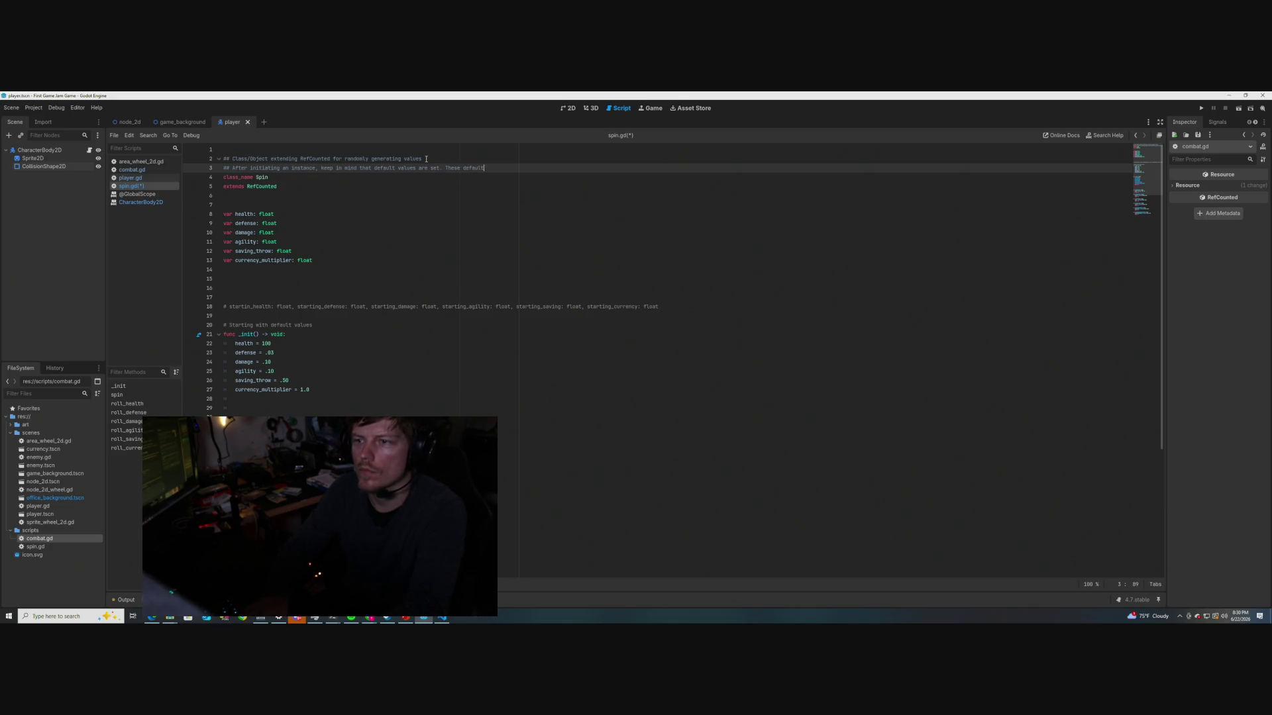
key(BackSpace)
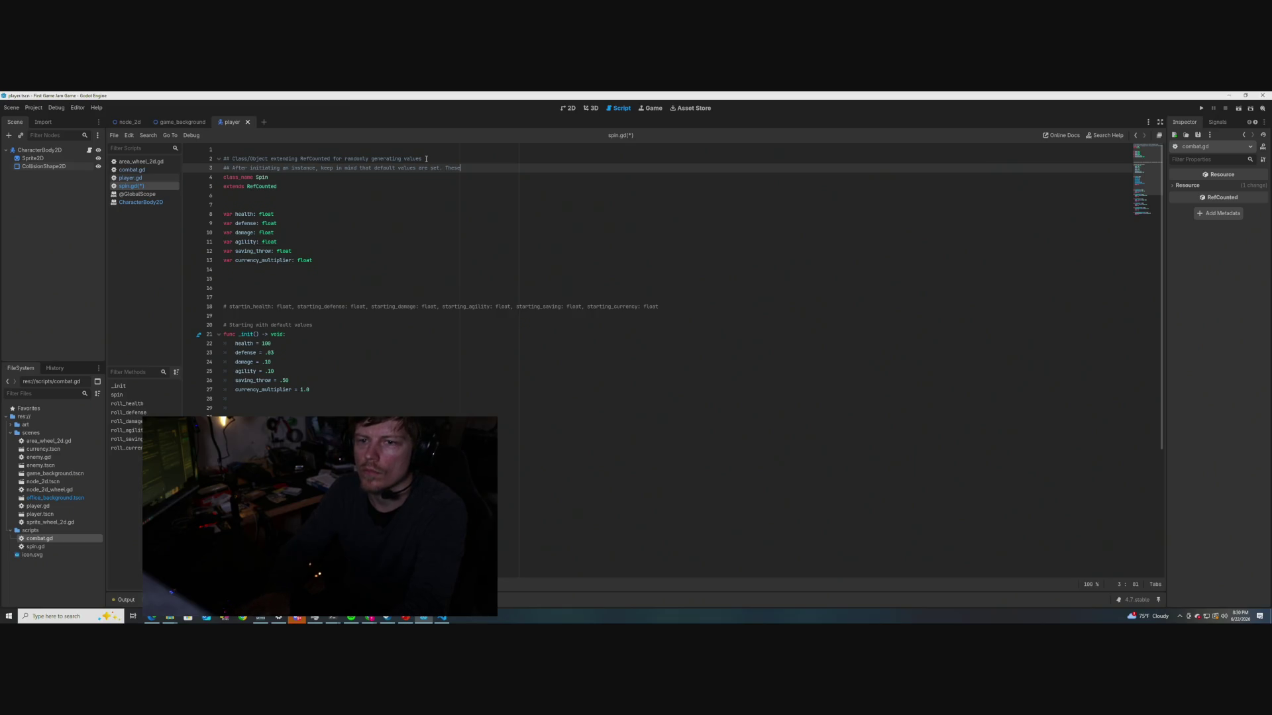
Add a doc line about calling spinner.spin() to randomly generate all values, and save
key(Return)
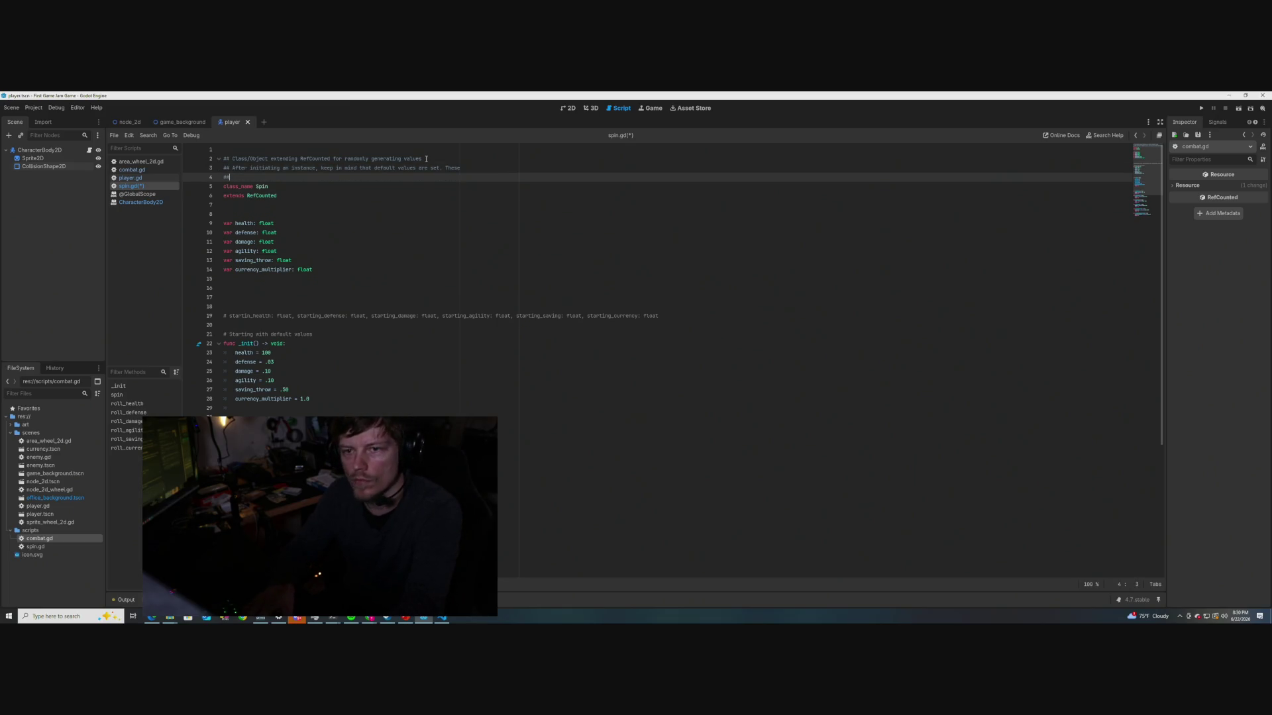
text(## Values are al)
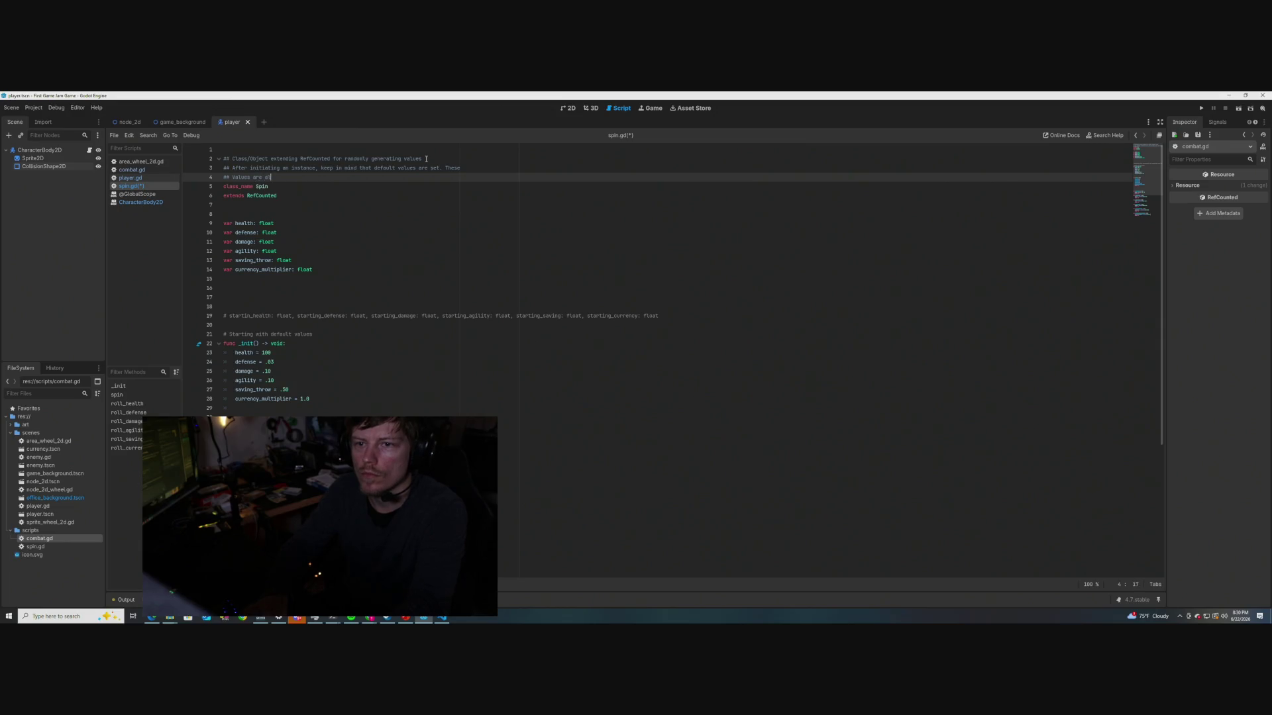
text(ways the same. Do spinVar)
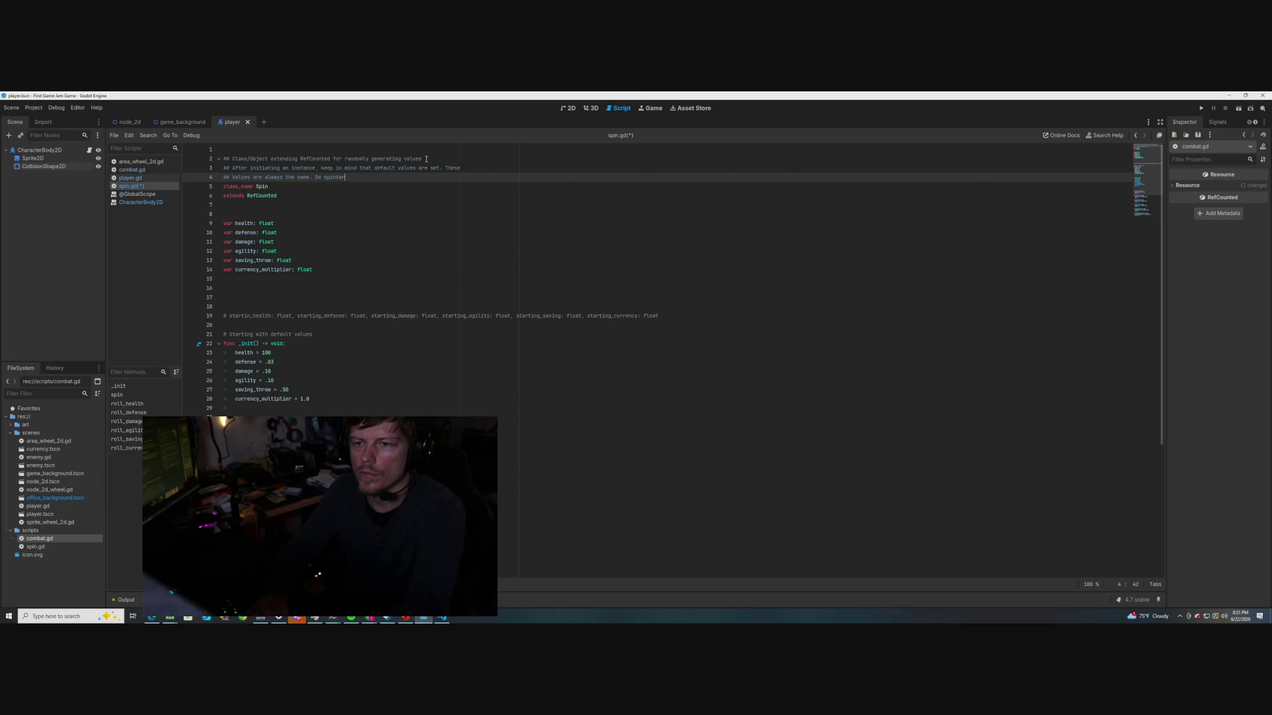
key(BackSpace)
key(BackSpace)
key(BackSpace)
key(BackSpace)
key(BackSpace)
key(BackSpace)
text(r.spin())
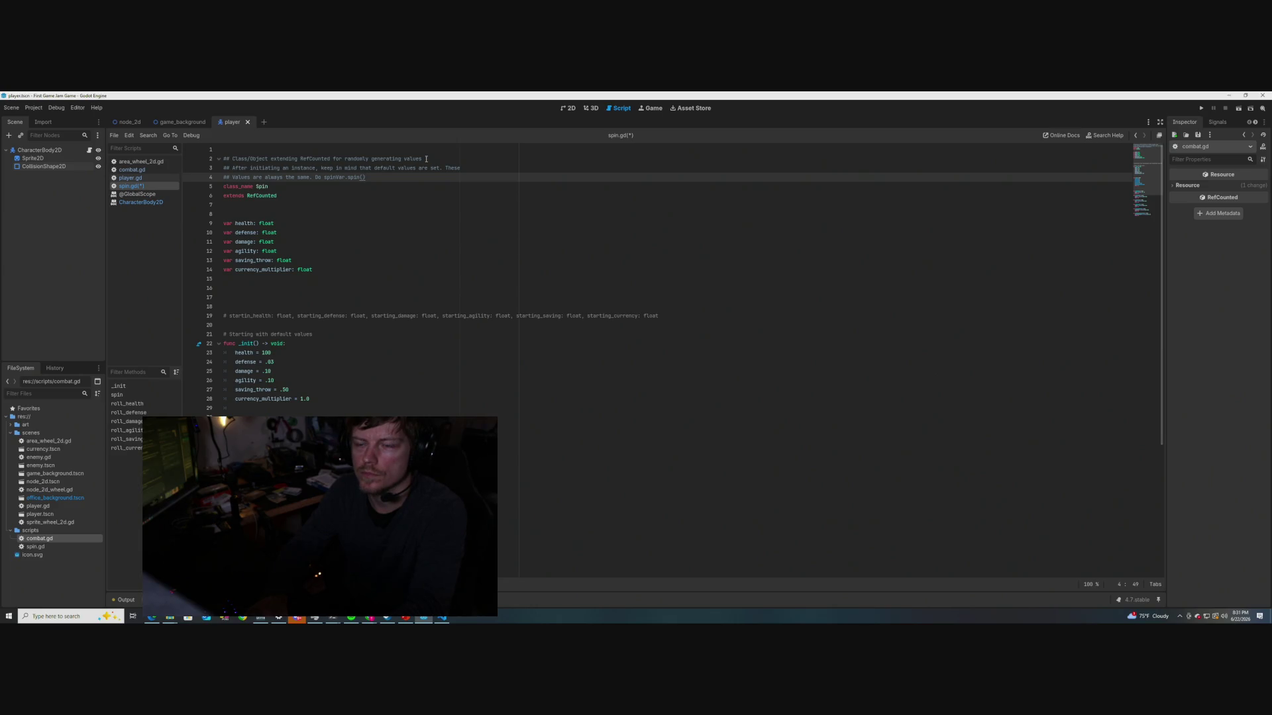
text( to)
key(BackSpace)
text(generate)
text( all values)
text(.)
key(ctrl+s)
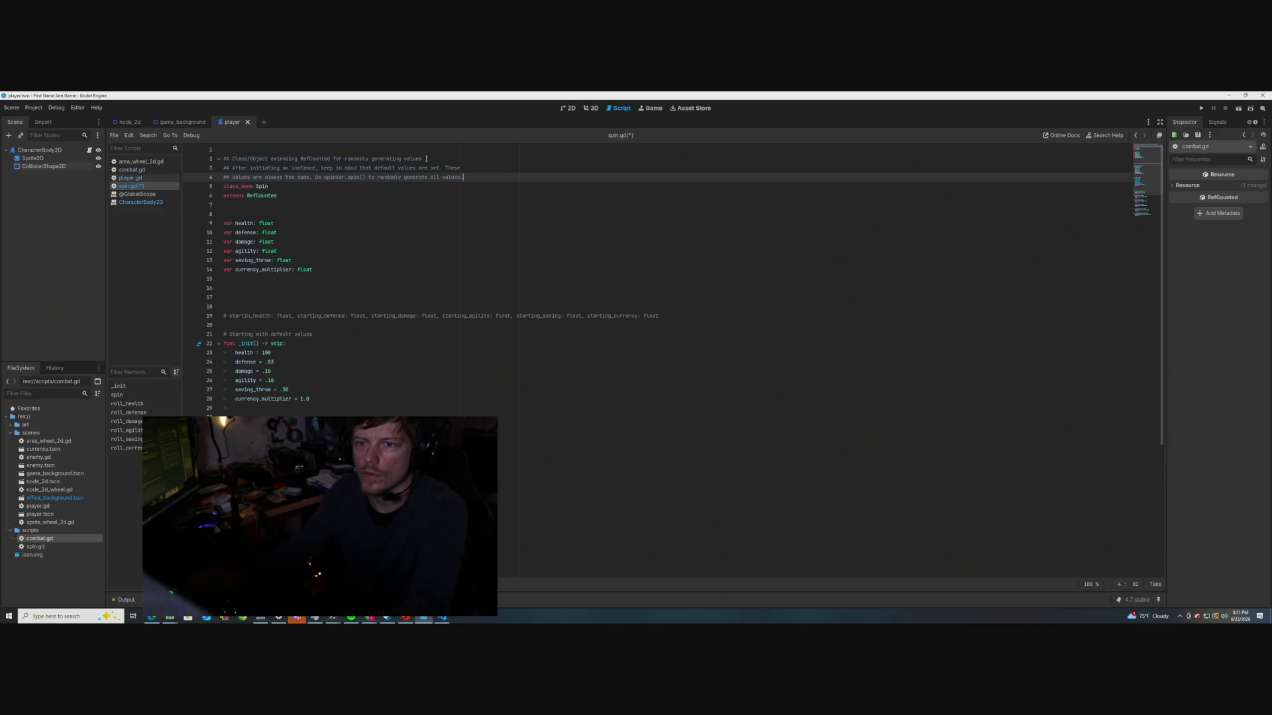
click(372, 259)
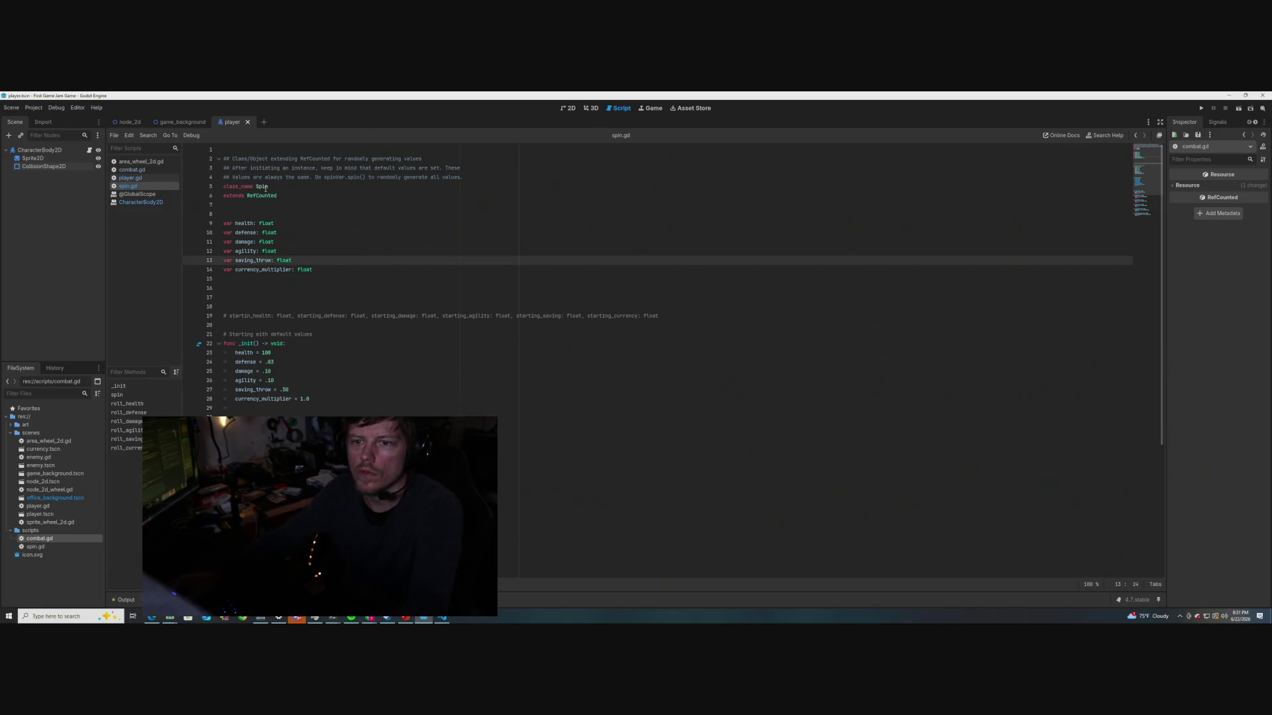
Remove one # from the Values comment line and save spin.gd
mouse_move(263, 189)
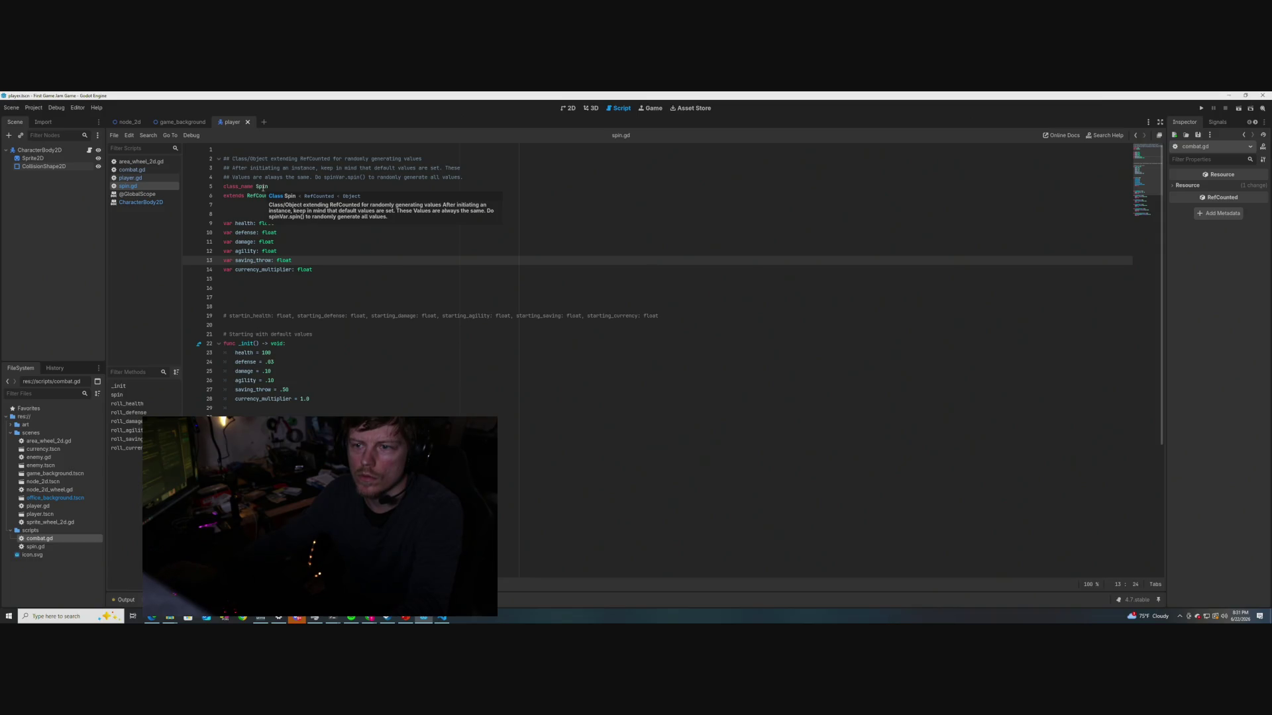
click(230, 168)
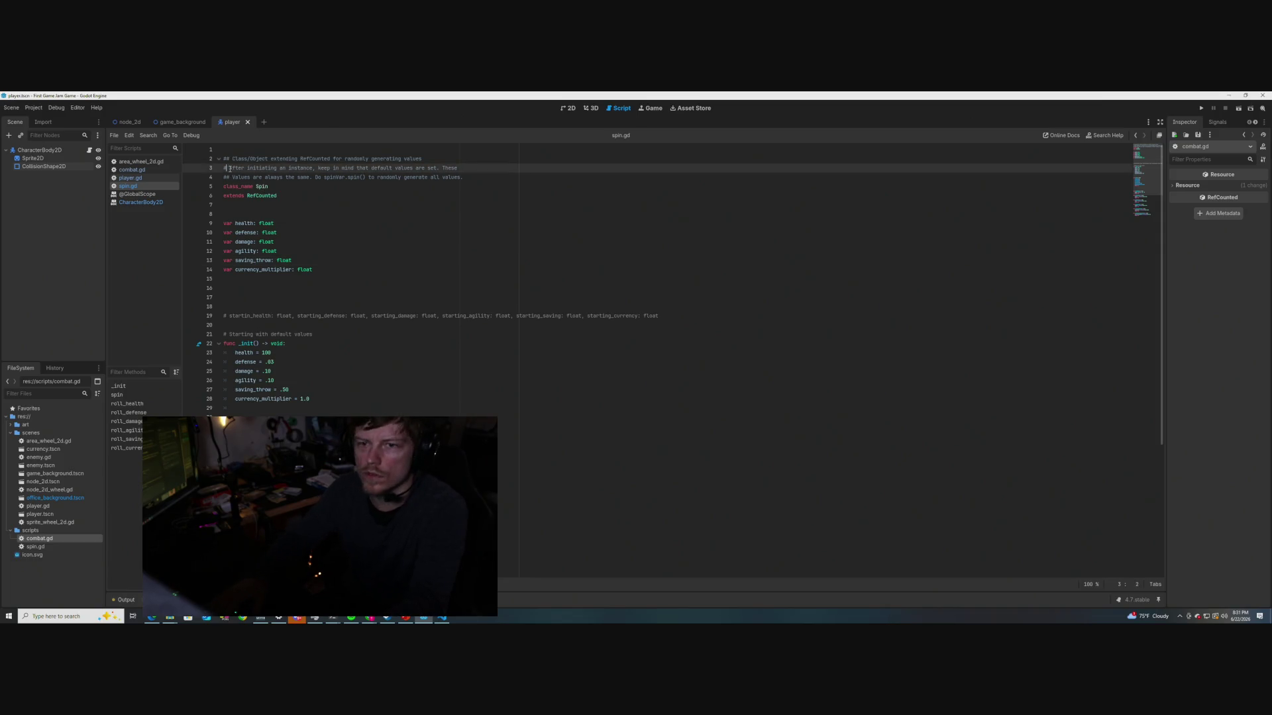
key(Down)
key(Down)
key(Up)
key(BackSpace)
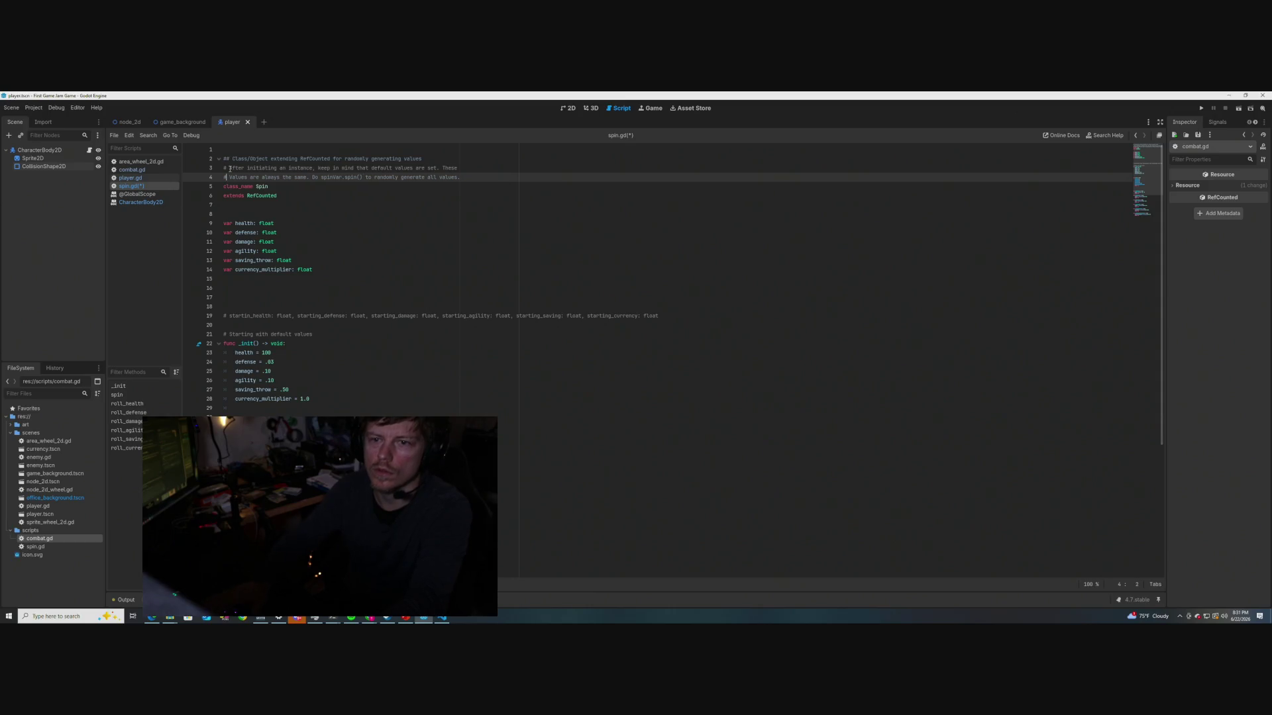
click(307, 232)
key(ctrl+s)
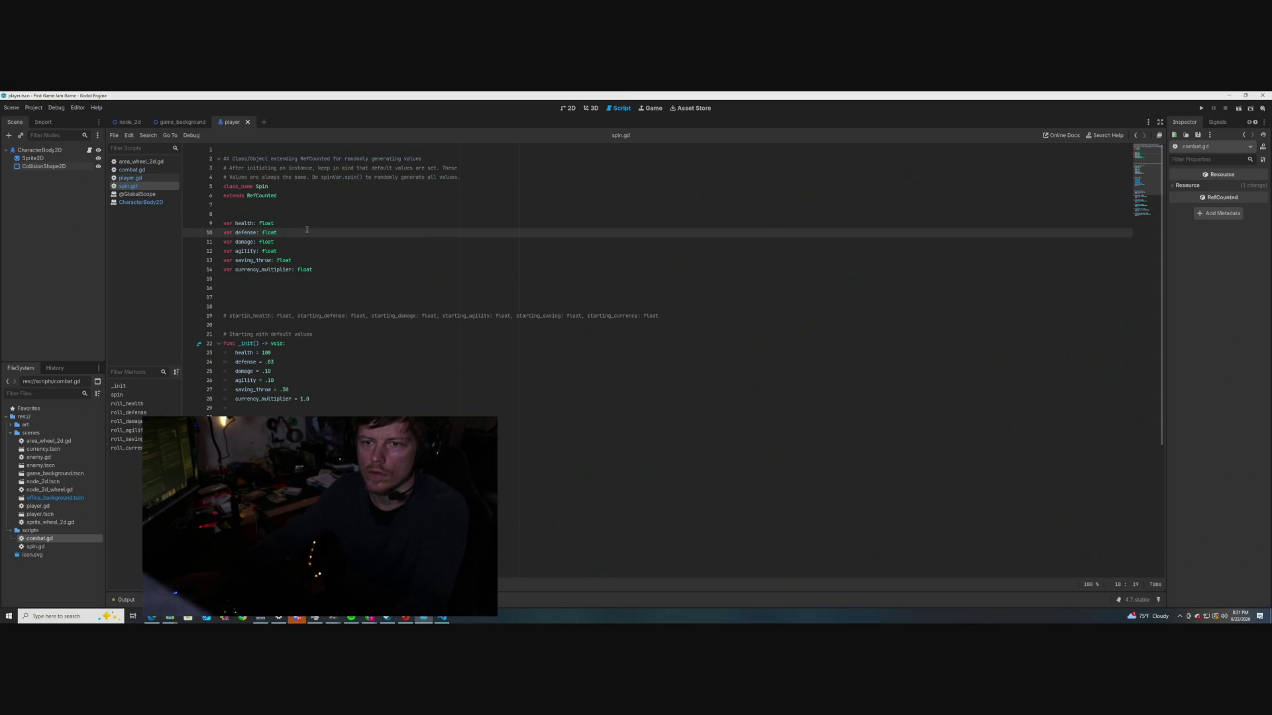
Prefix the After and Values lines with ## so they read ### After… and ### Values…, then save
mouse_move(263, 187)
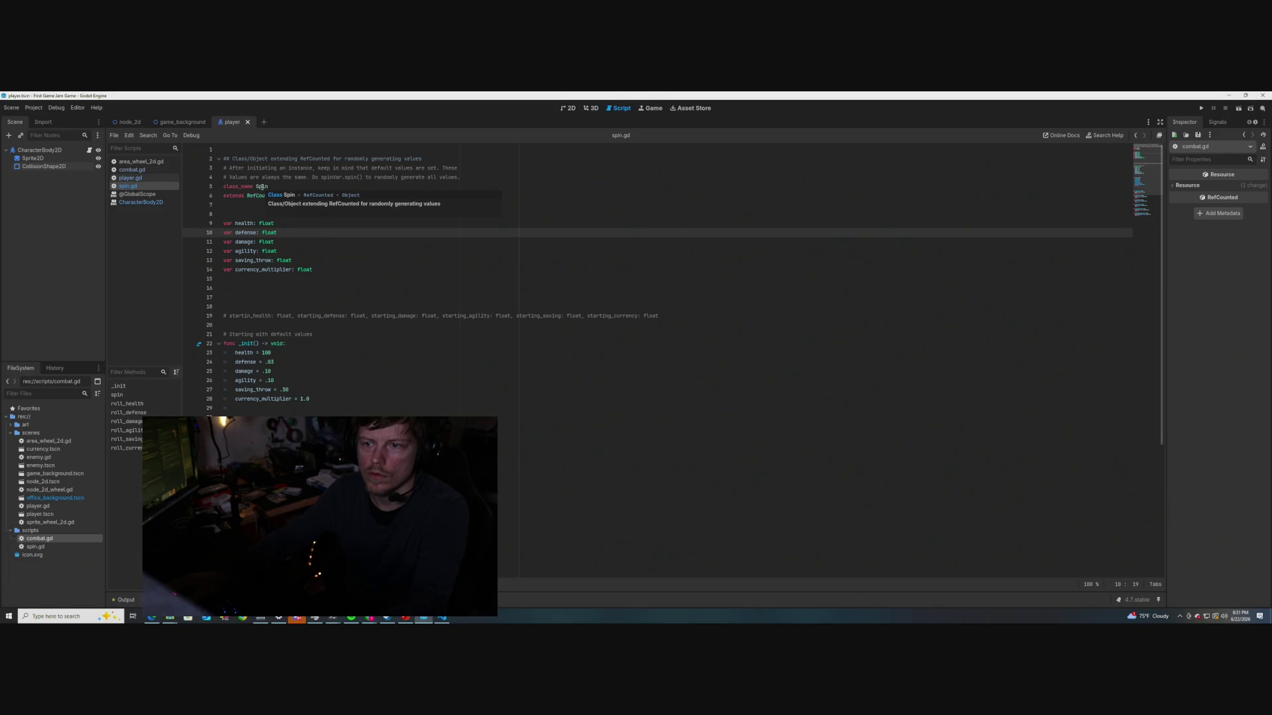
click(245, 149)
click(226, 168)
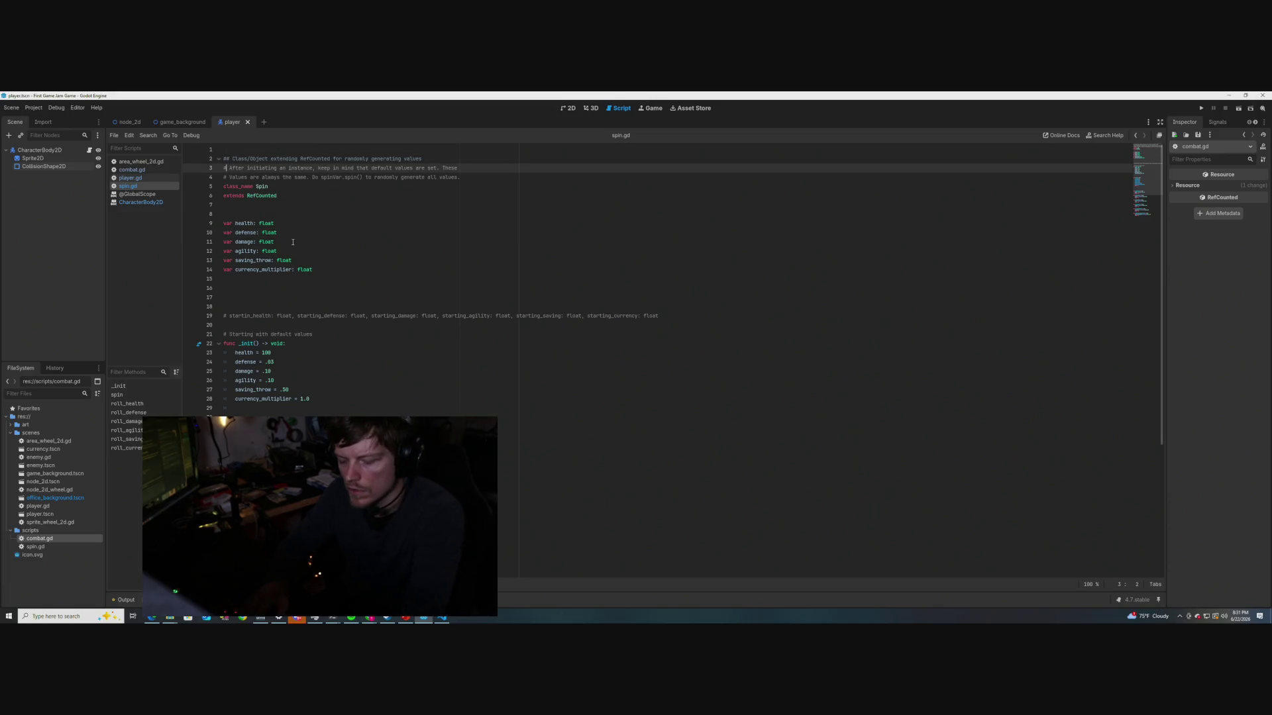
text(##)
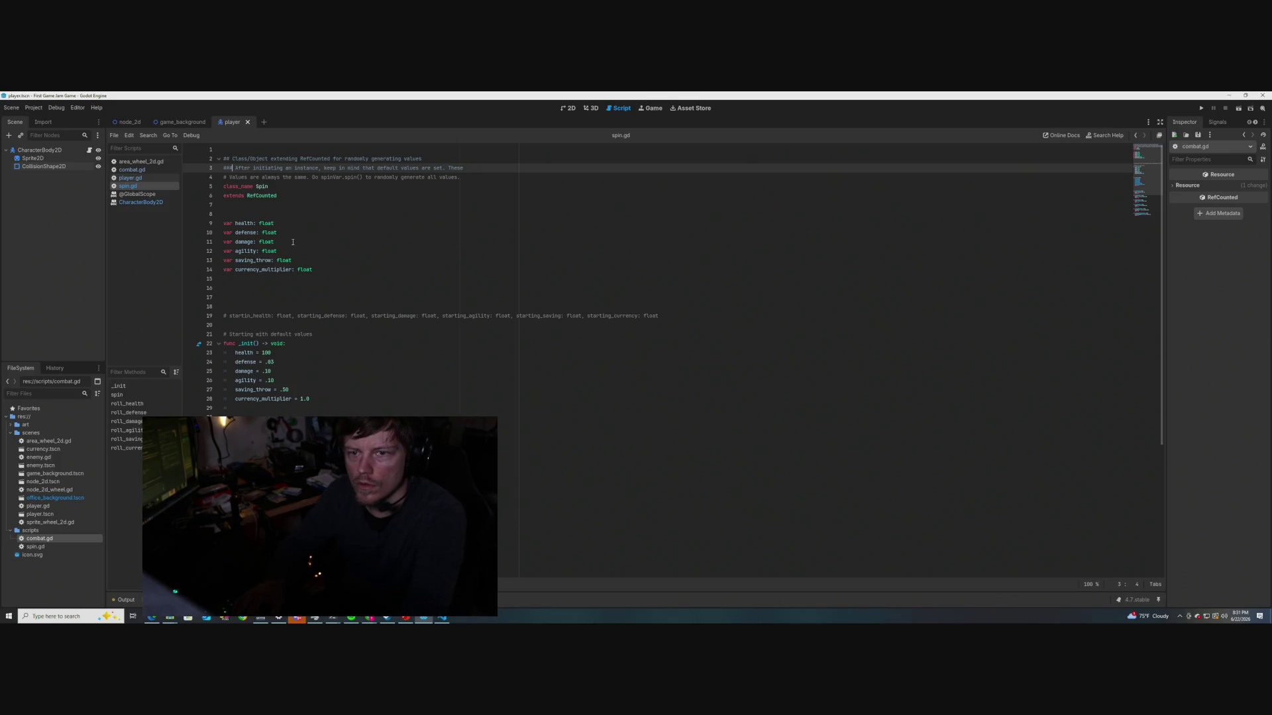
key(Down)
text(##)
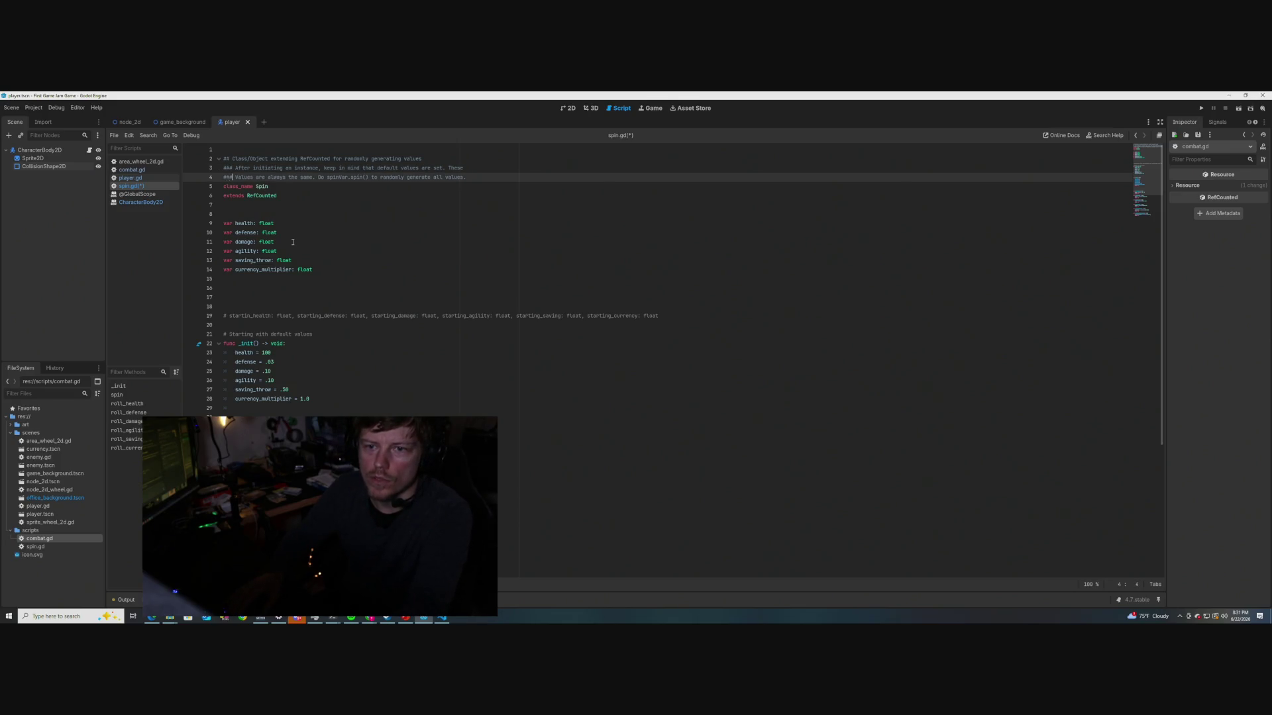
key(ctrl+s)
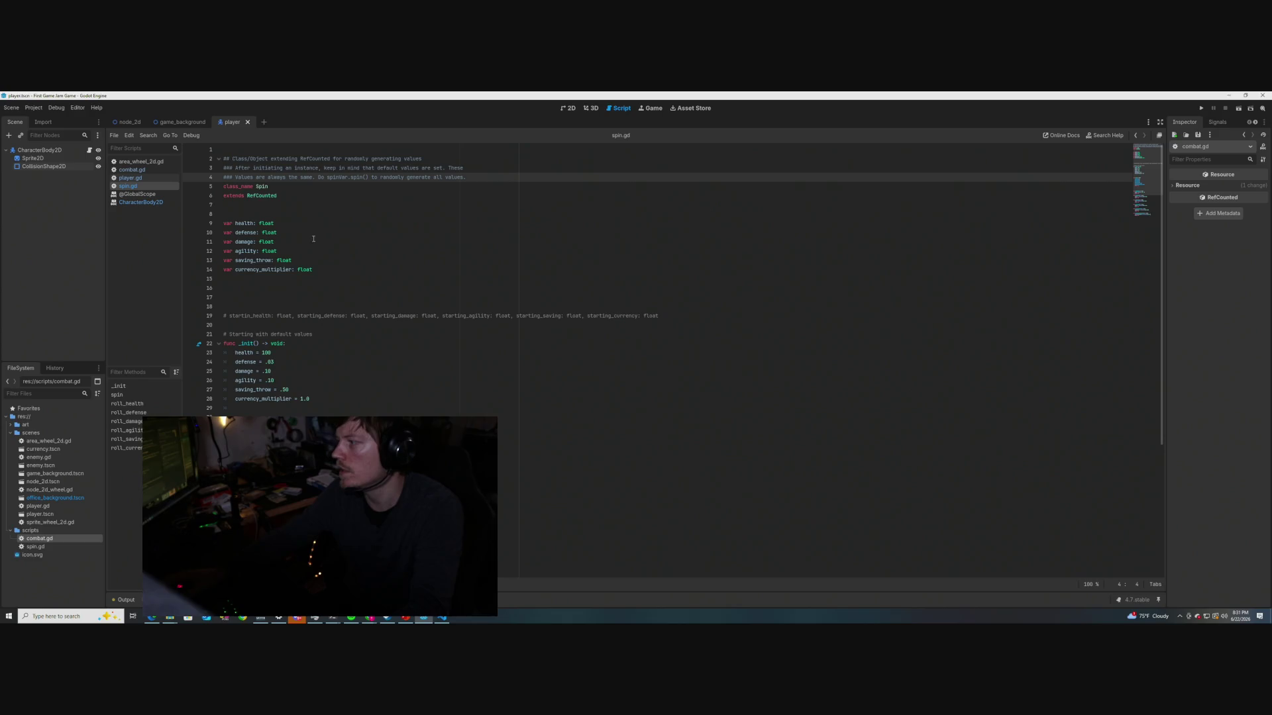
click(282, 232)
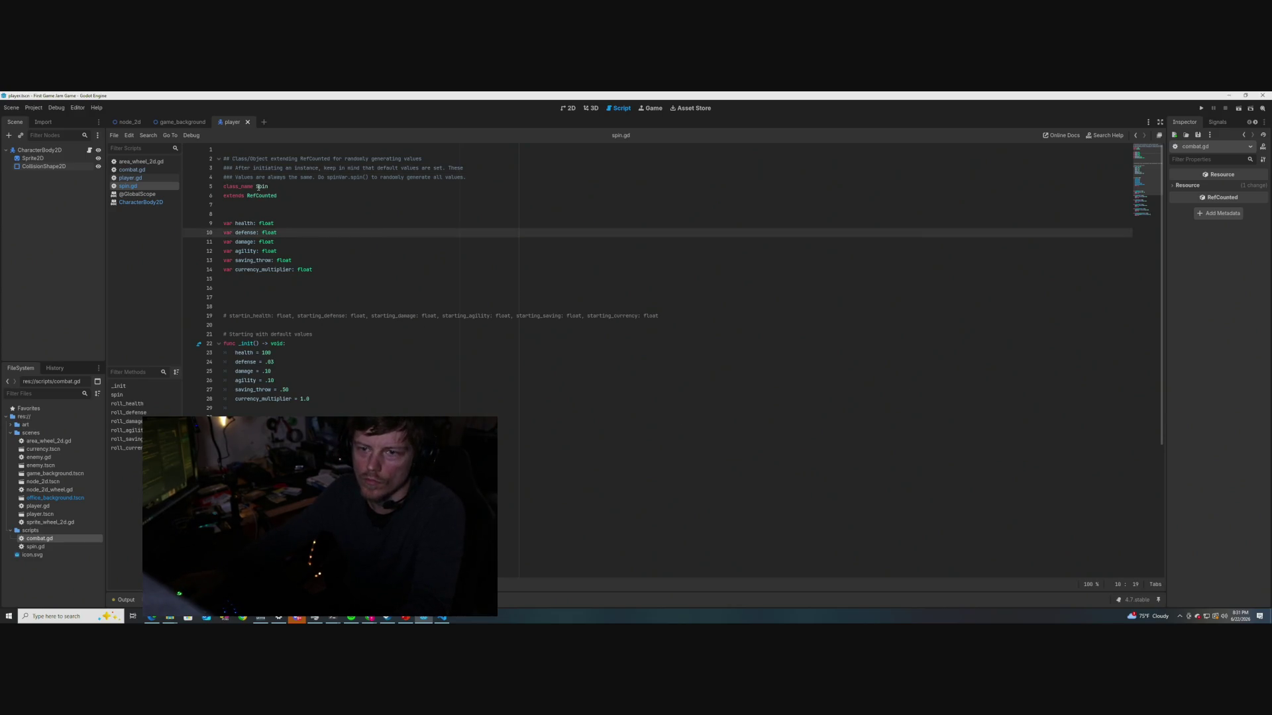
mouse_move(259, 187)
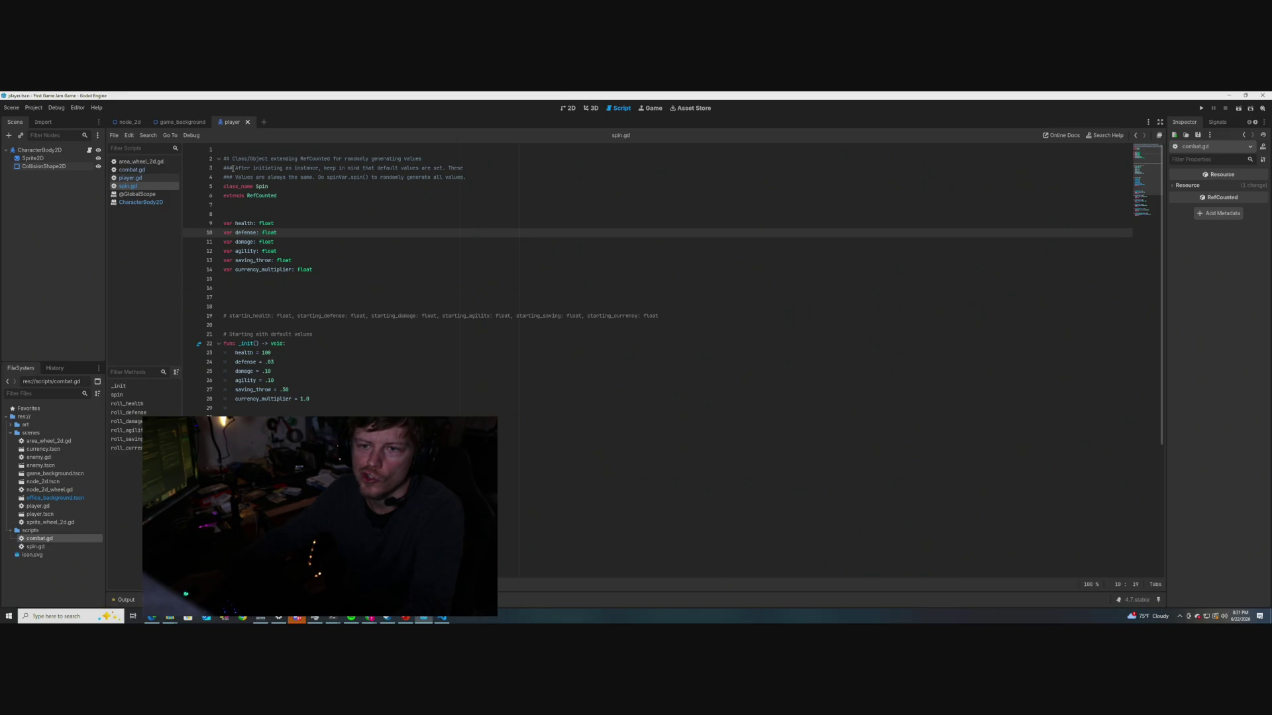
click(233, 169)
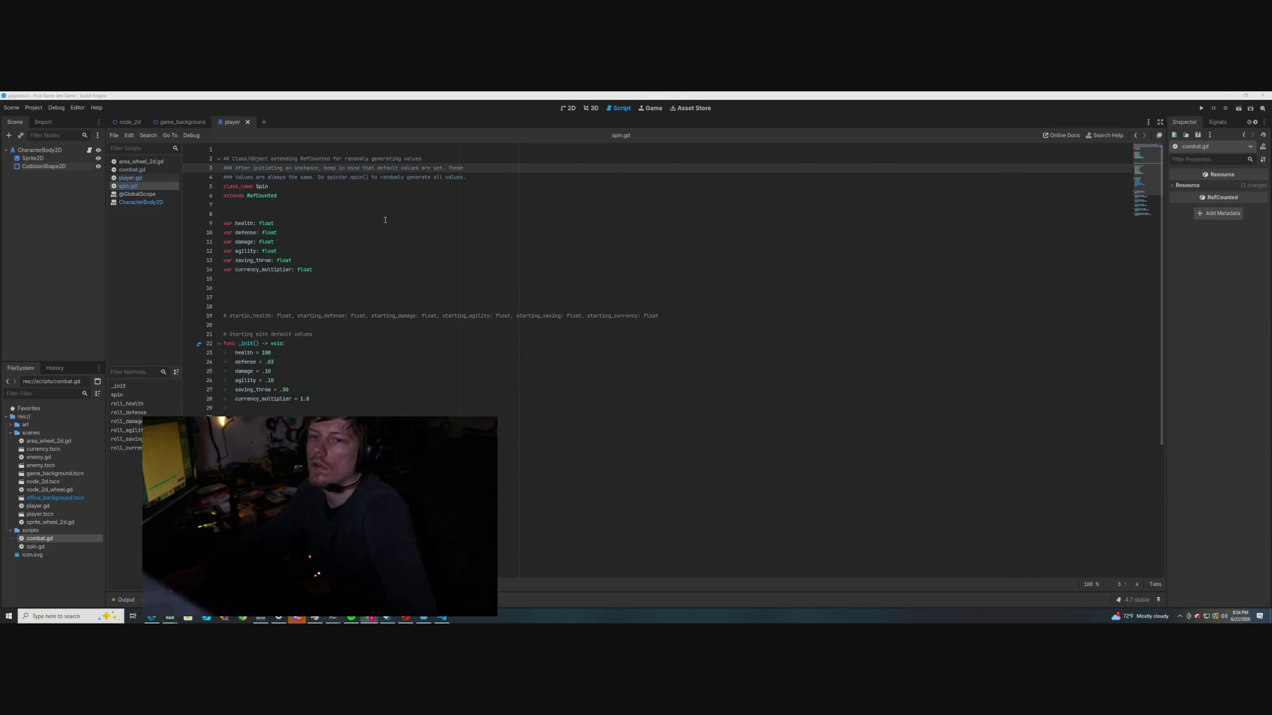
mouse_move(262, 188)
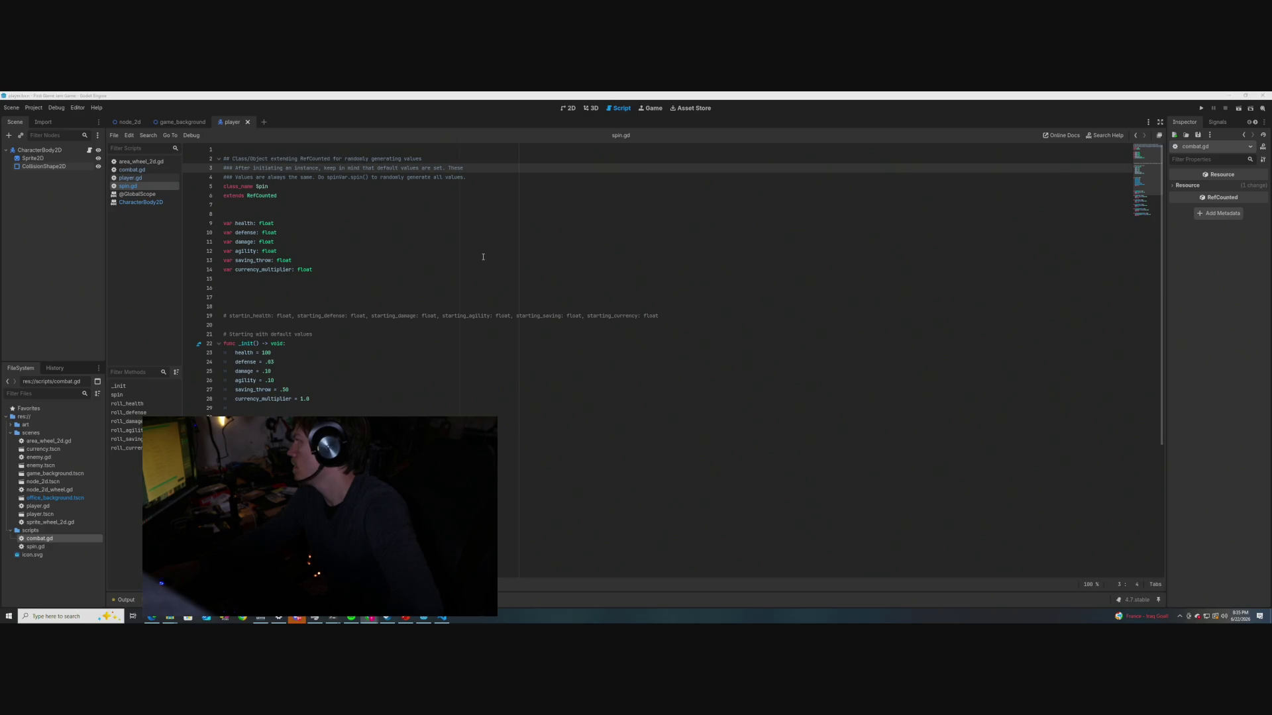
Wrap Class/Object on line 2 in [i][/i] italic tags and save
mouse_move(245, 224)
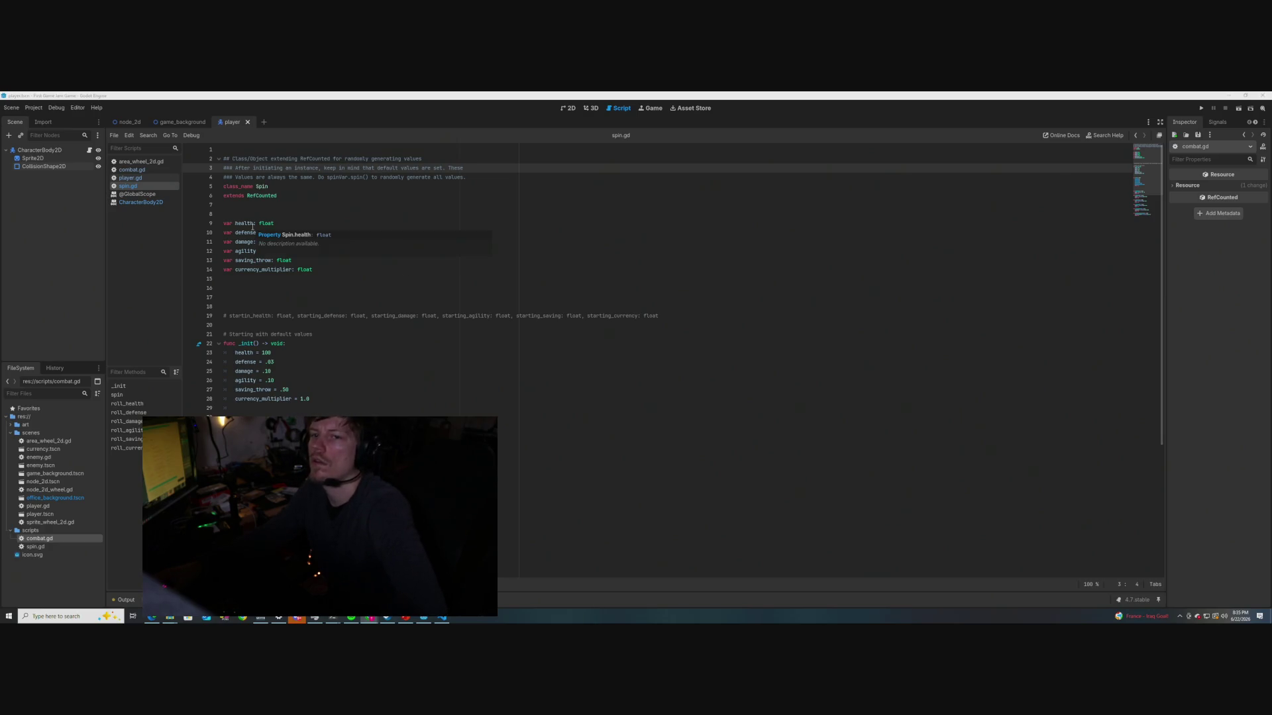
key(Up)
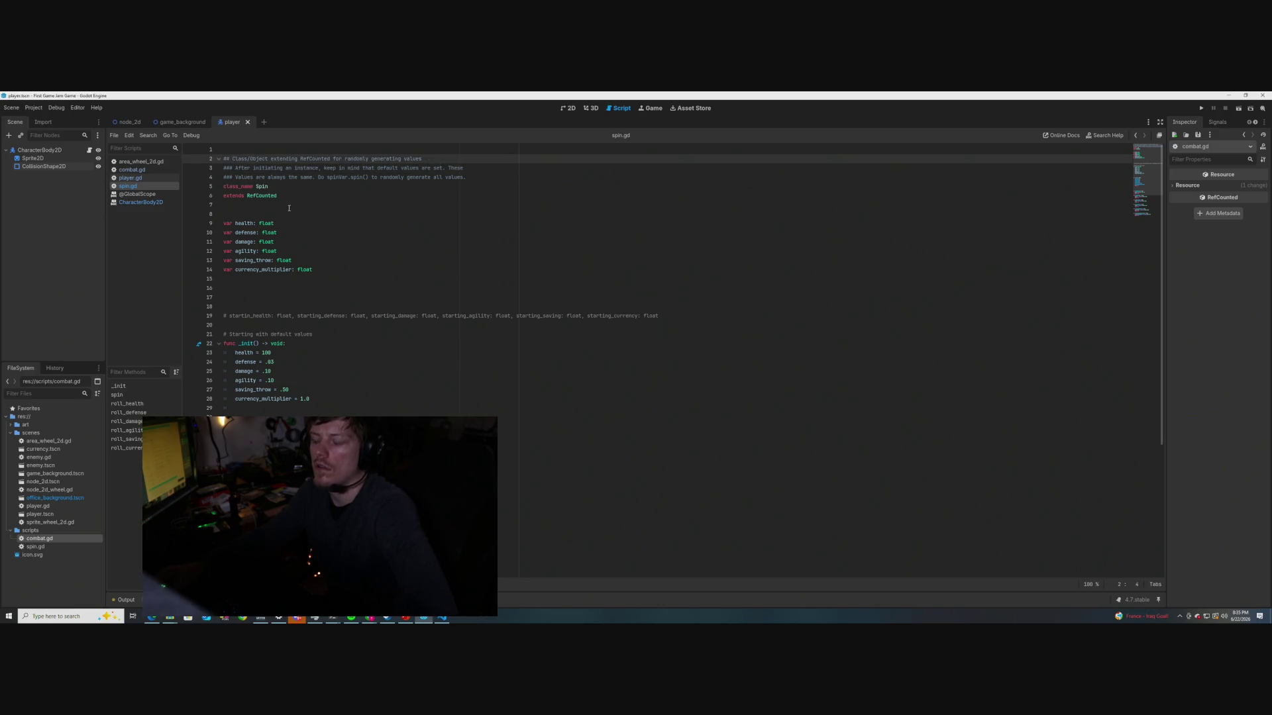
text([)
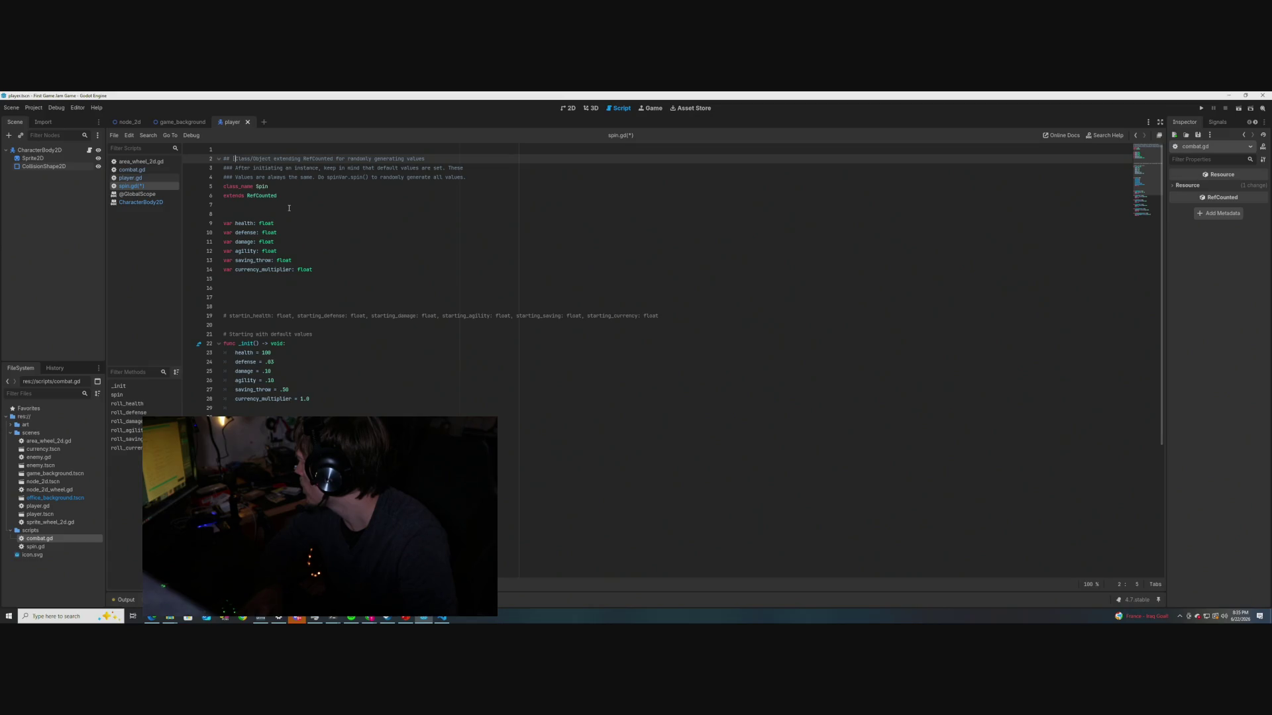
text(b])
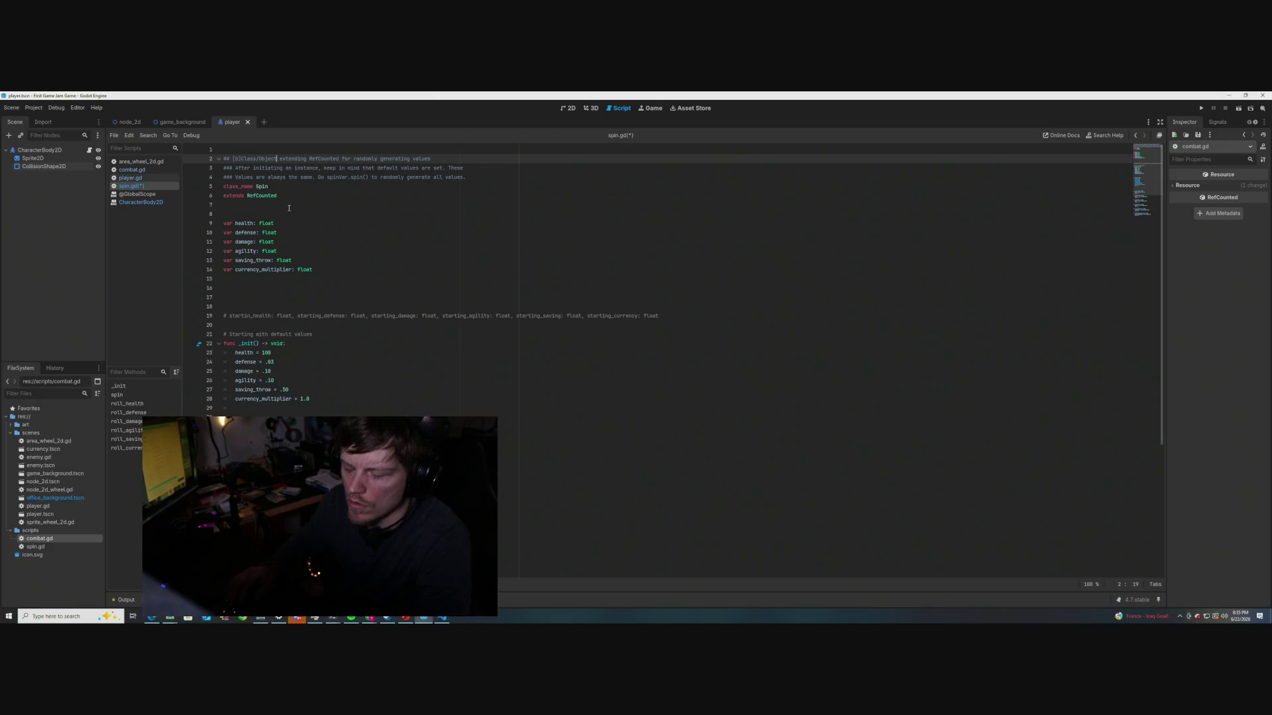
text([])
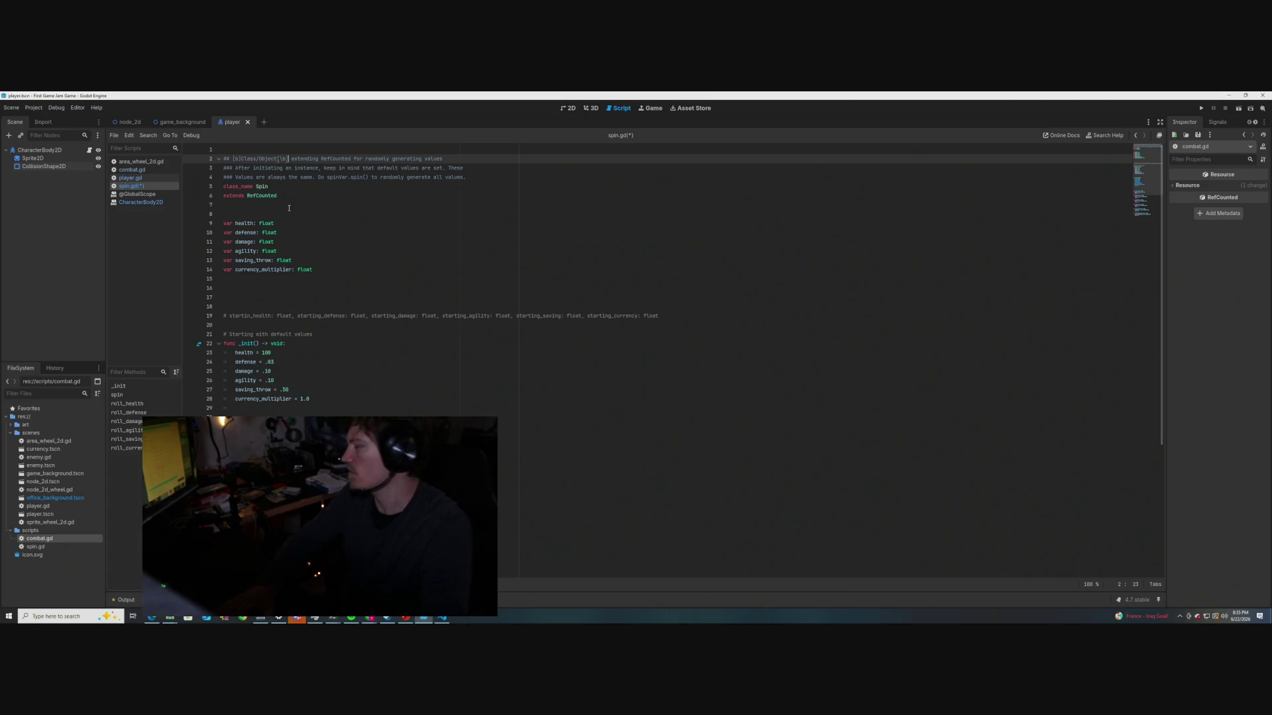
key(BackSpace)
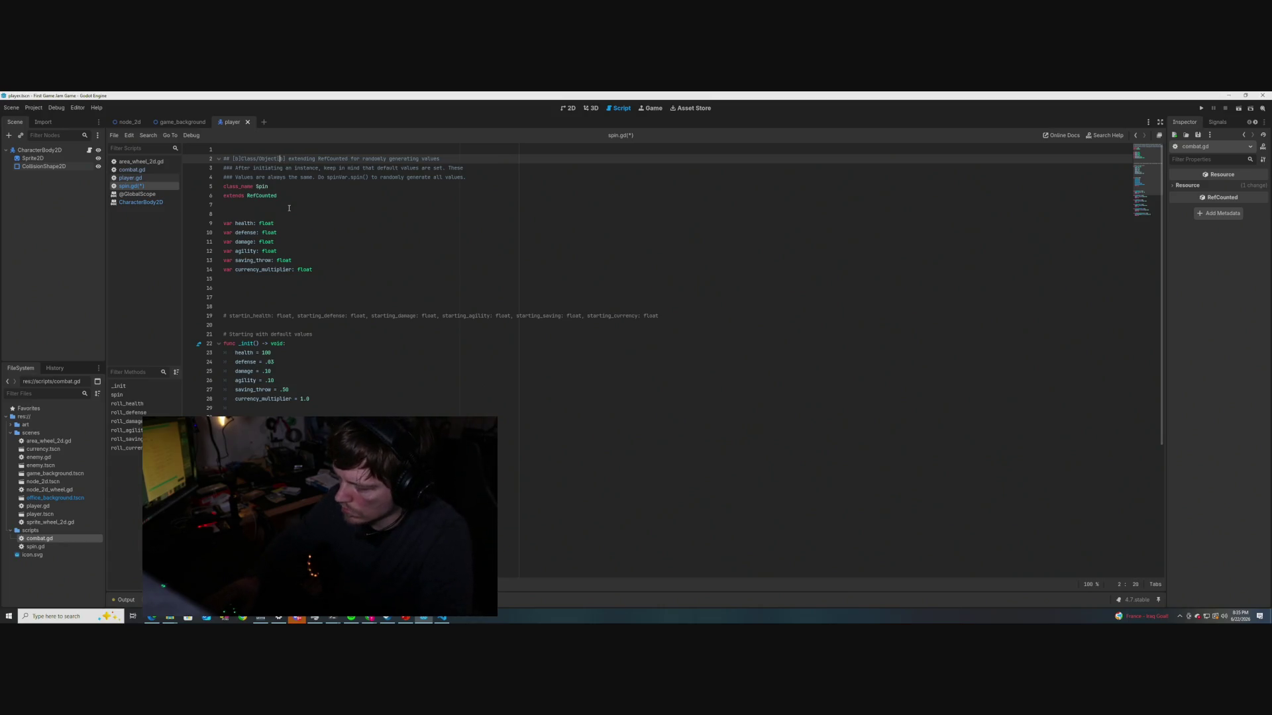
text(/)
key(ctrl+s)
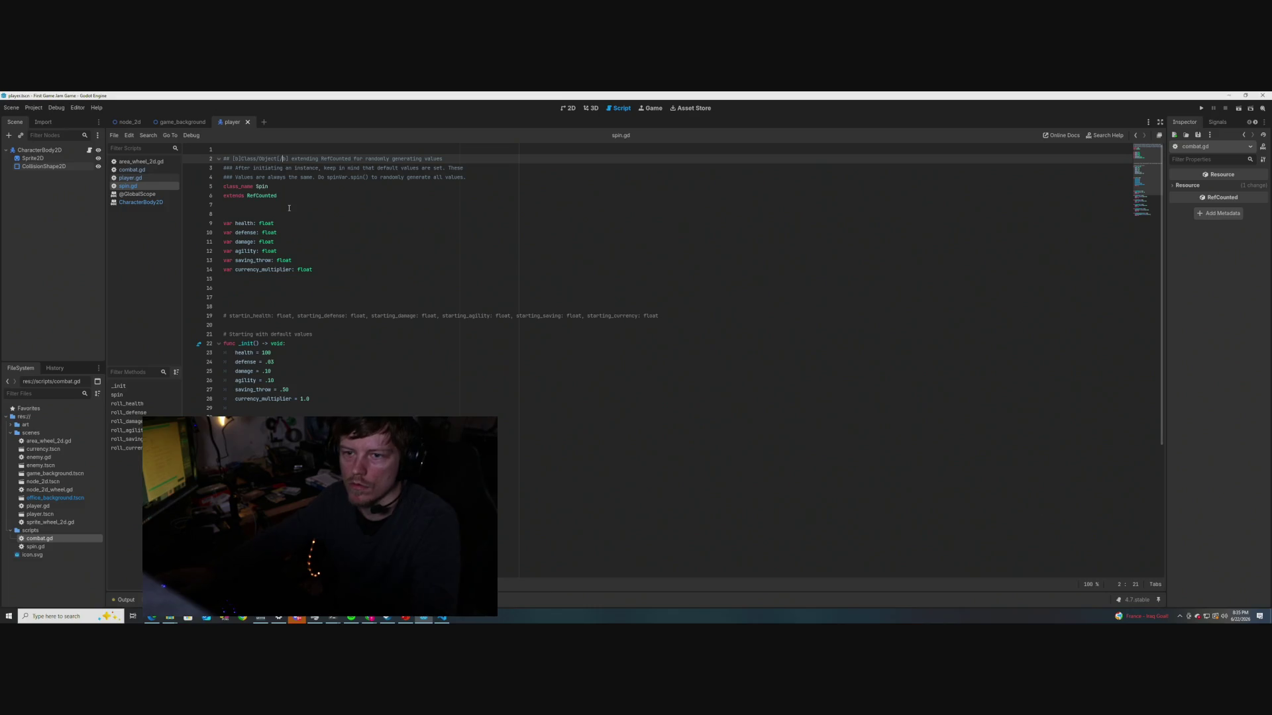
Check the Object tooltip, save again, and begin deleting the opening [i] tag
click(361, 227)
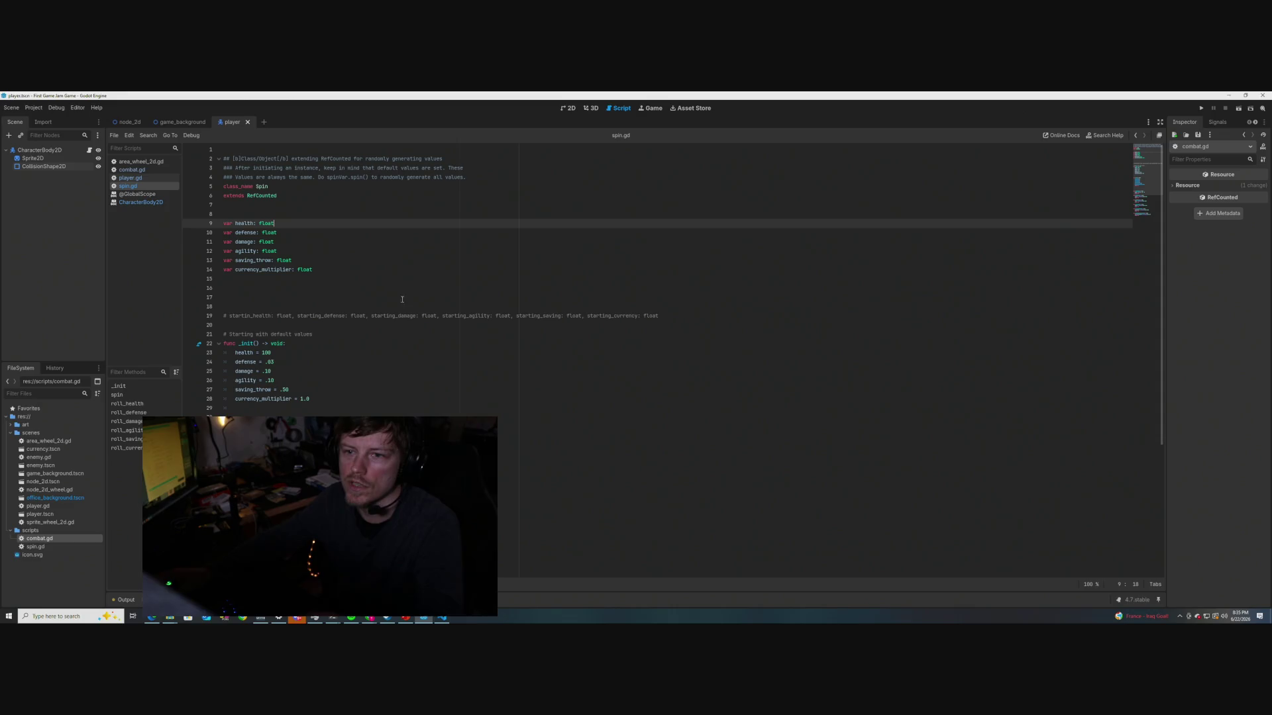
mouse_move(281, 162)
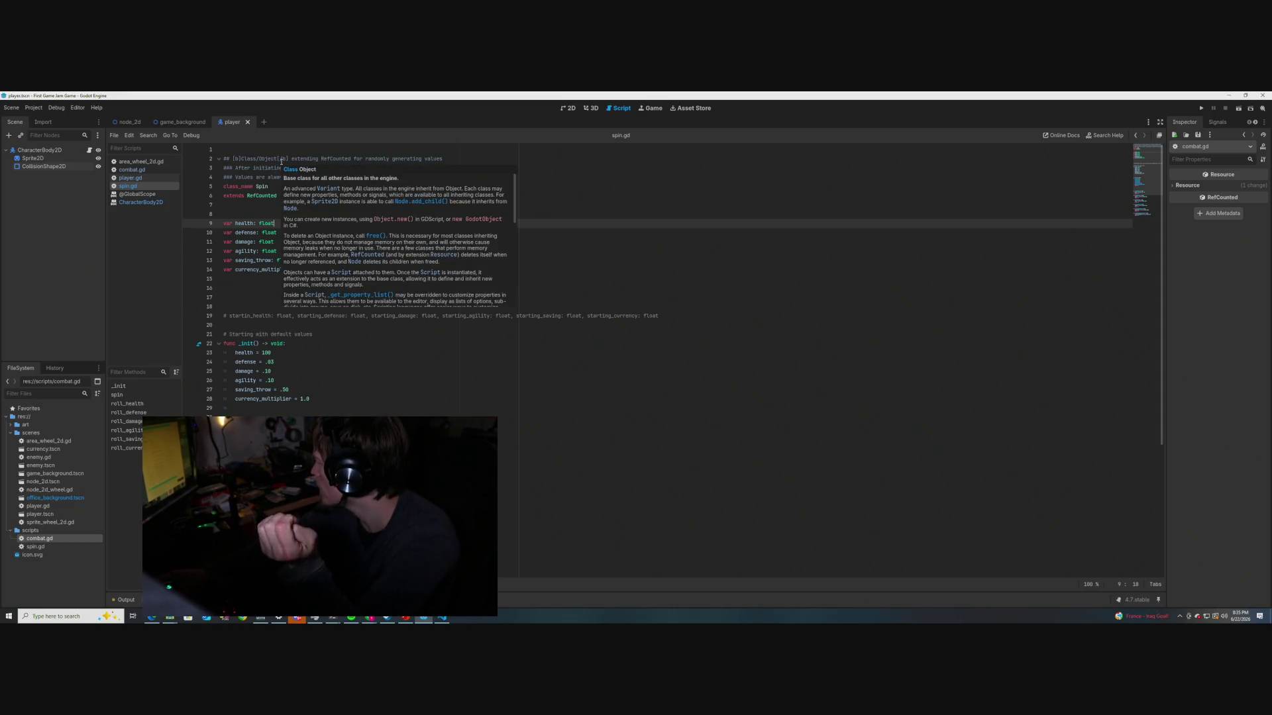
click(242, 159)
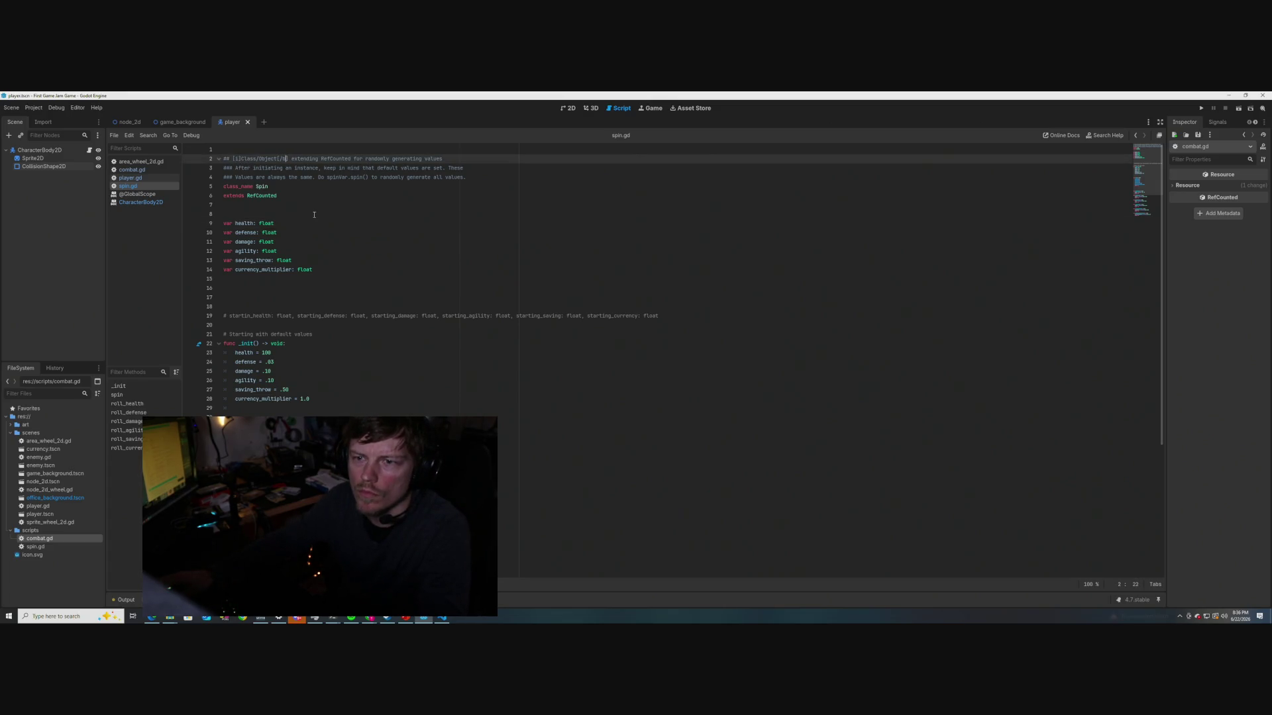
text(i)
click(314, 215)
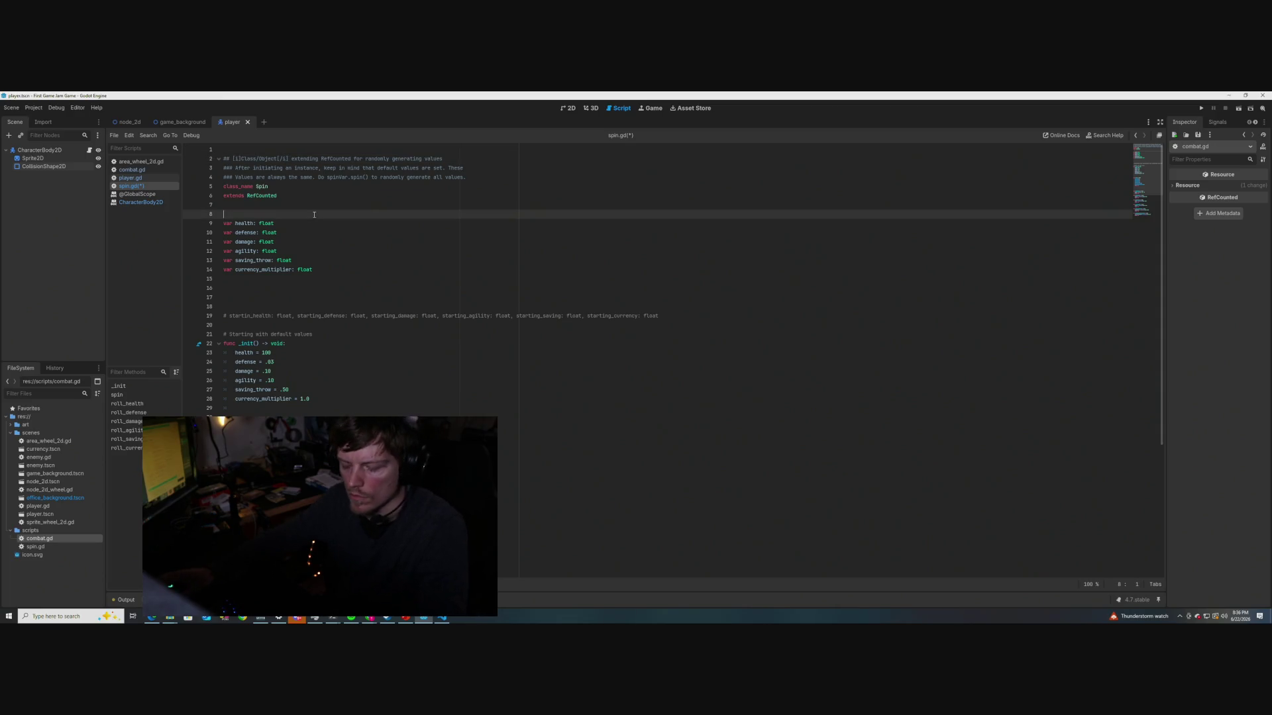
key(ctrl+s)
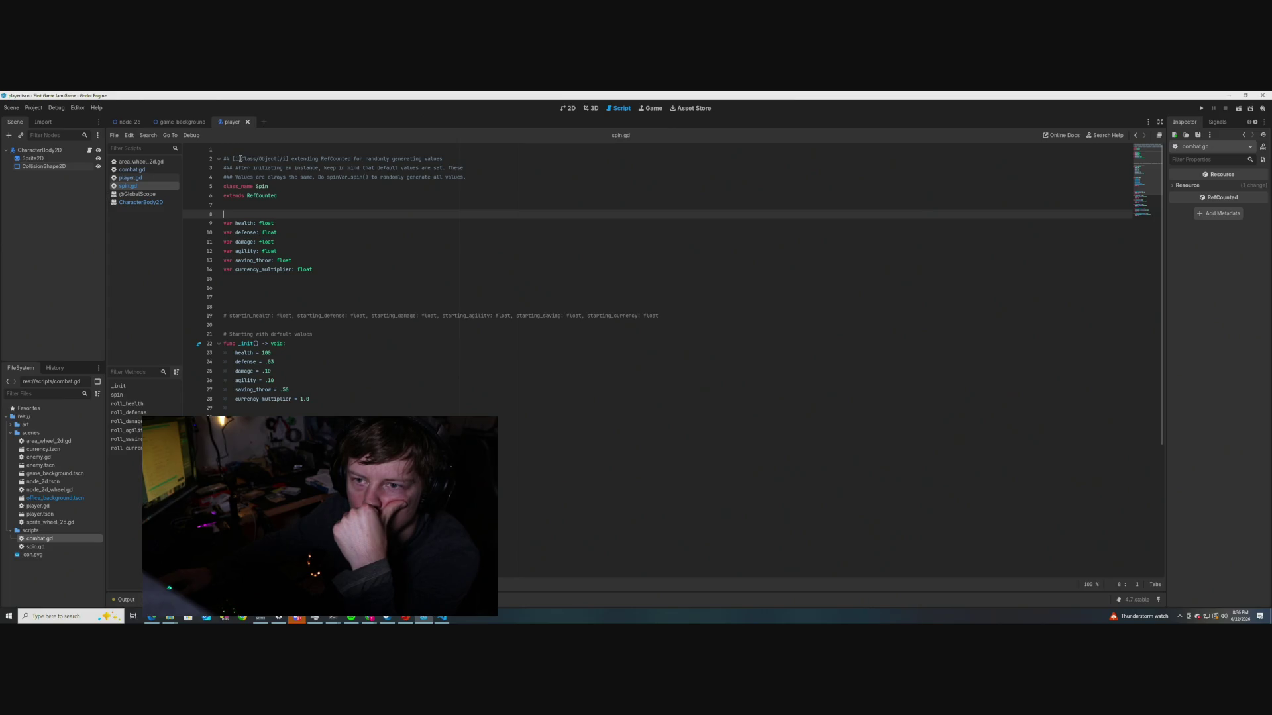
click(241, 159)
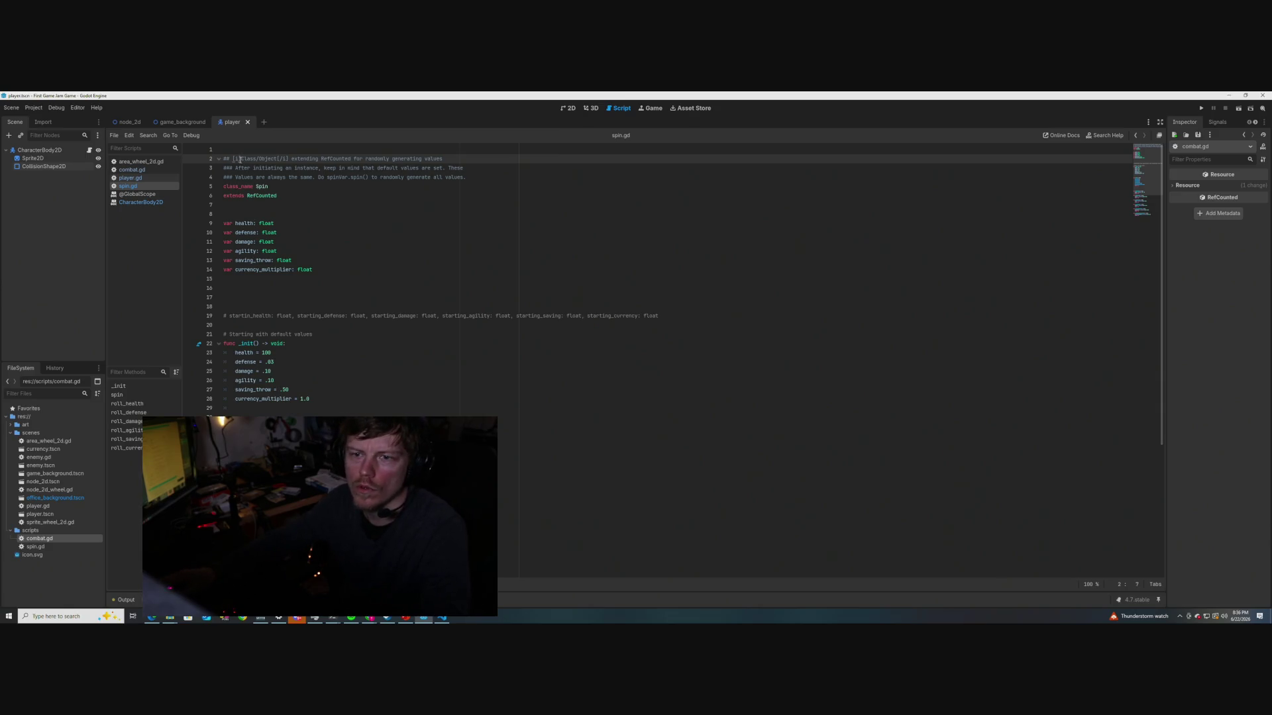
key(BackSpace)
key(BackSpace)
key(BackSpace)
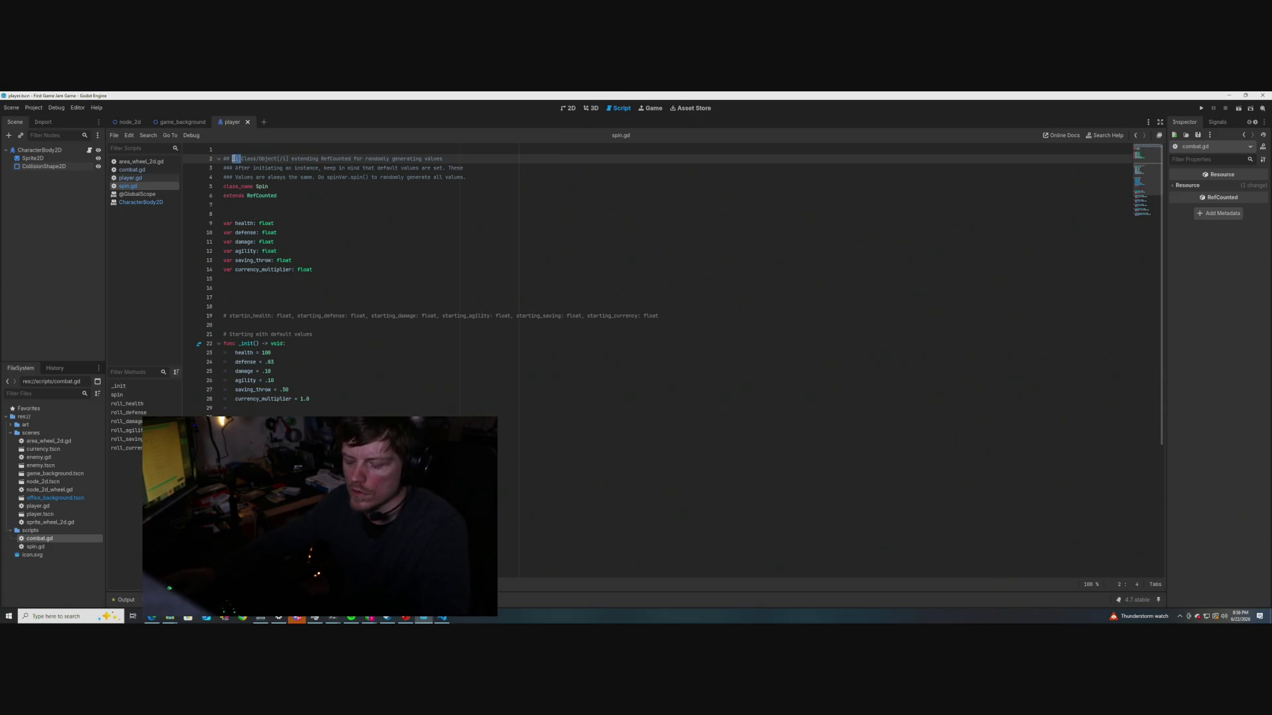
Delete the closing [/i] tag, end the first doc line with a [br] break, and save
key(Right)
key(Right)
key(Right)
key(Delete)
key(Delete)
key(Delete)
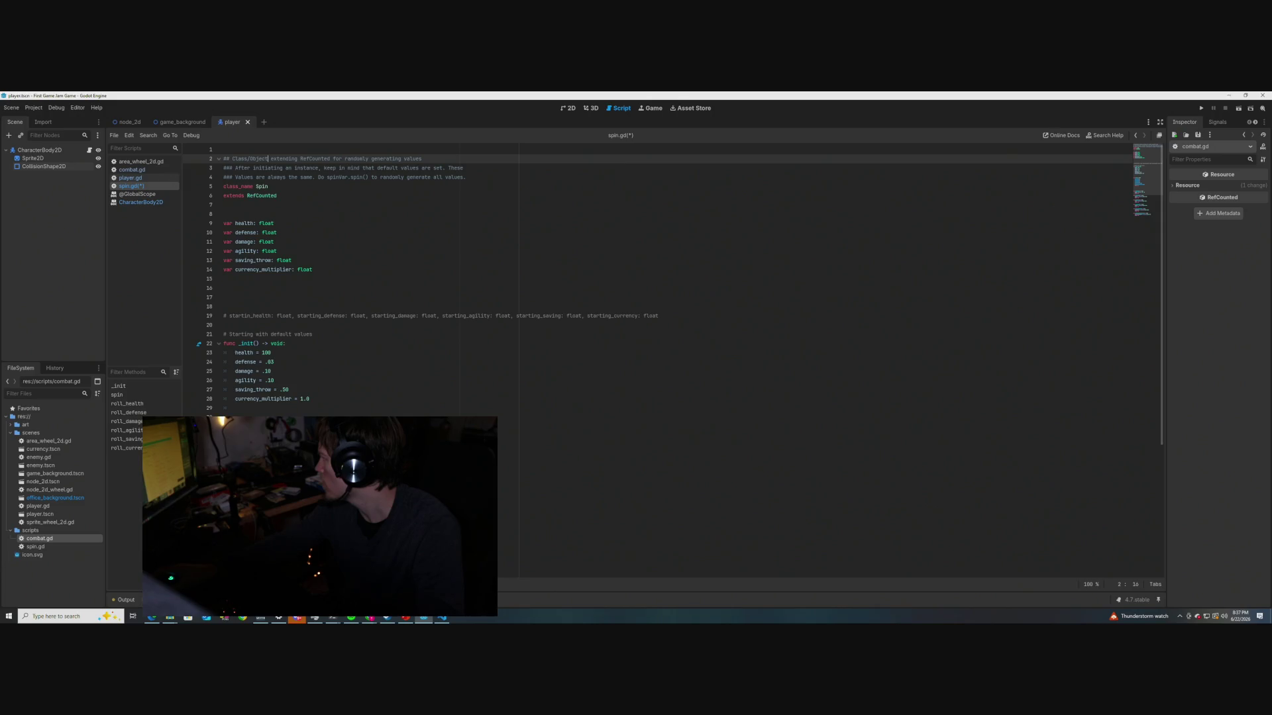
click(424, 159)
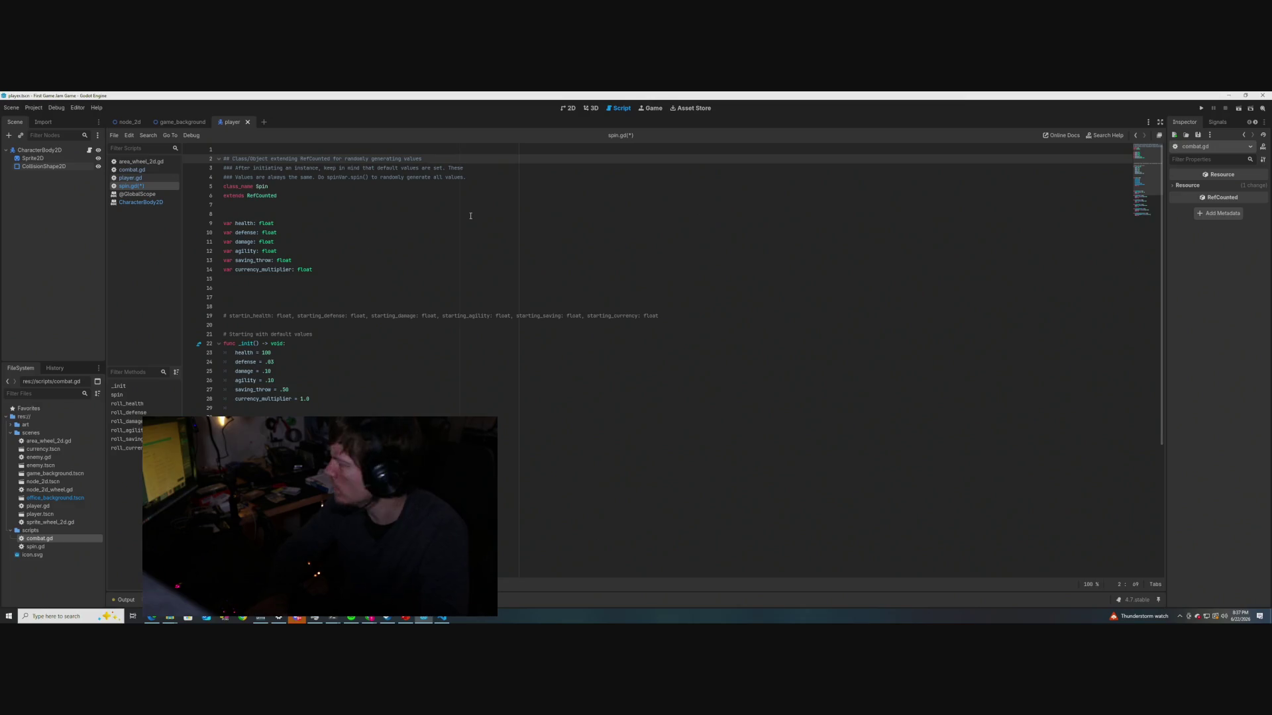
text((or)
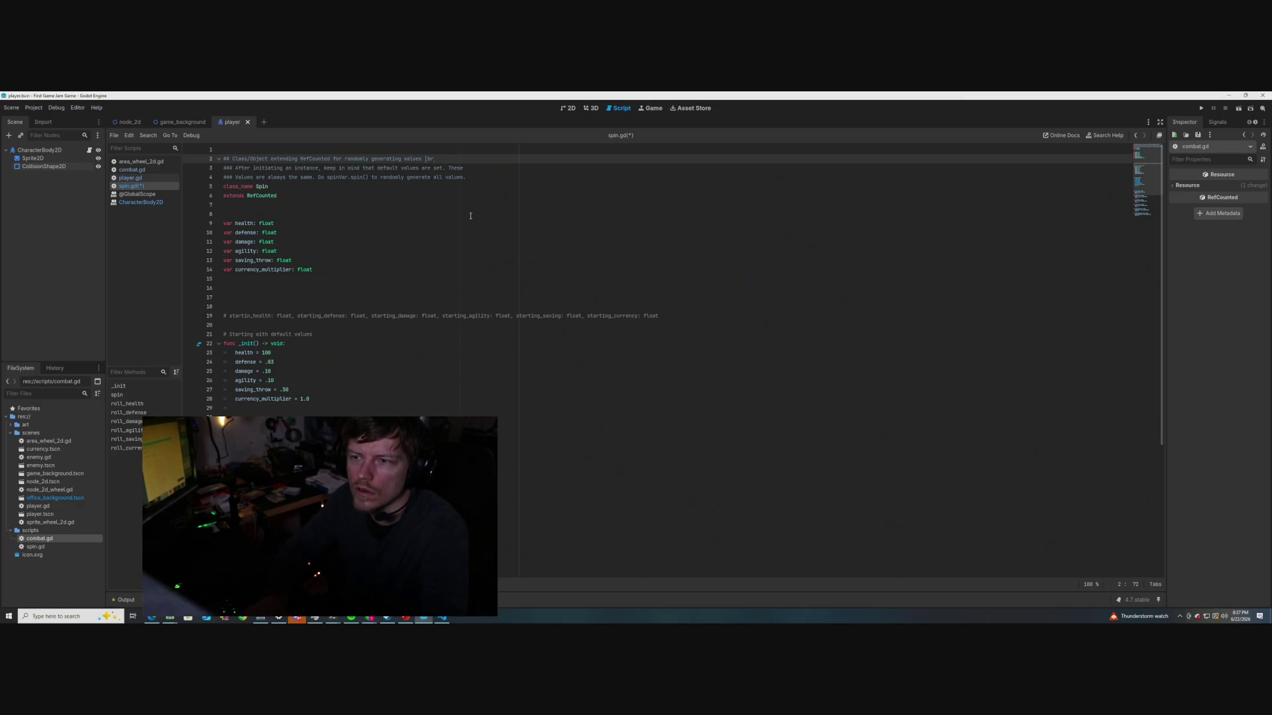
text())
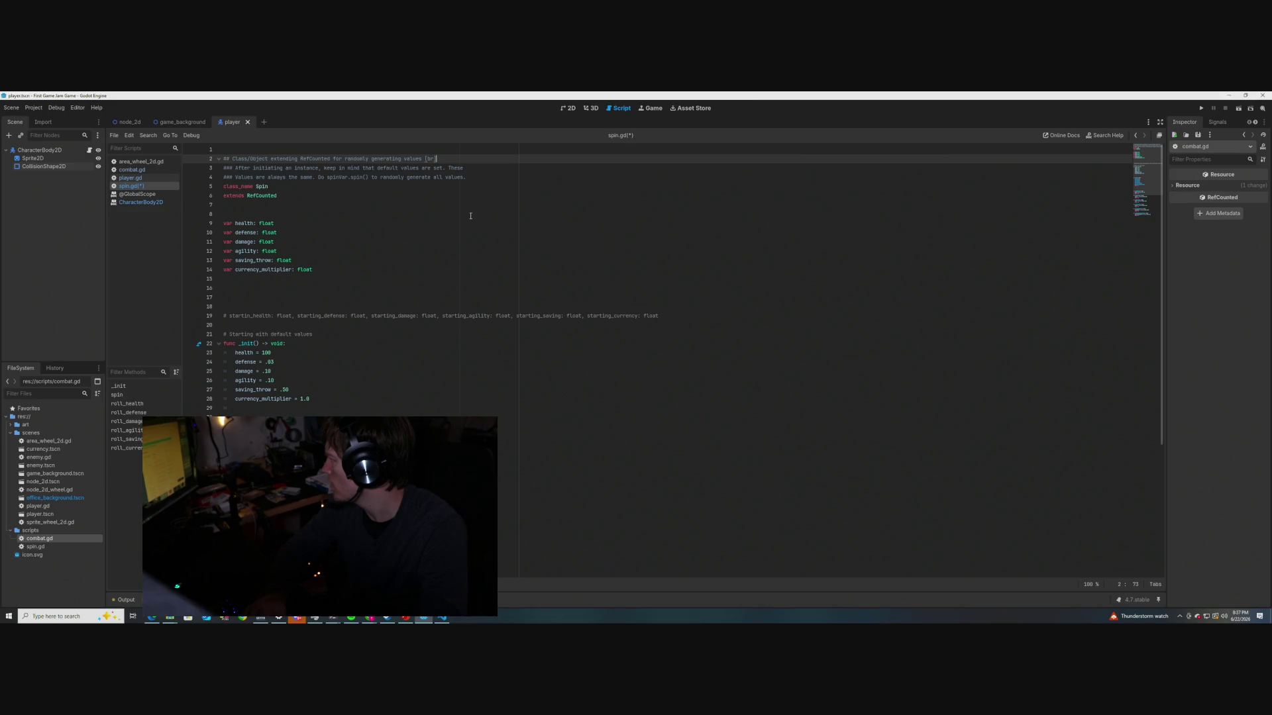
key(ctrl+s)
click(371, 187)
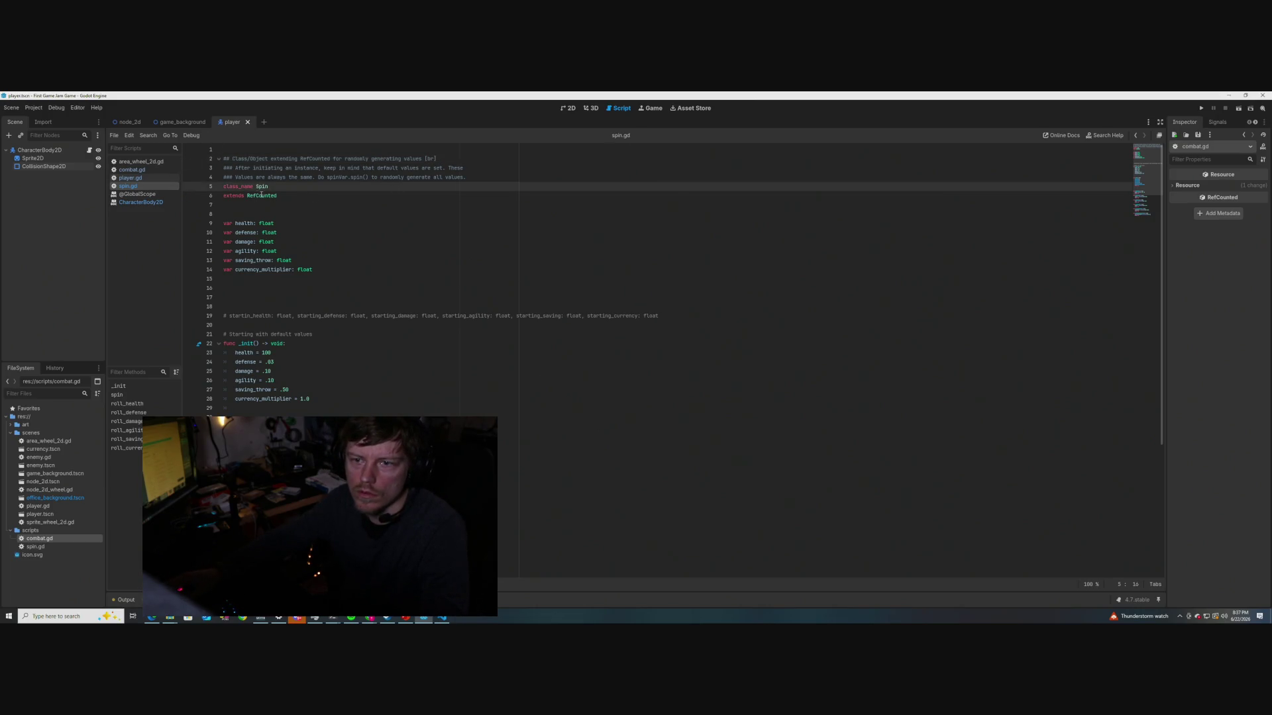
mouse_move(262, 187)
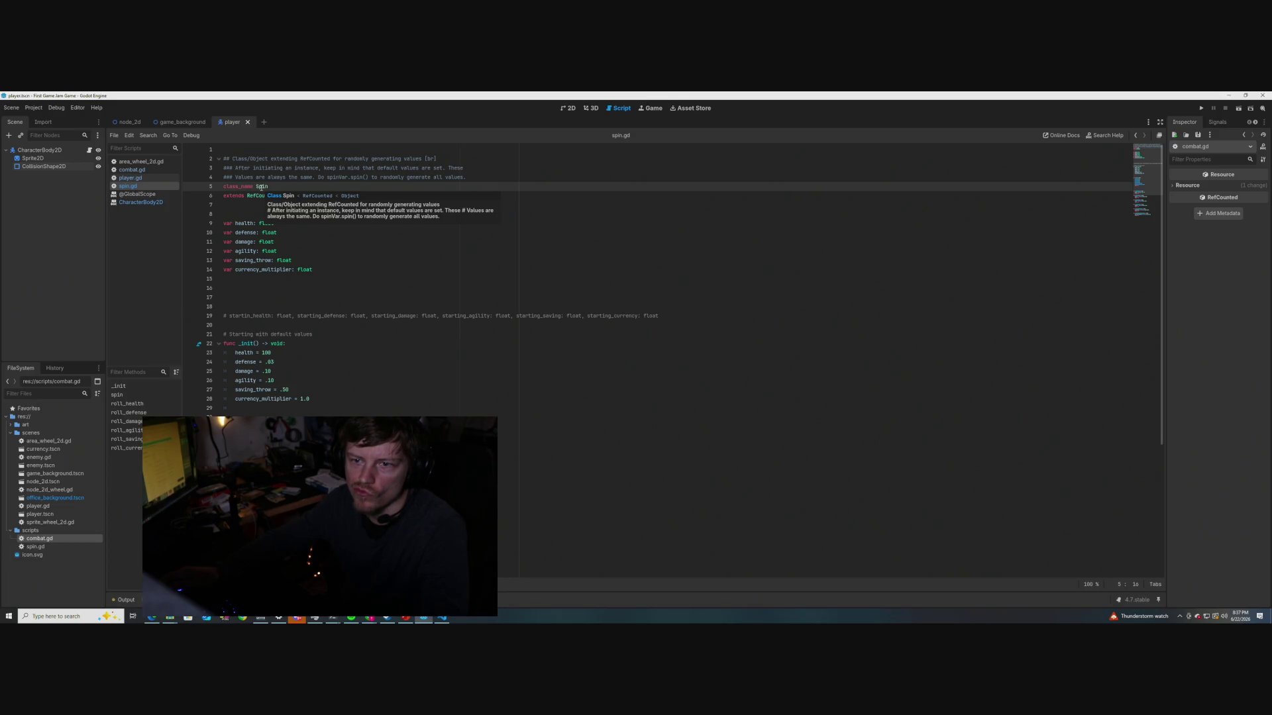
click(230, 167)
key(Delete)
key(Down)
key(Delete)
key(Delete)
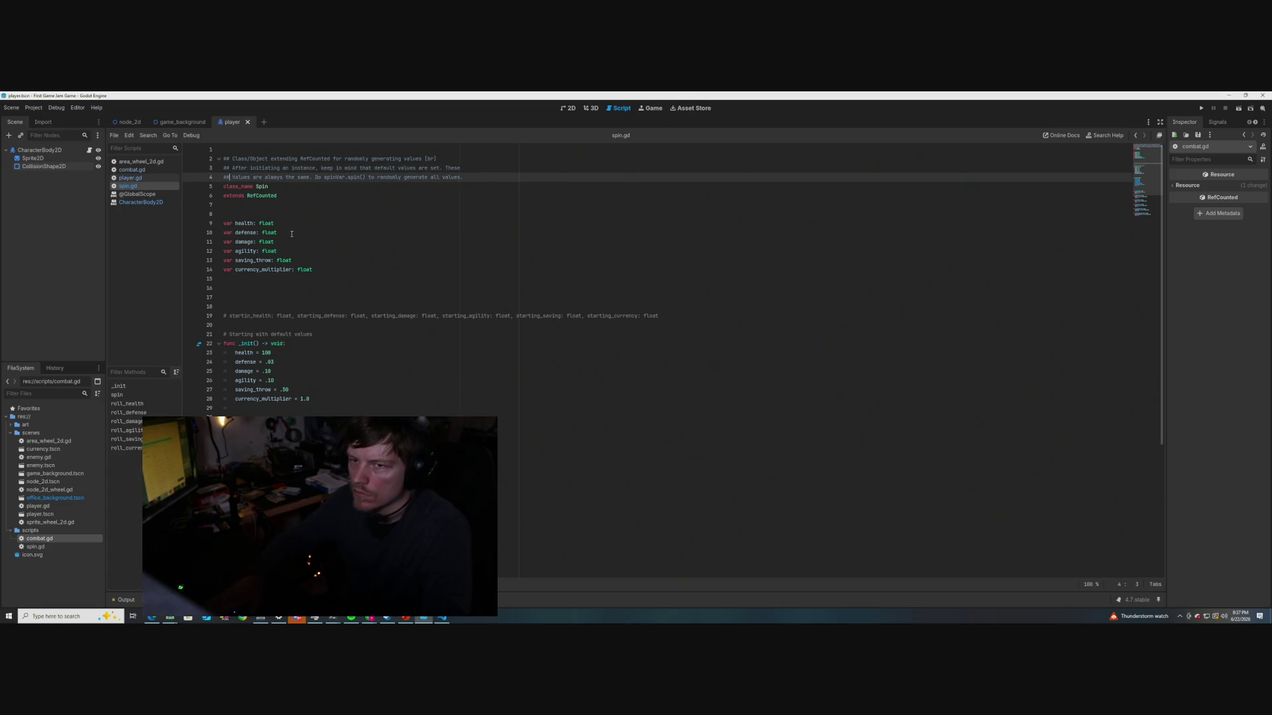
key(Down)
key(Down)
key(End)
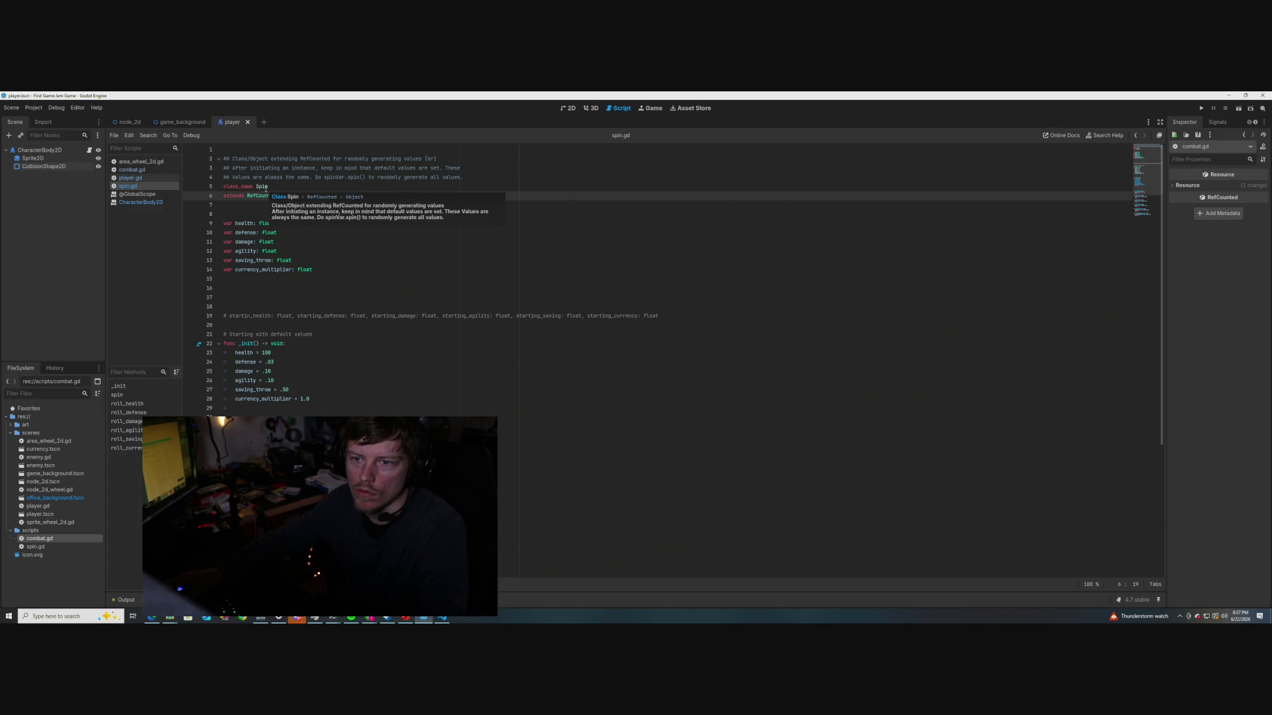
click(229, 170)
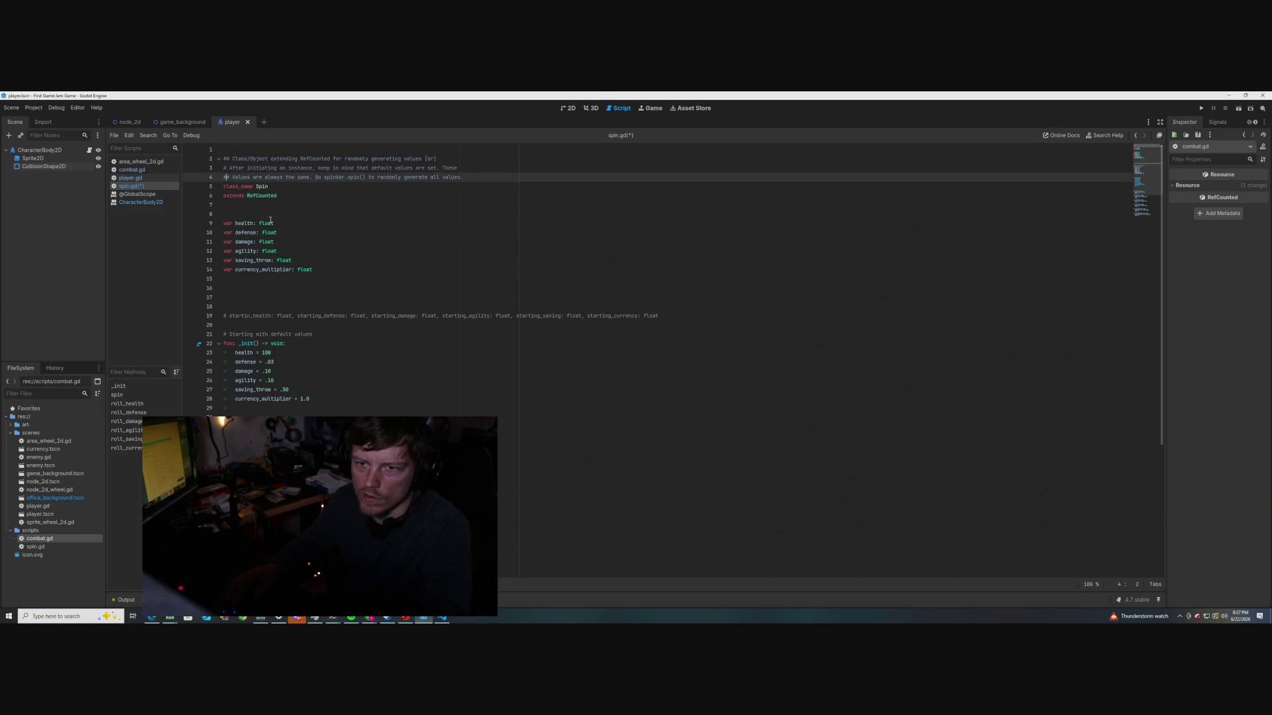
key(BackSpace)
key(Down)
mouse_move(270, 220)
key(BackSpace)
key(Down)
key(Down)
key(Down)
key(ctrl+s)
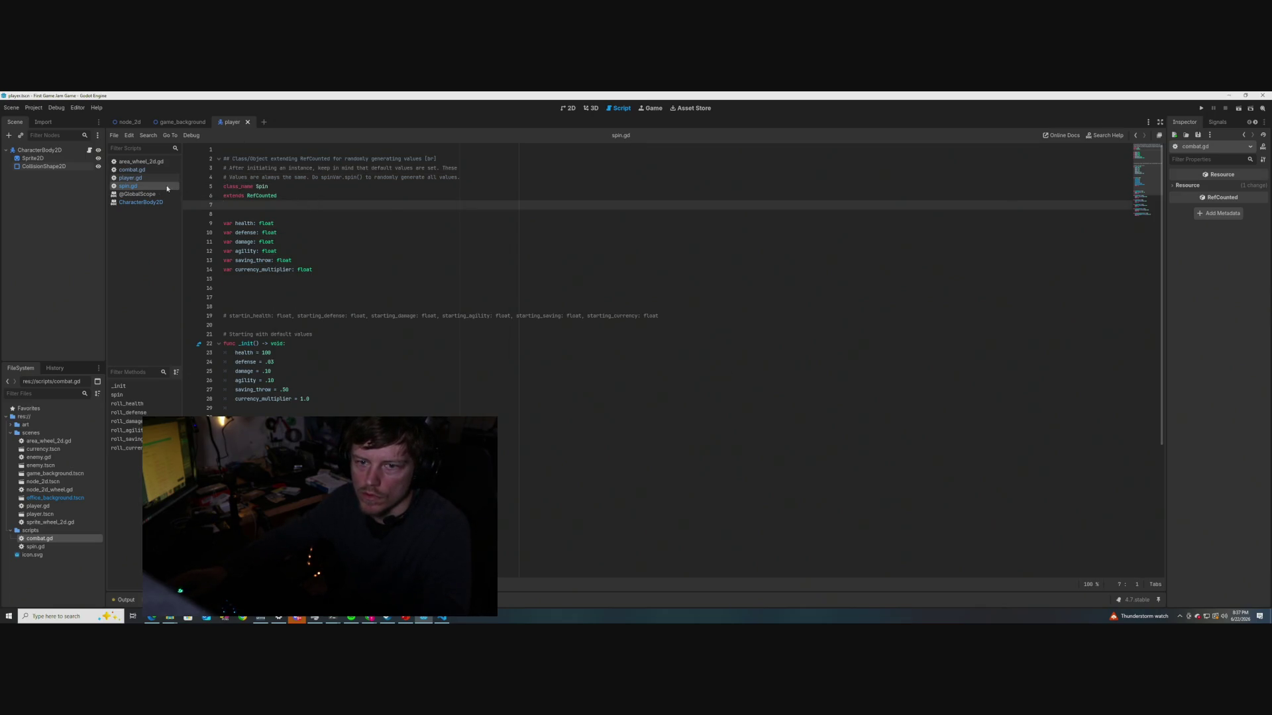
mouse_move(263, 187)
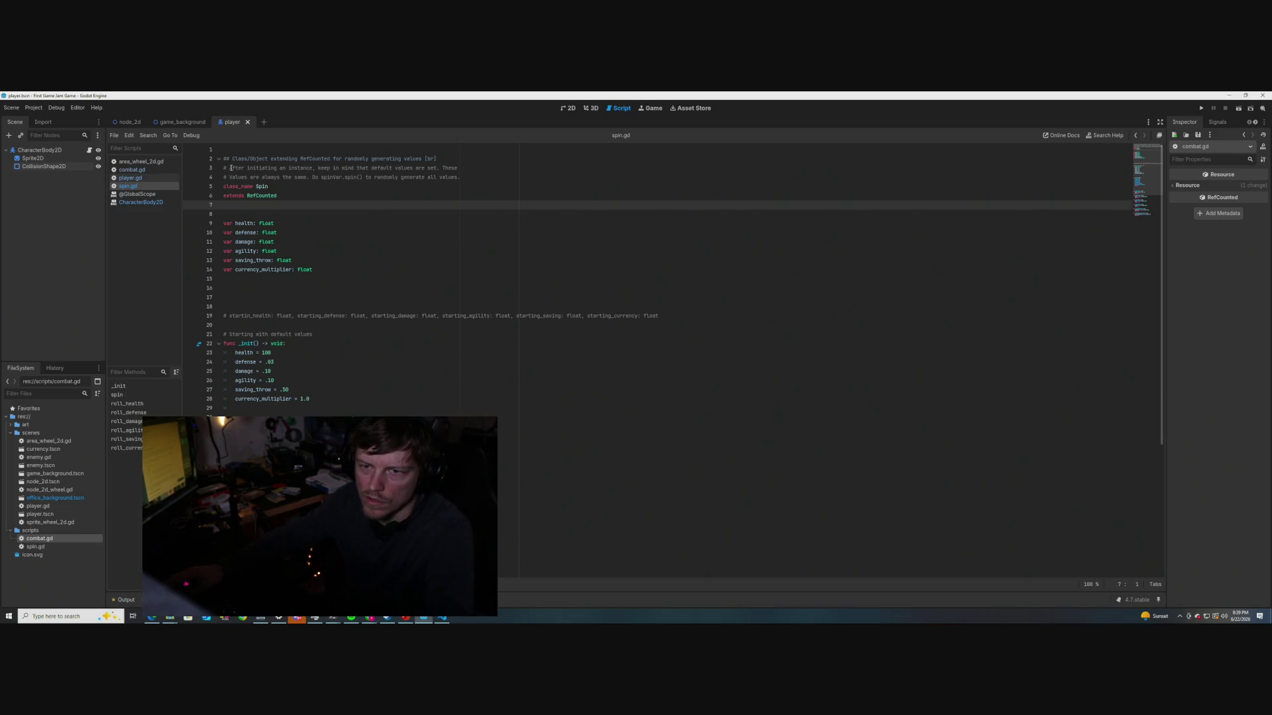
click(229, 168)
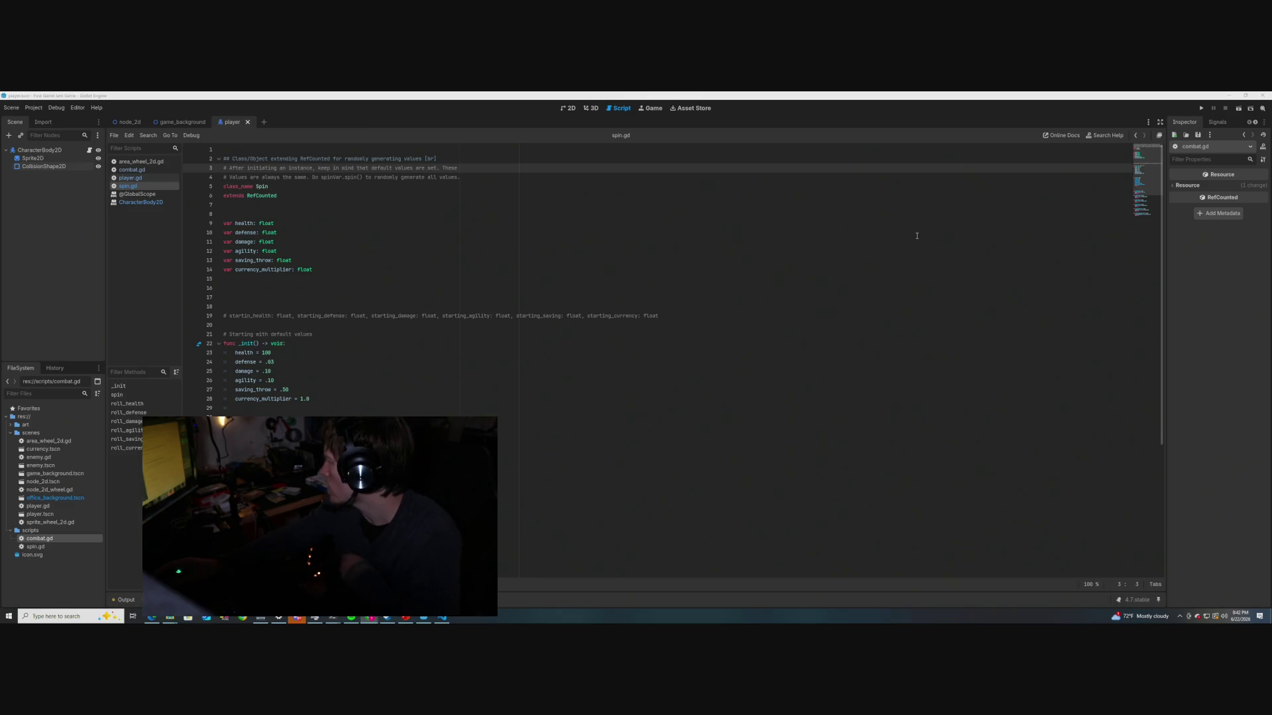
click(255, 160)
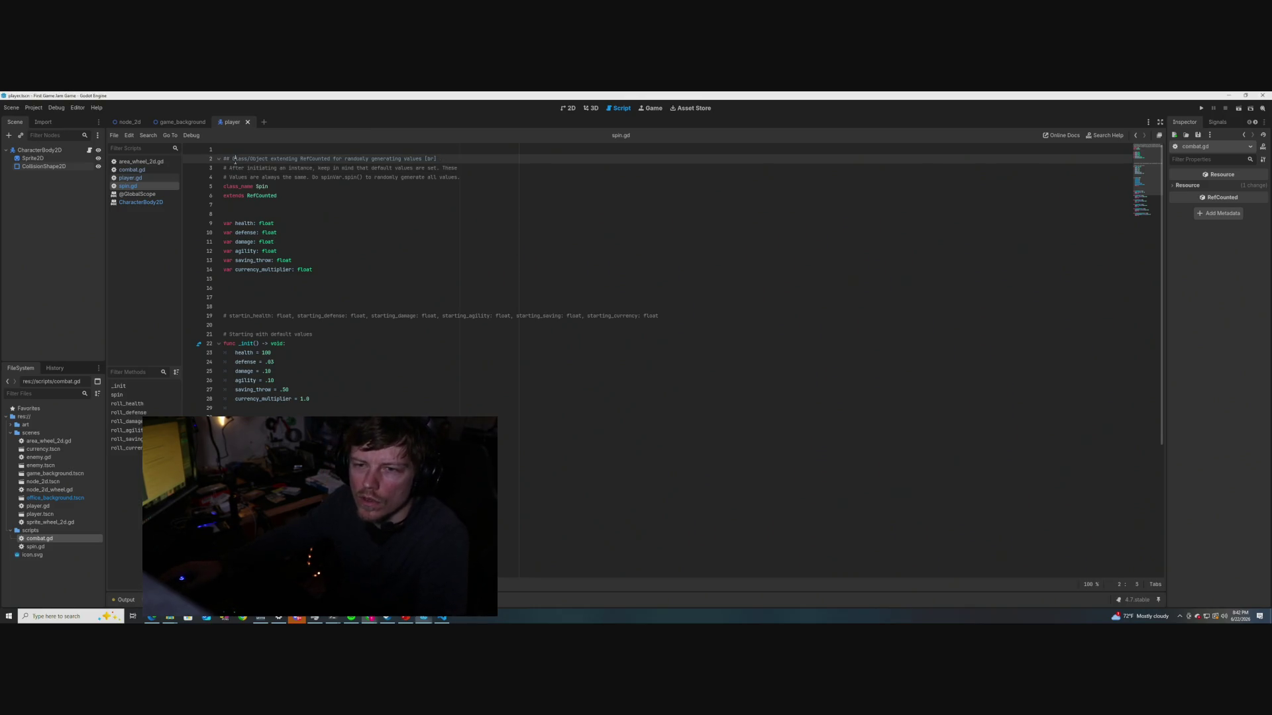
Test an asterisk after Object on line 2, check the Spin tooltip, then remove it
key(Right)
key(Right)
key(Right)
text(*)
click(312, 213)
key(ctrl+s)
mouse_move(264, 187)
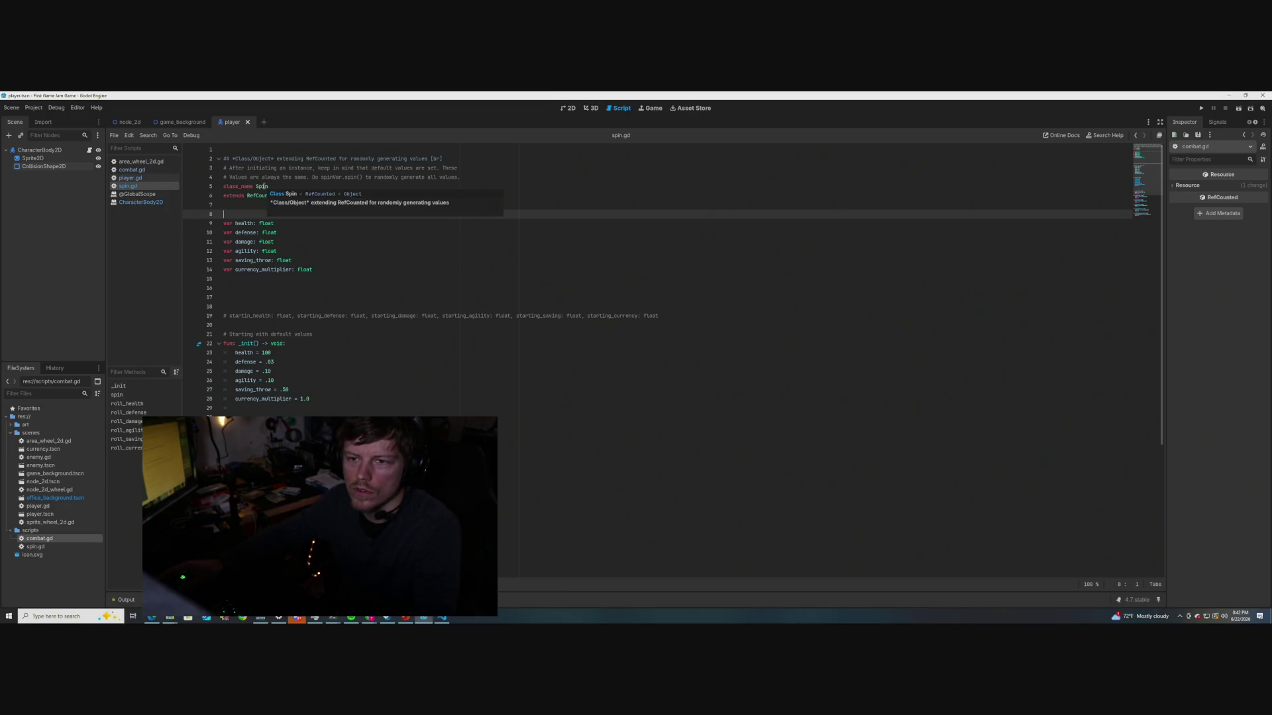
click(276, 150)
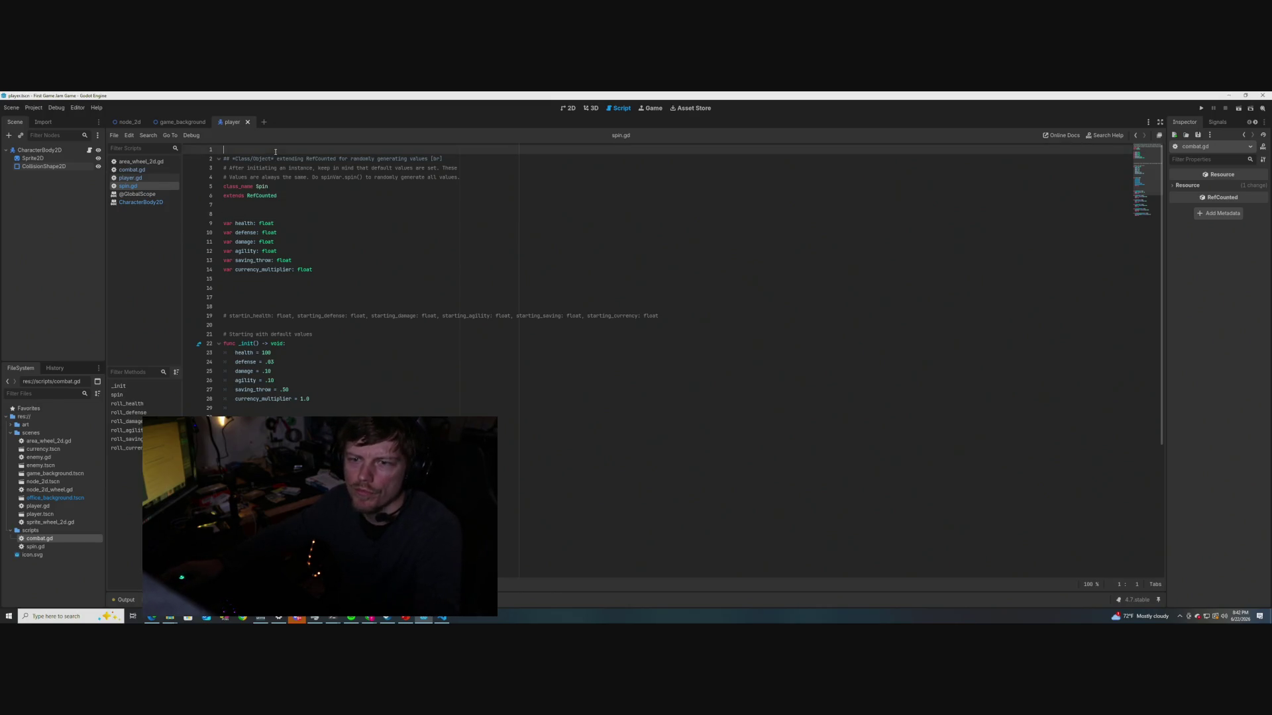
click(273, 159)
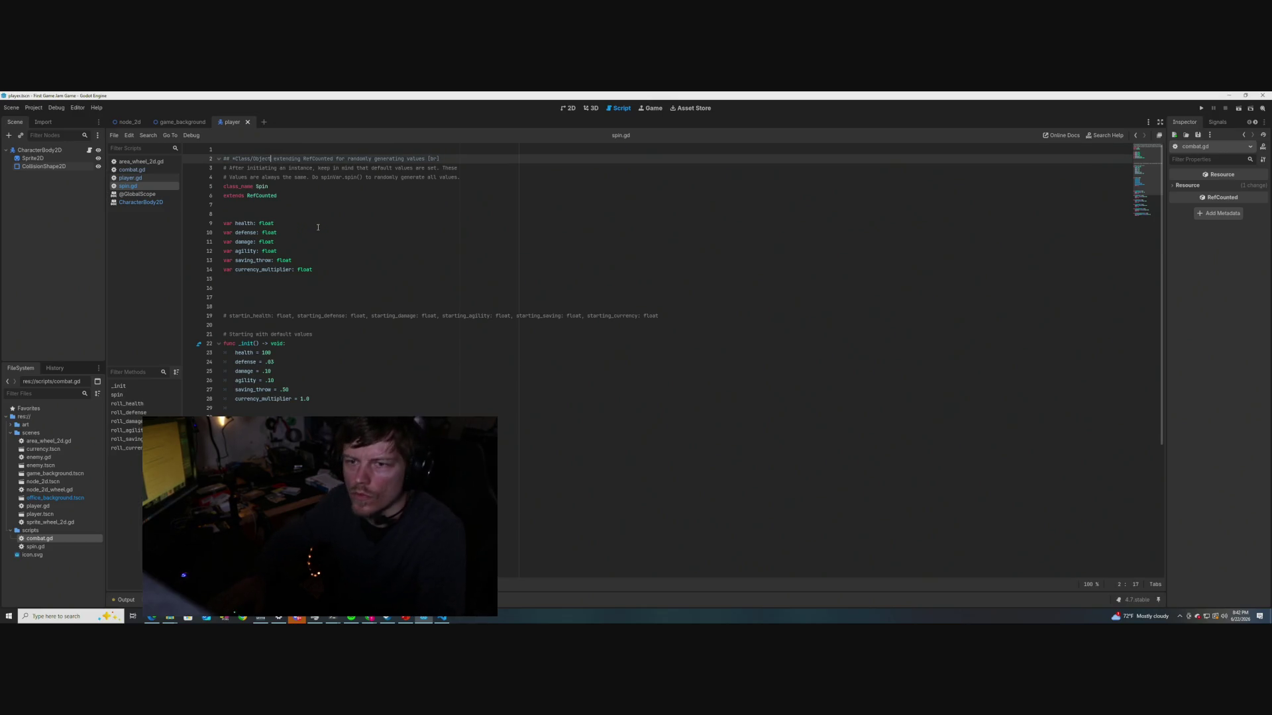
key(Left)
key(Left)
key(BackSpace)
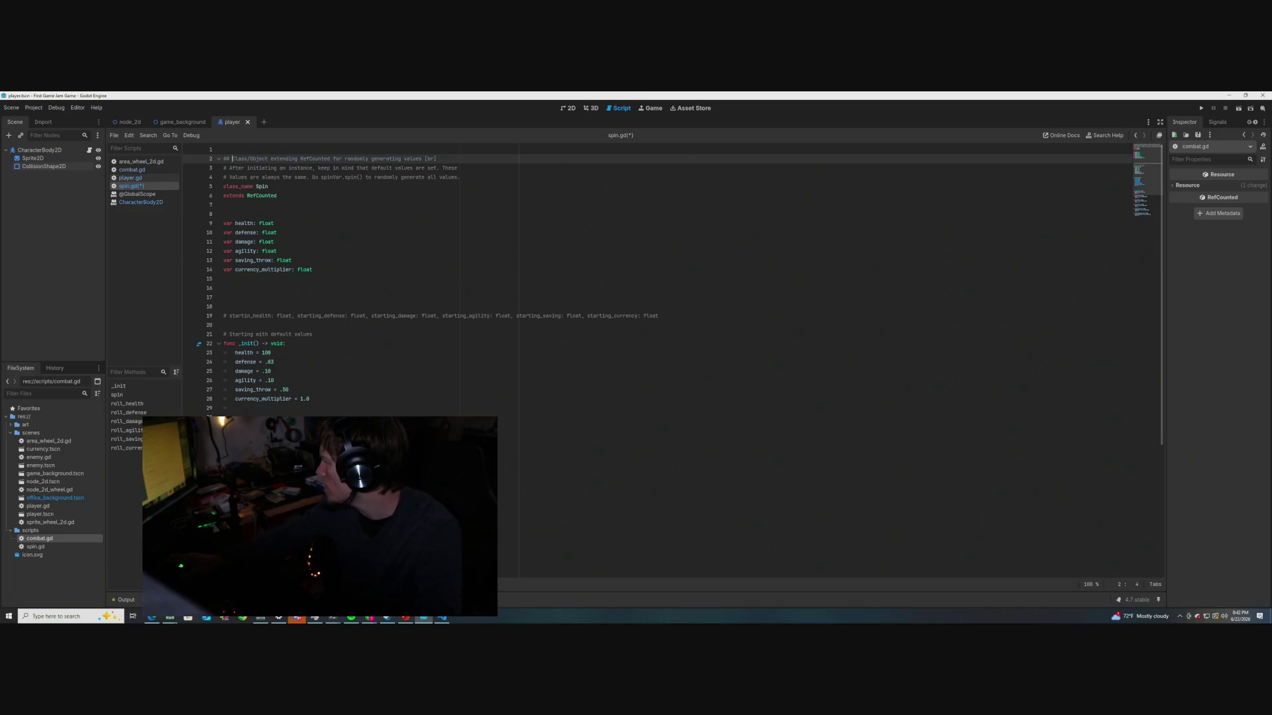
key(alt+Tab)
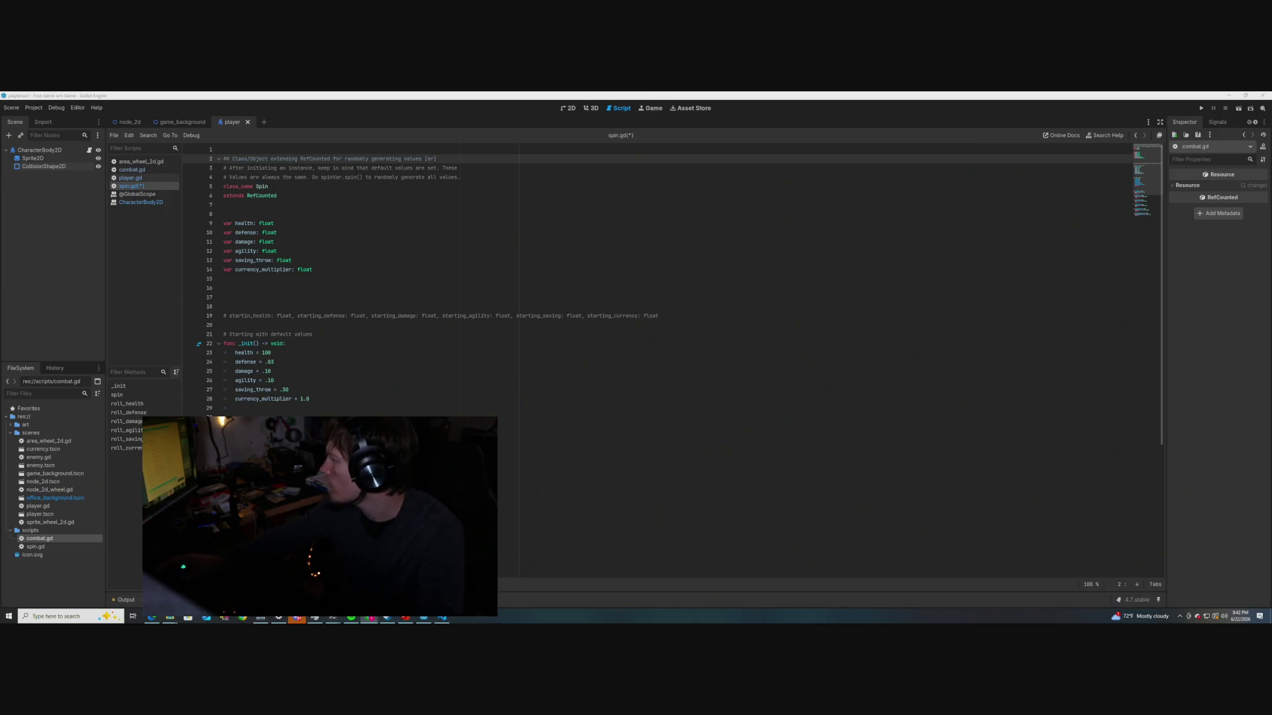
Insert an [i] tag before 'extending' on line 2 and save spin.gd
click(434, 204)
click(288, 158)
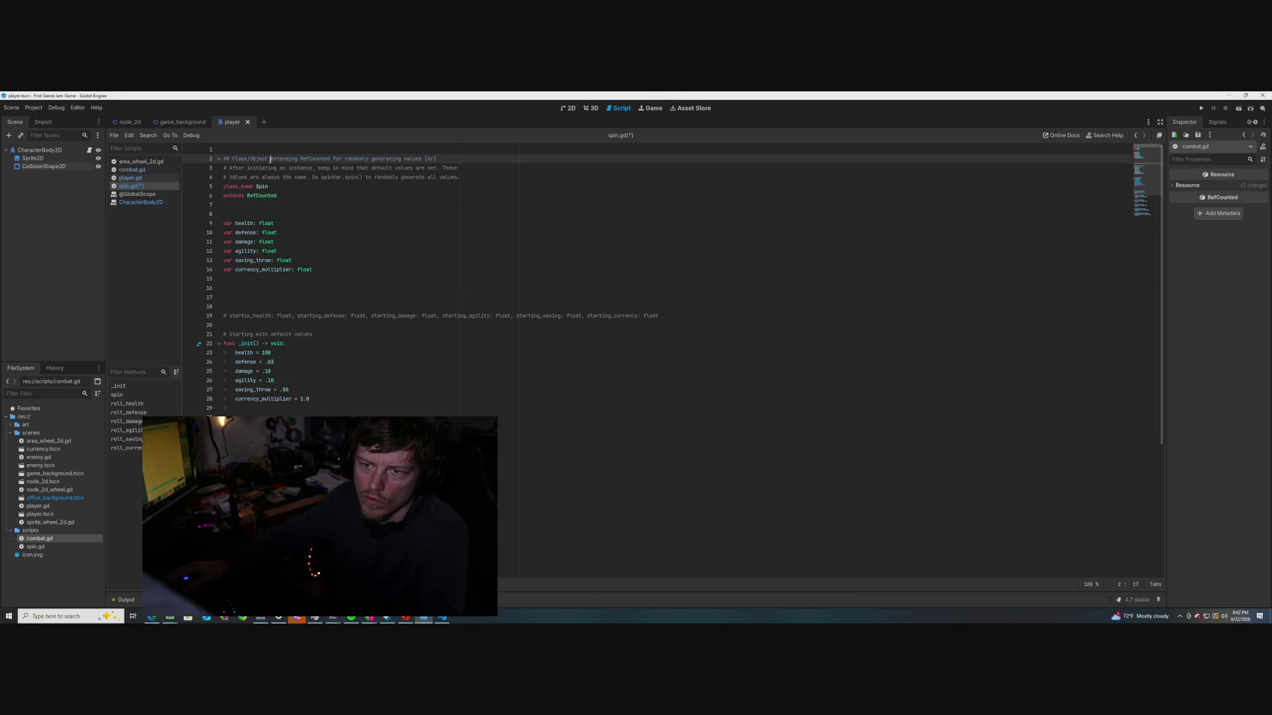
text([i])
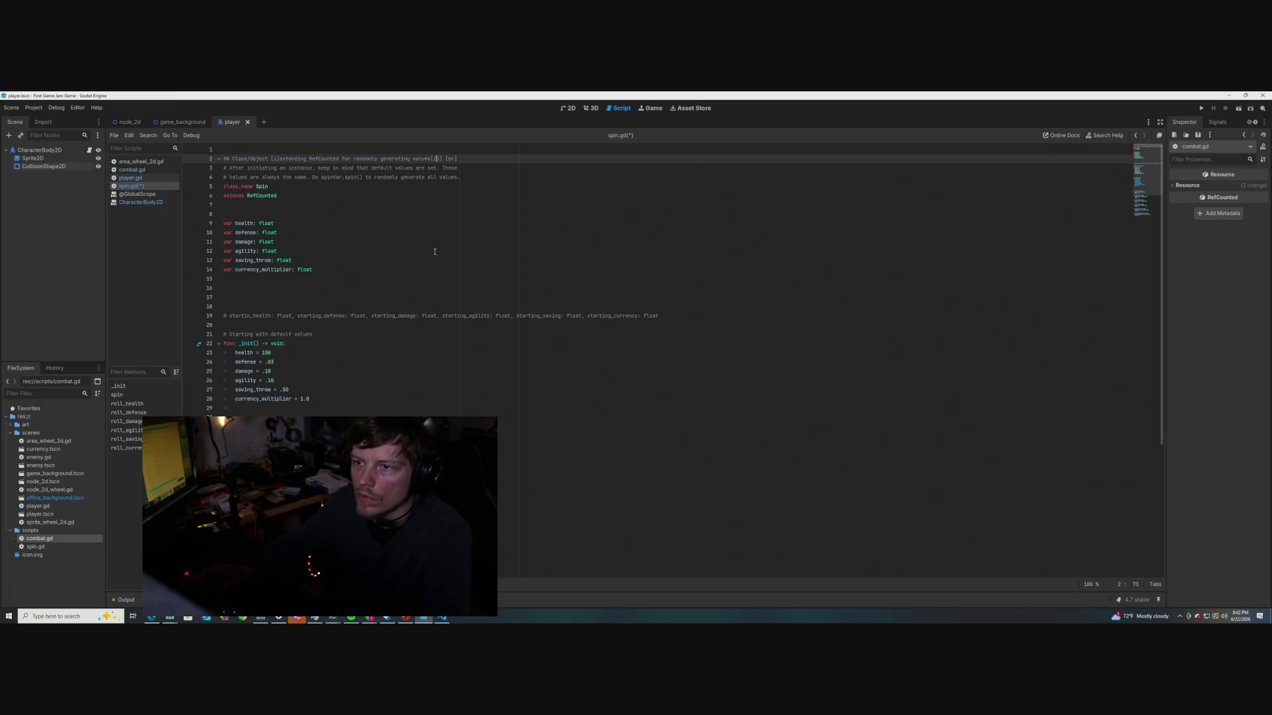
key(ctrl+s)
click(407, 242)
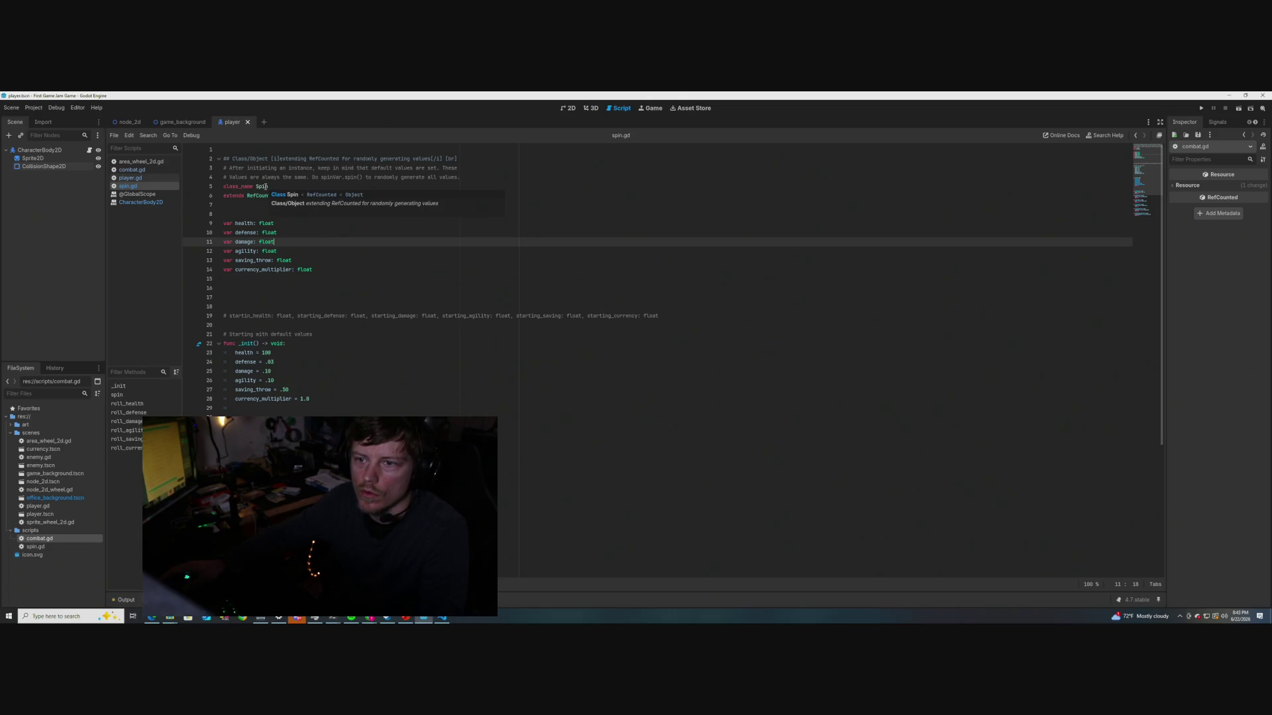
Add a second # to the start of lines 3 and 4
click(514, 168)
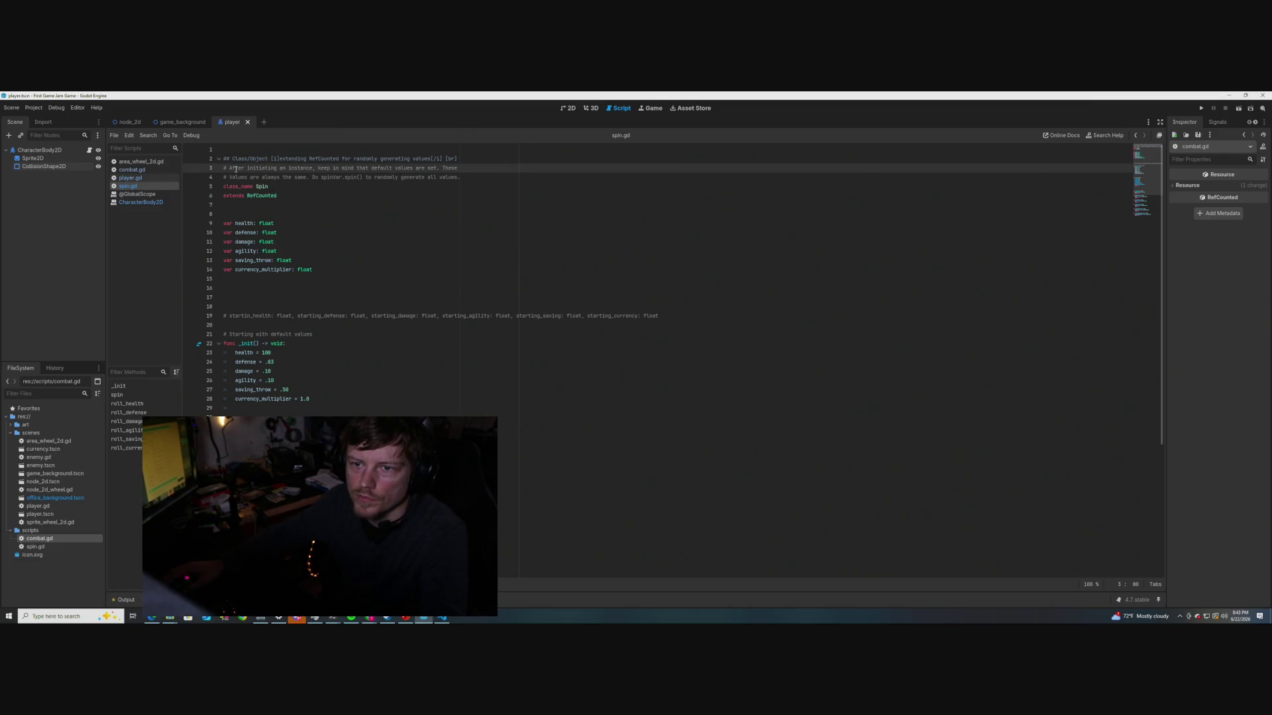
key(Left)
key(Left)
key(Left)
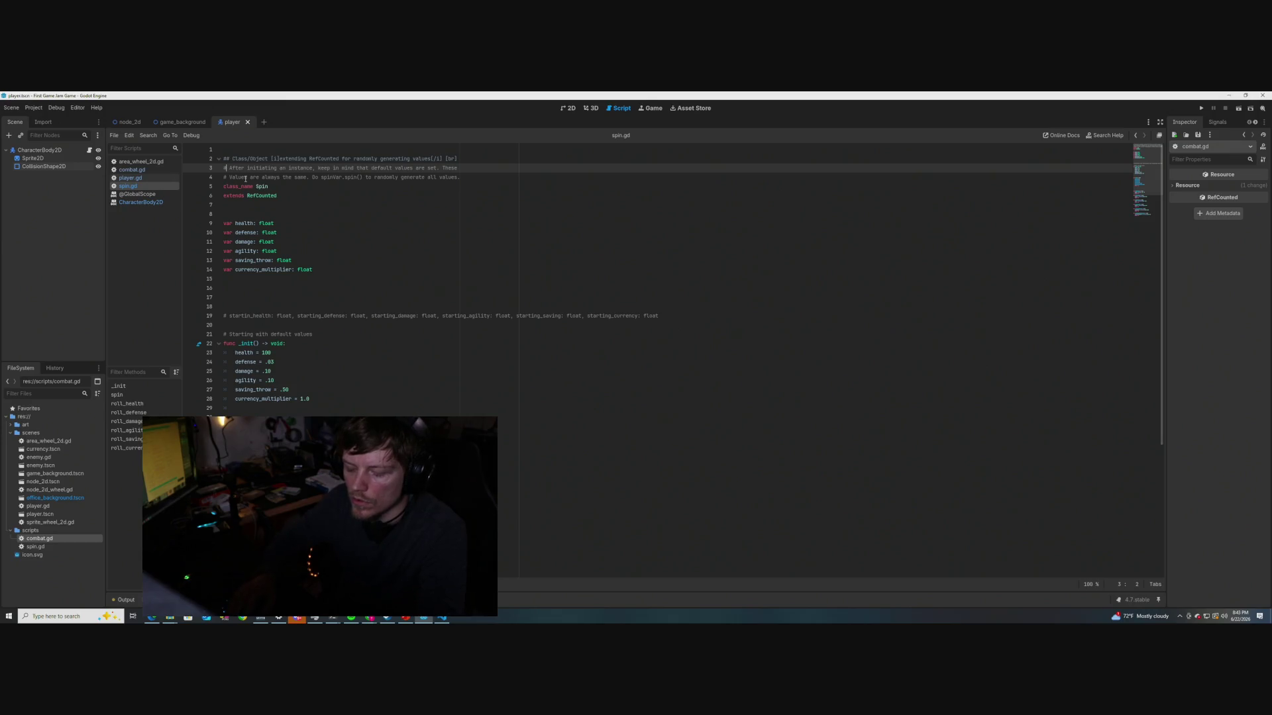
text(#)
key(Down)
key(Left)
text(#)
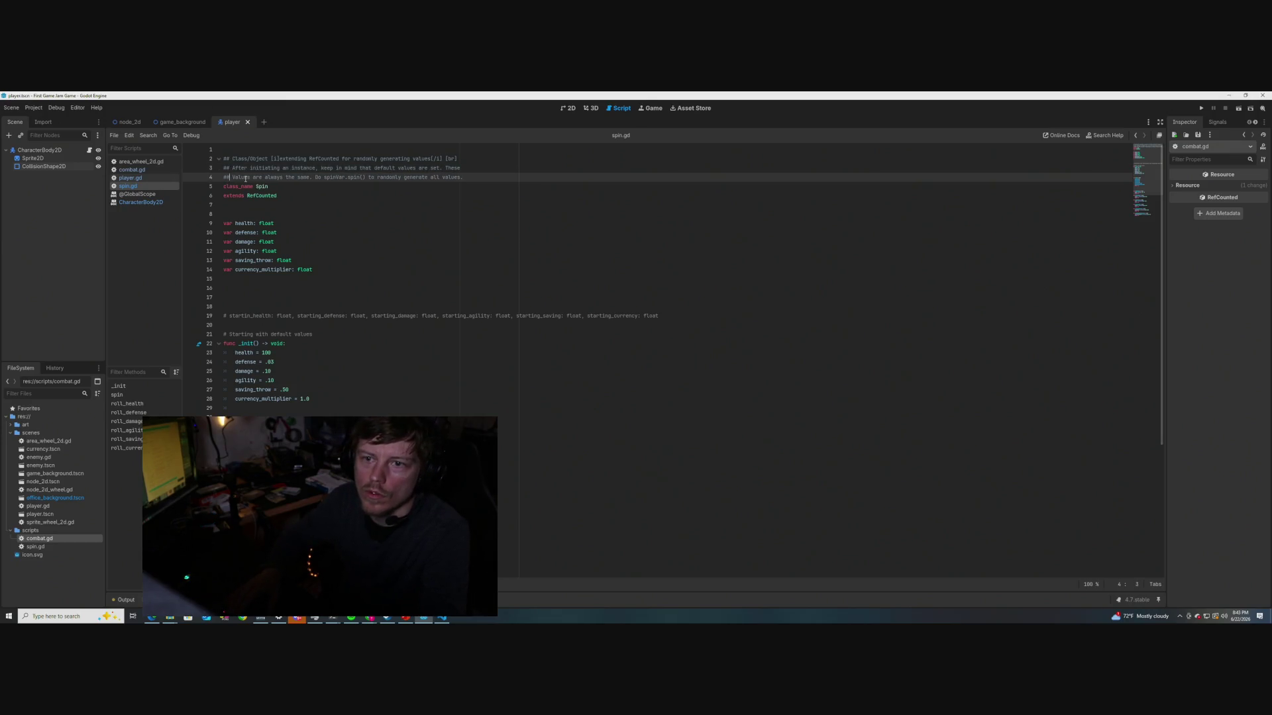
Wrap lines 3–4 in [i][/i] tags, save, and check the Spin tooltip's italic description
click(232, 168)
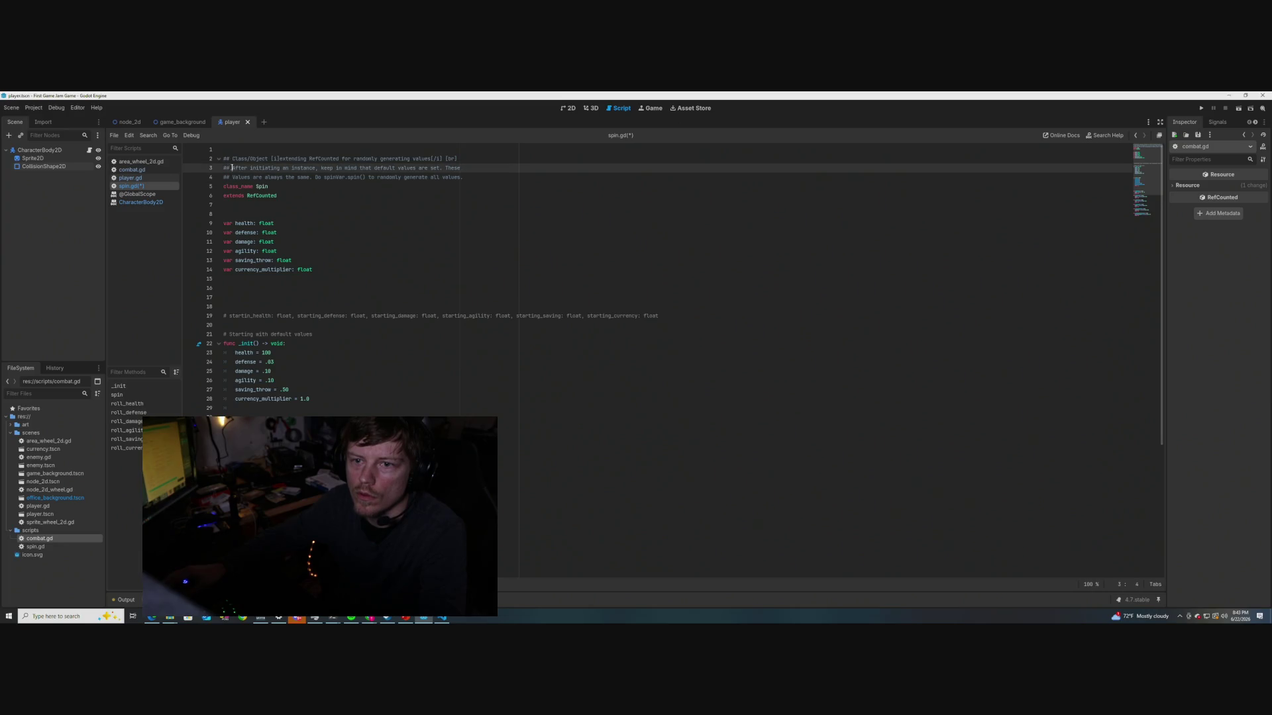
text([i])
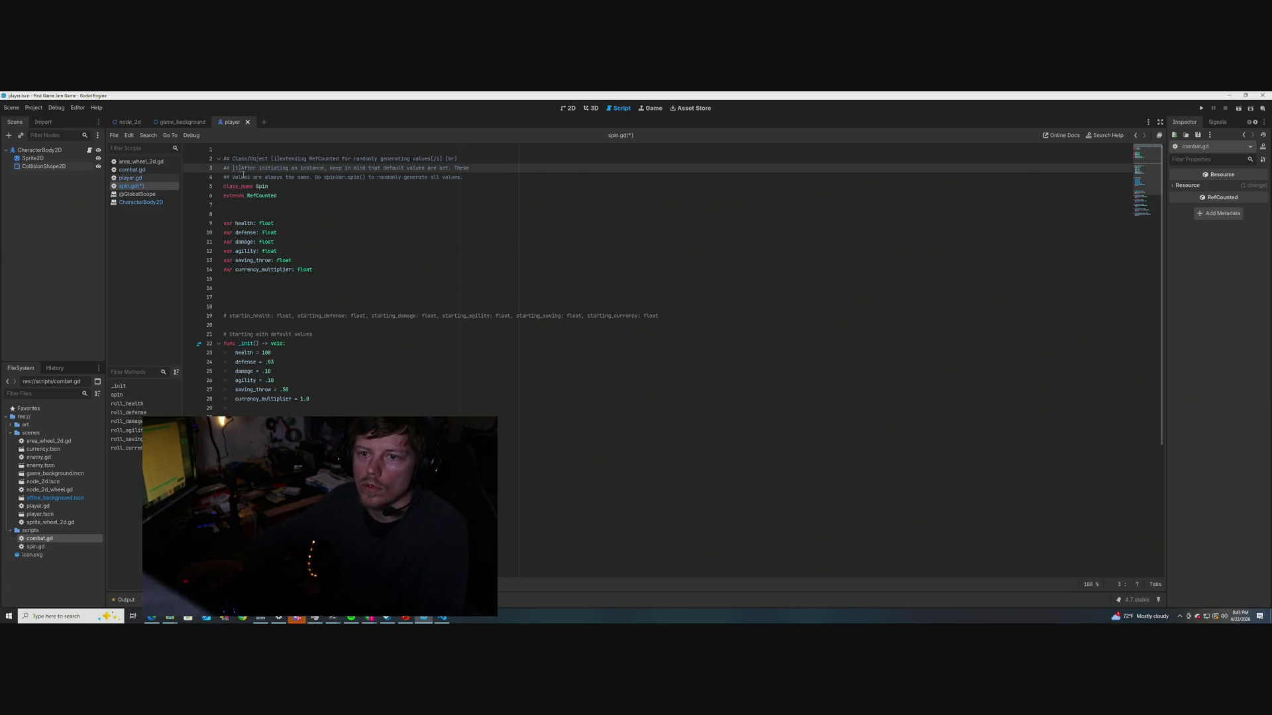
click(468, 178)
text([/i])
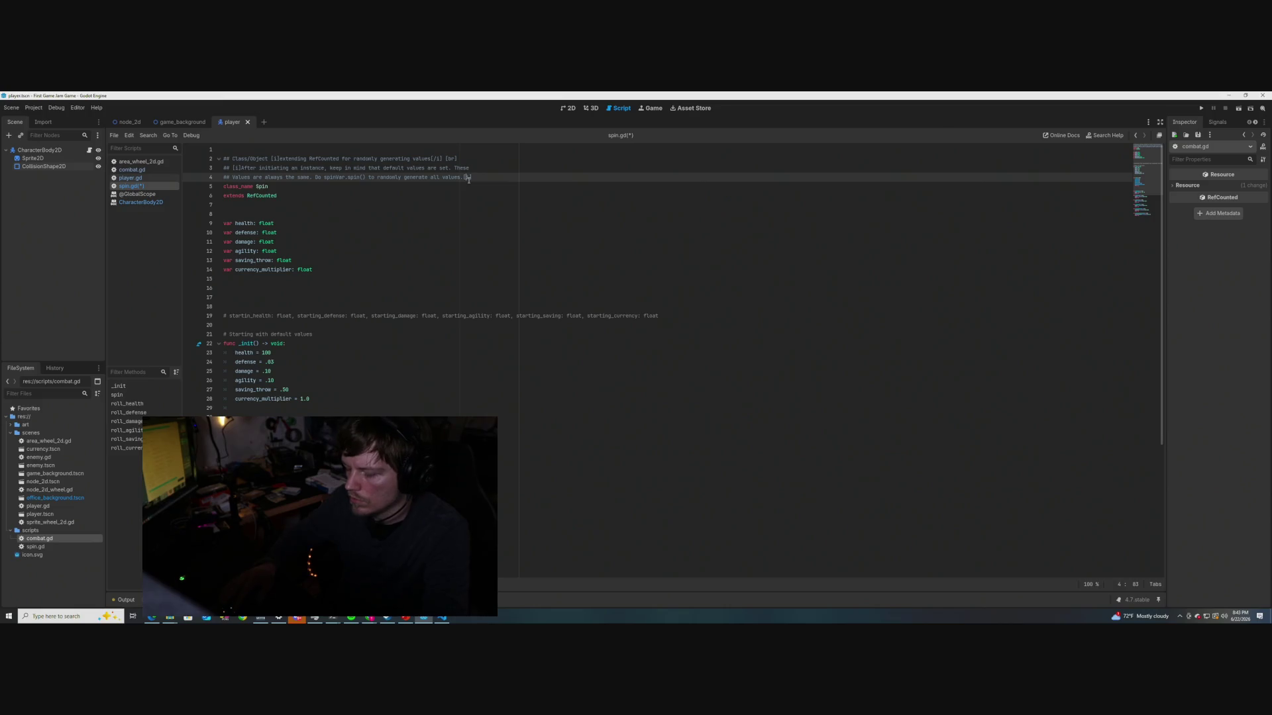
key(ctrl+s)
click(318, 223)
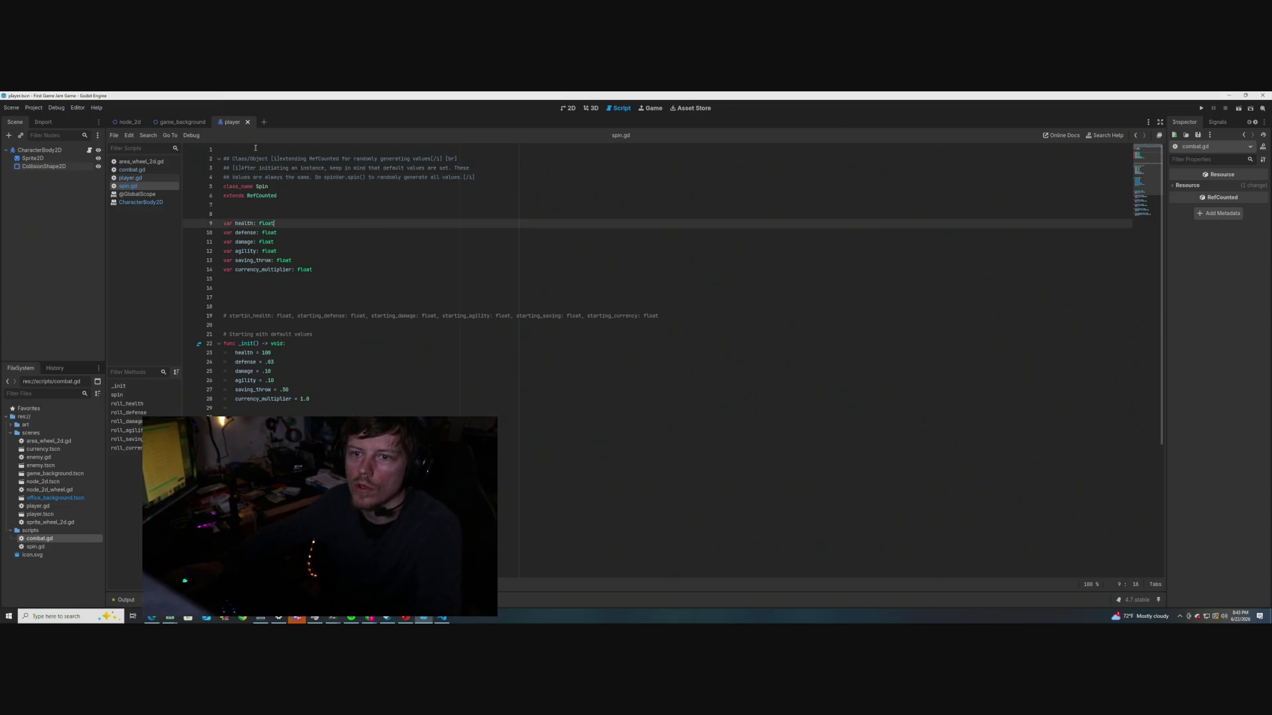
mouse_move(263, 189)
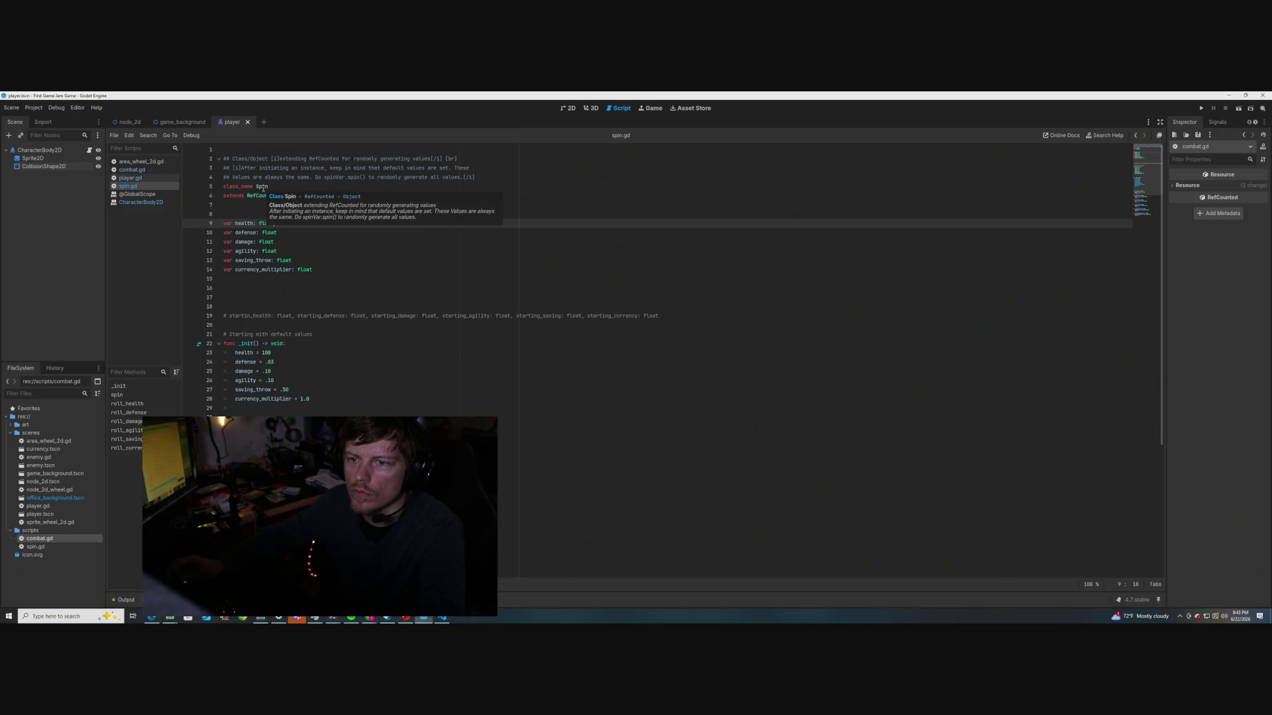
Wrap spinVar.spin() on doc line 4 in [codeblock]...[/codeblock] tags and save spin.gd
click(322, 177)
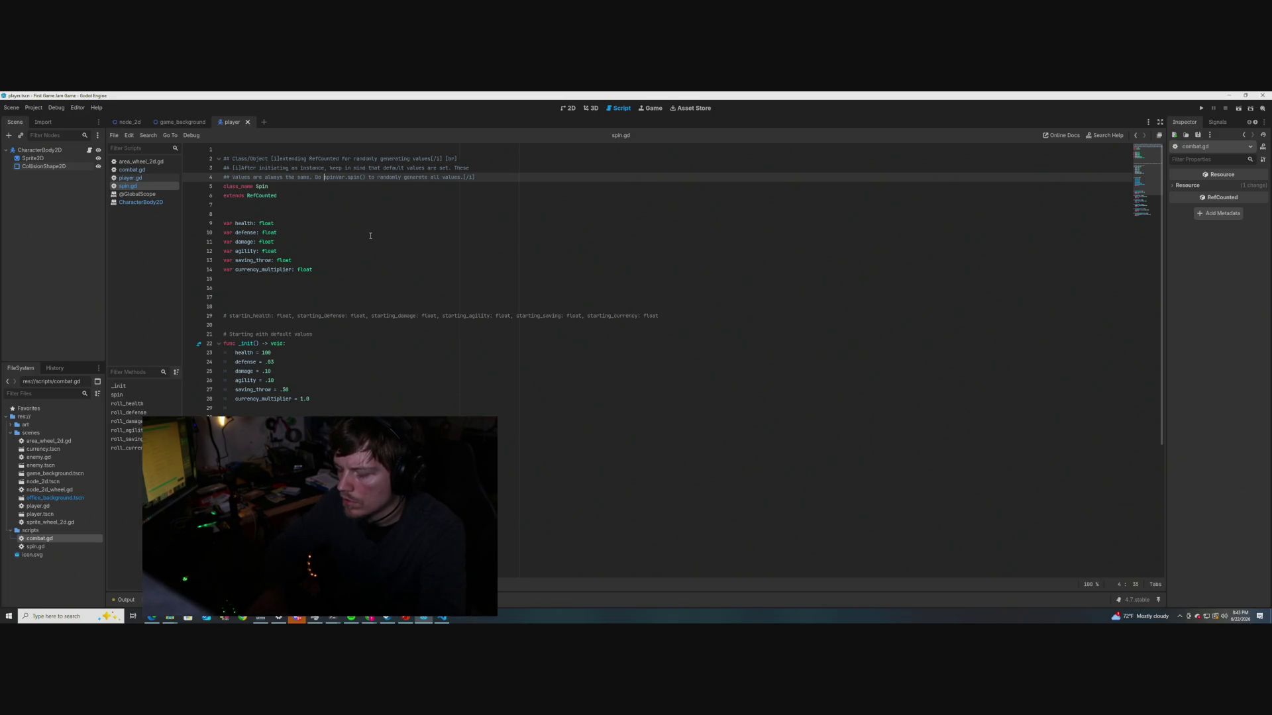
text([codeblock])
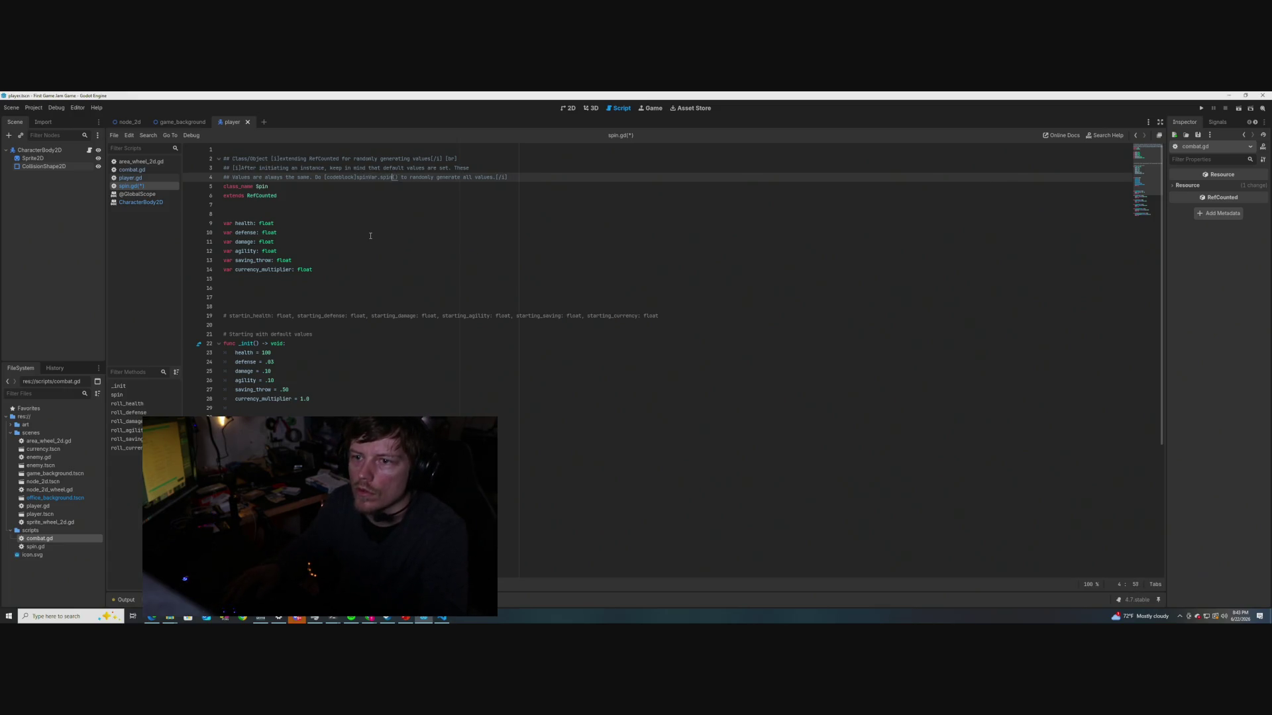
text()[/)
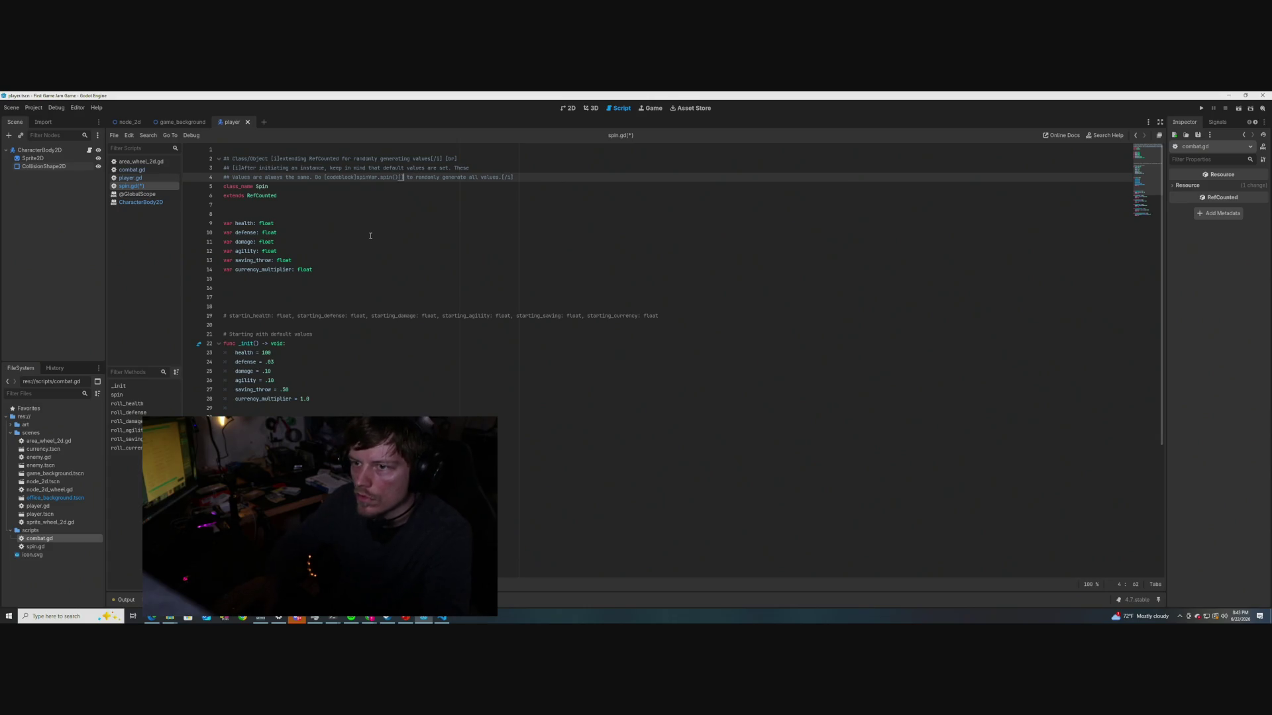
text(codeblock)
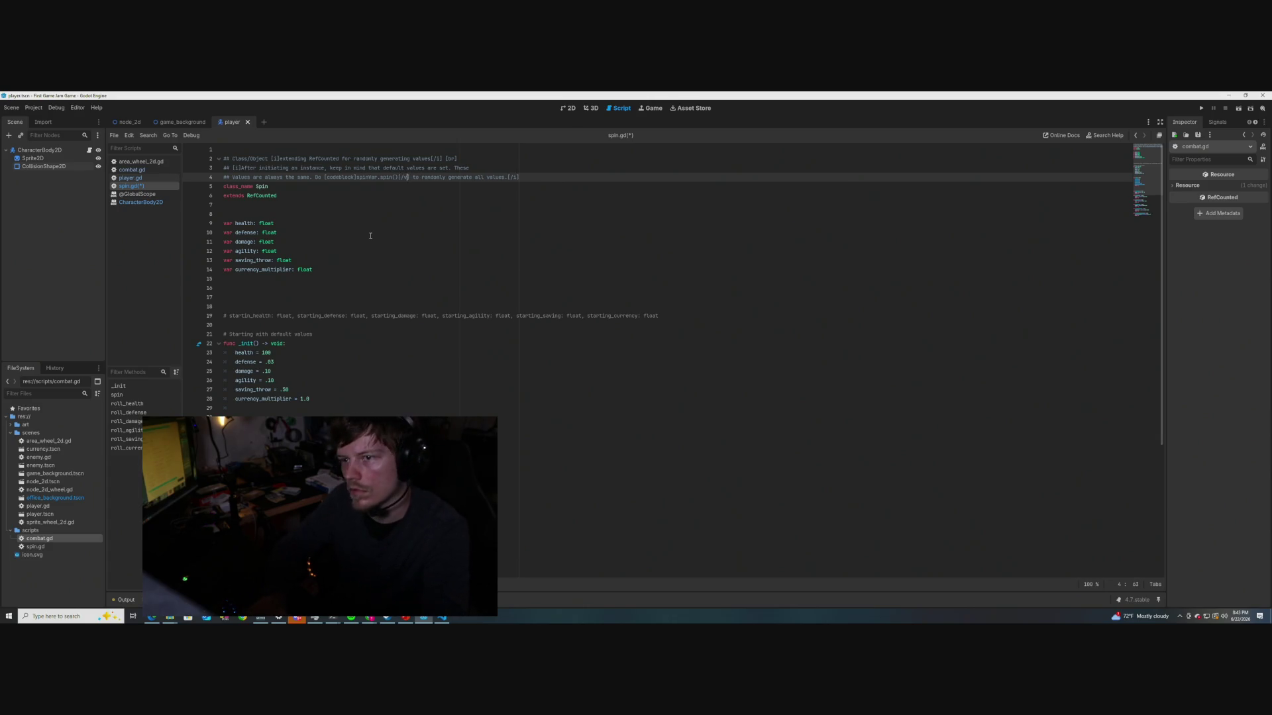
key(ctrl+s)
click(323, 205)
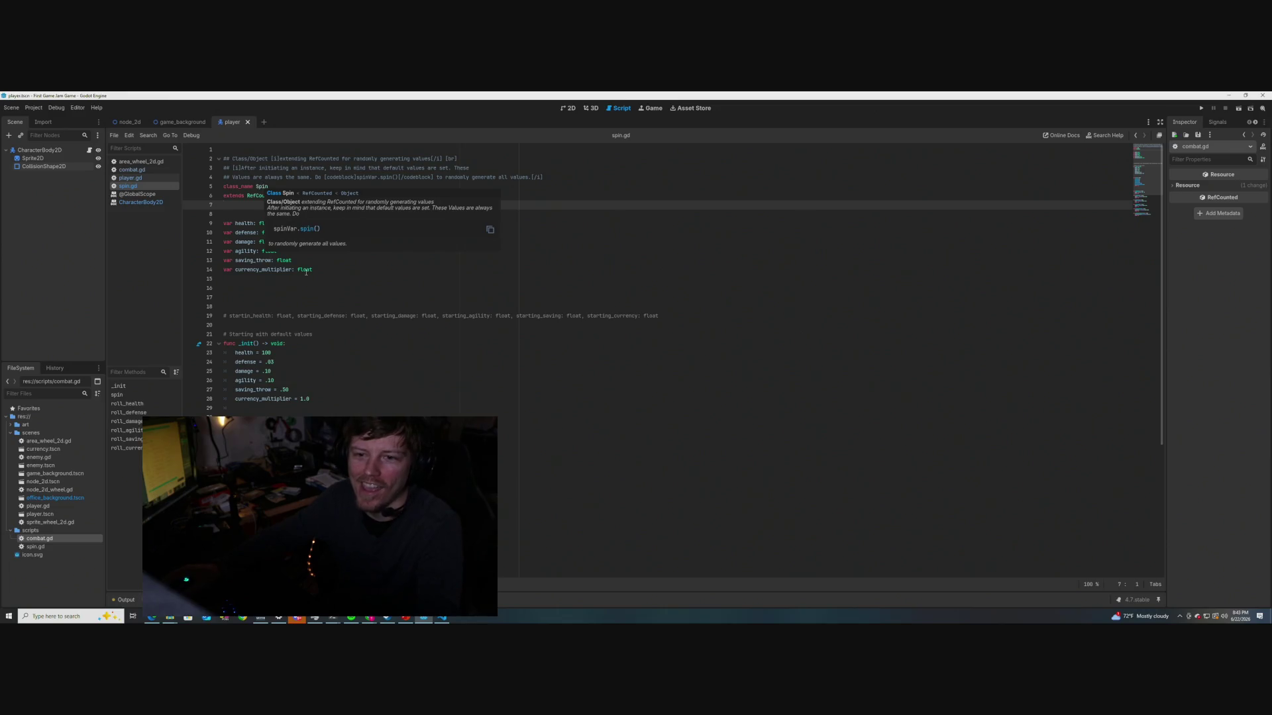
click(338, 325)
scroll(340, 326, down, 3)
scroll(340, 326, up, 3)
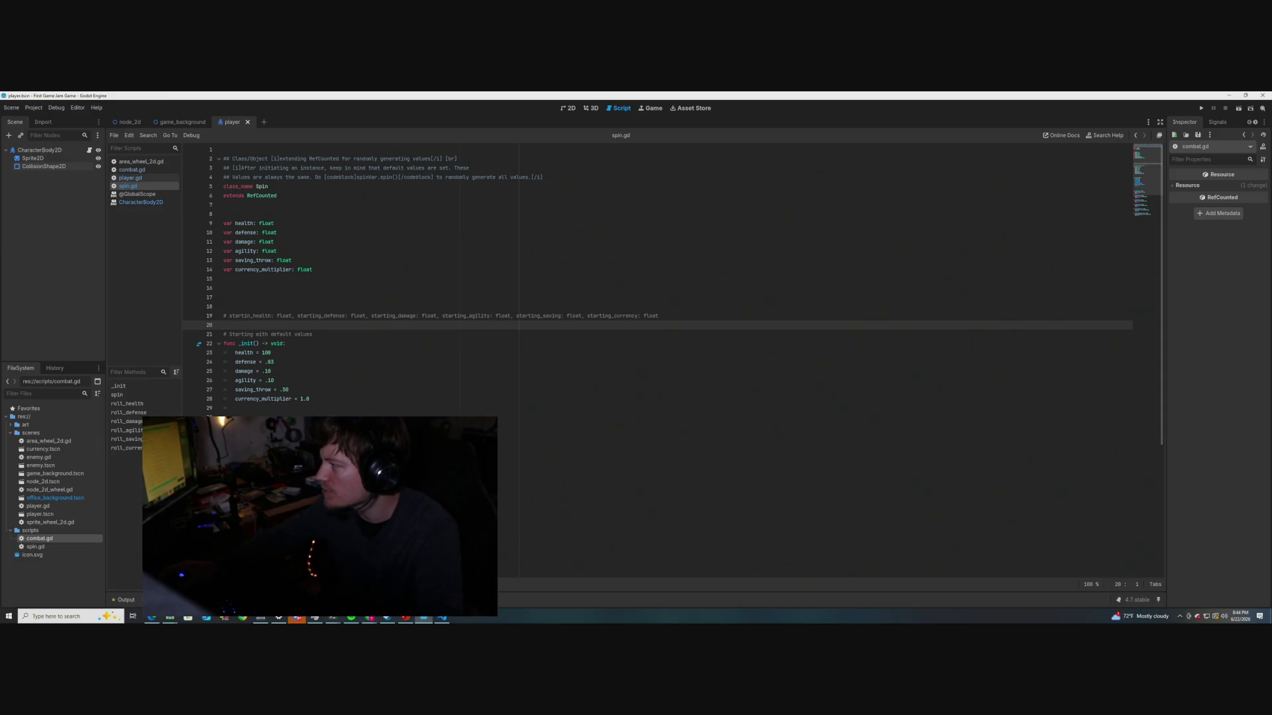
click(399, 224)
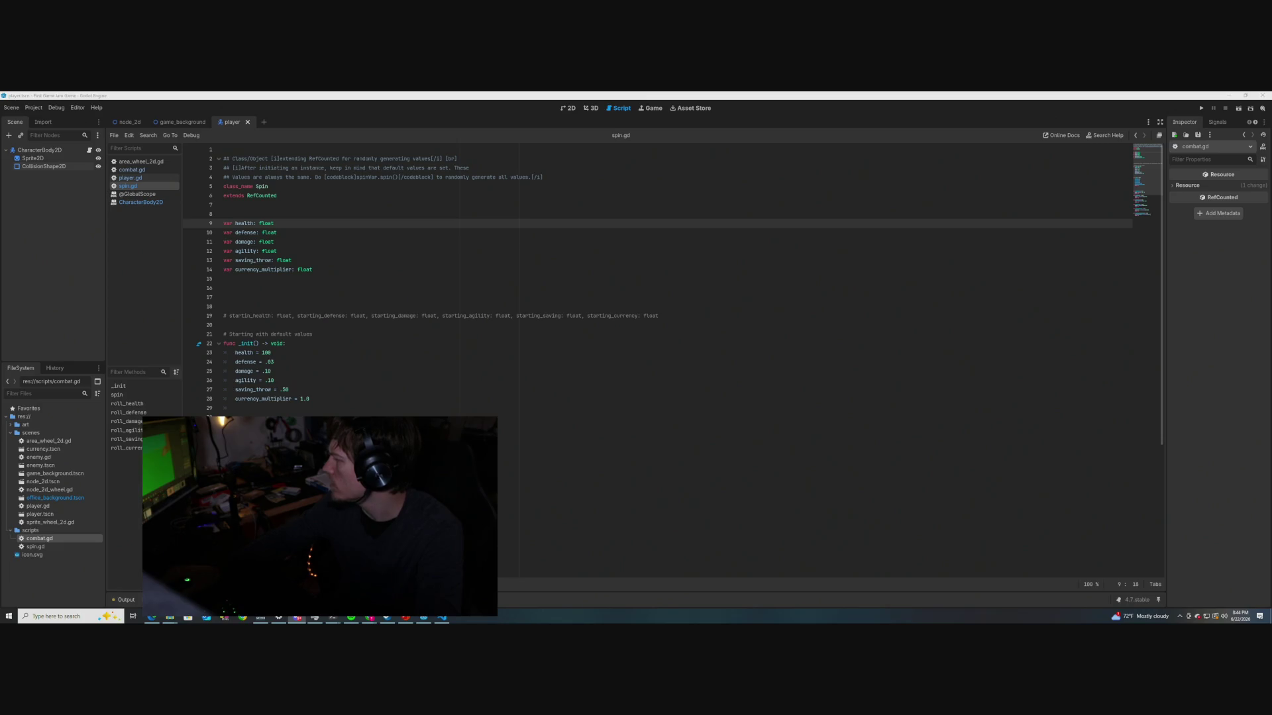
key(super+d)
key(super+d)
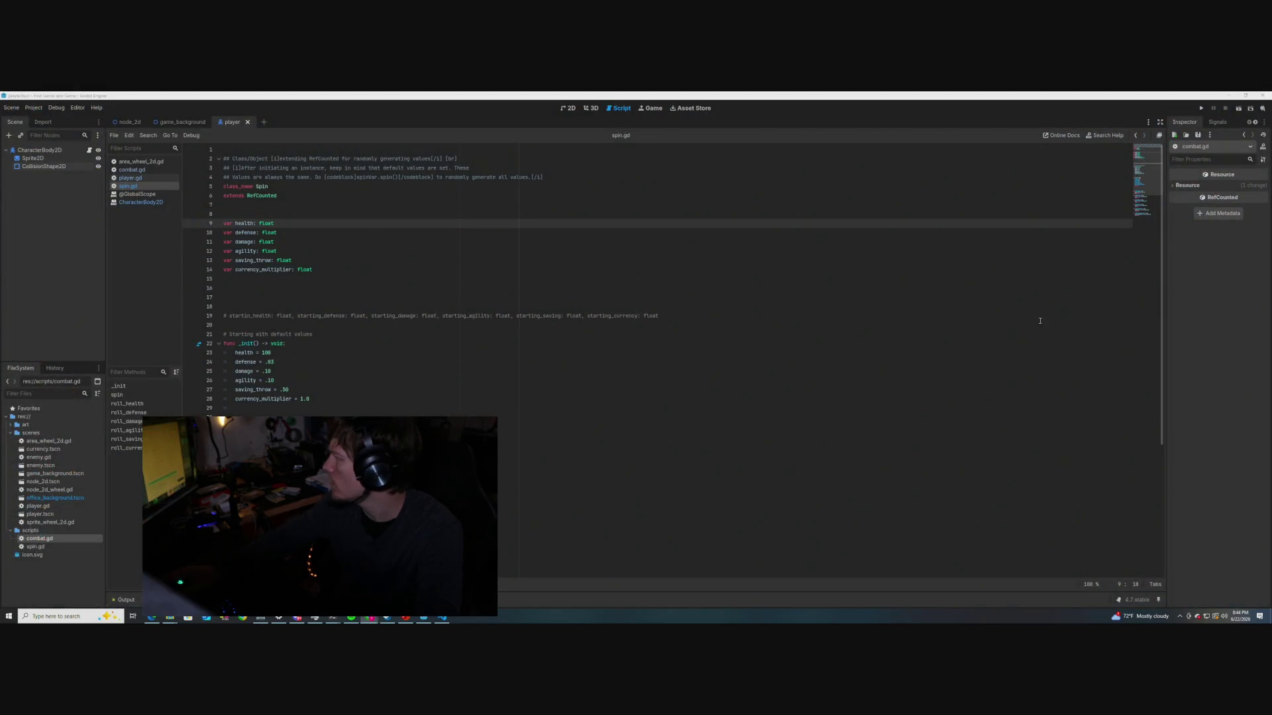
click(340, 307)
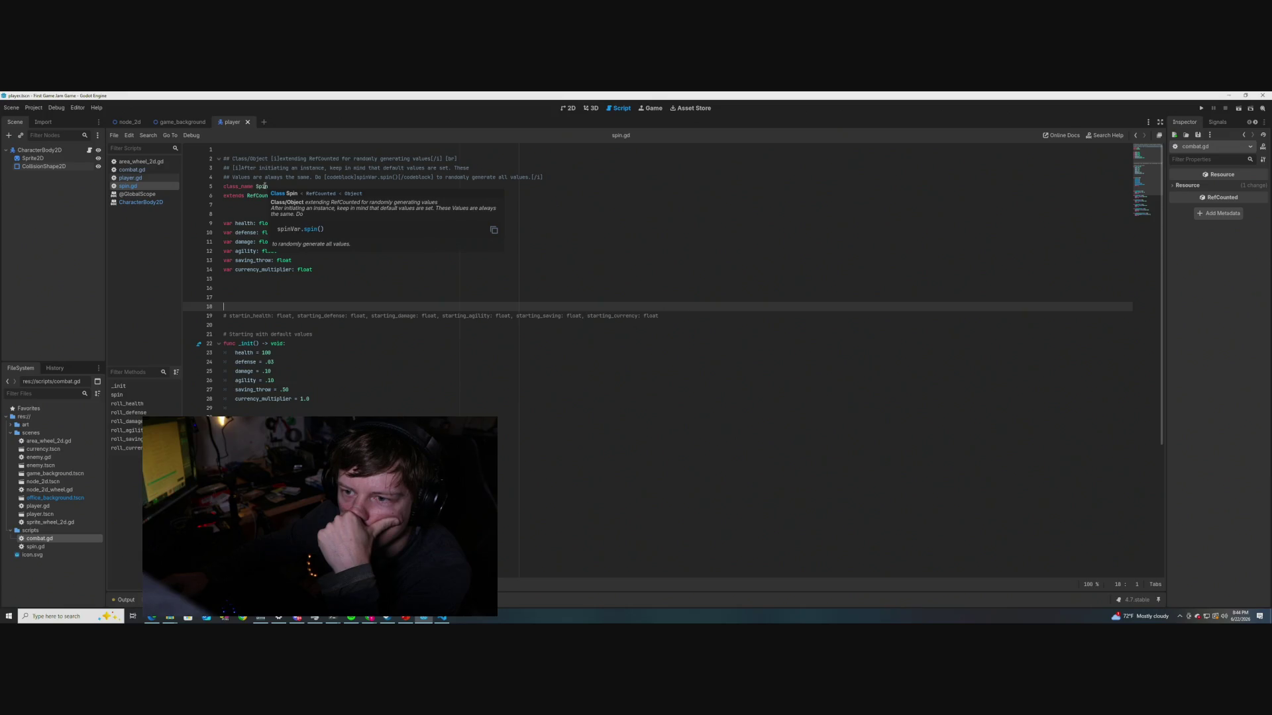
scroll(319, 336, down, 5)
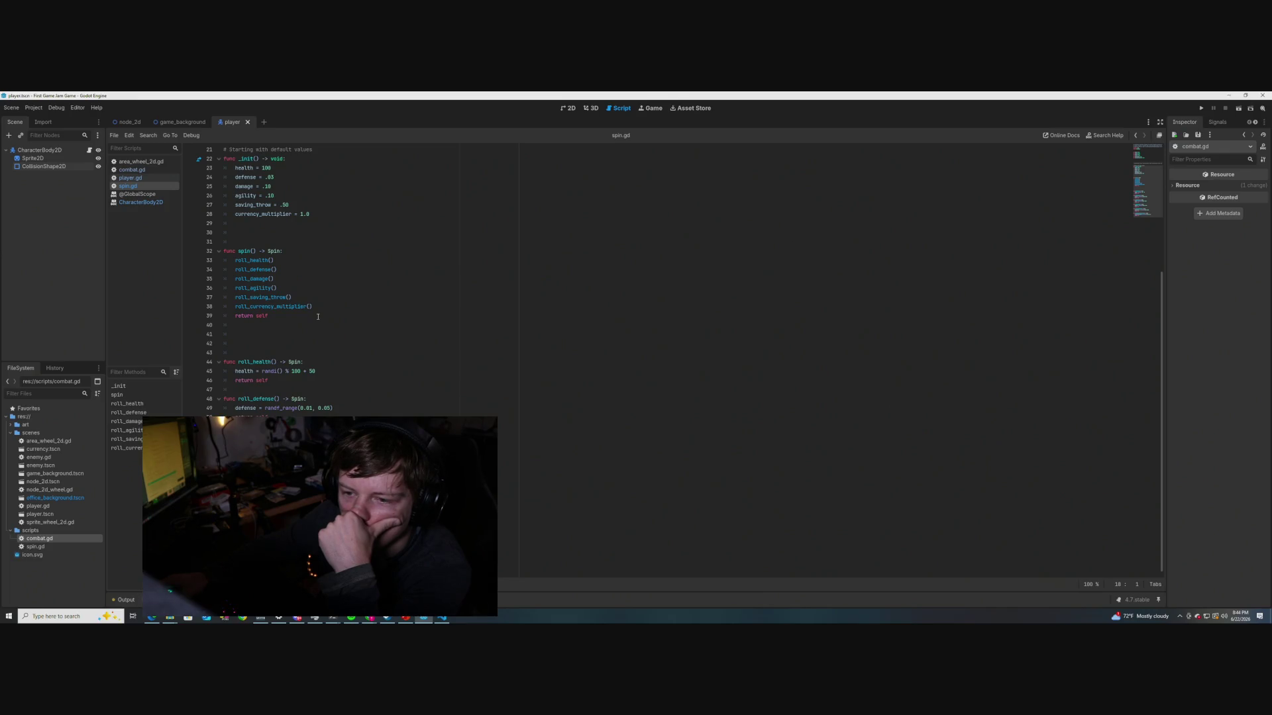
scroll(318, 317, up, 5)
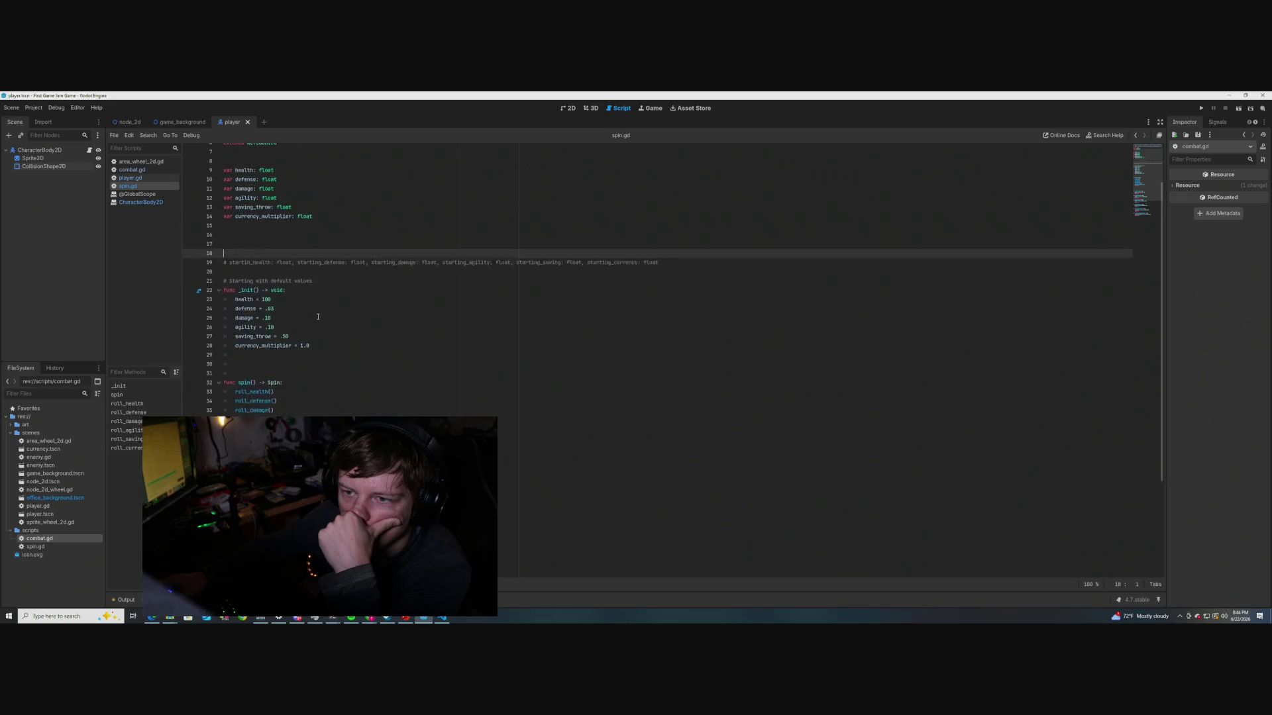
scroll(315, 313, down, 5)
scroll(316, 313, up, 5)
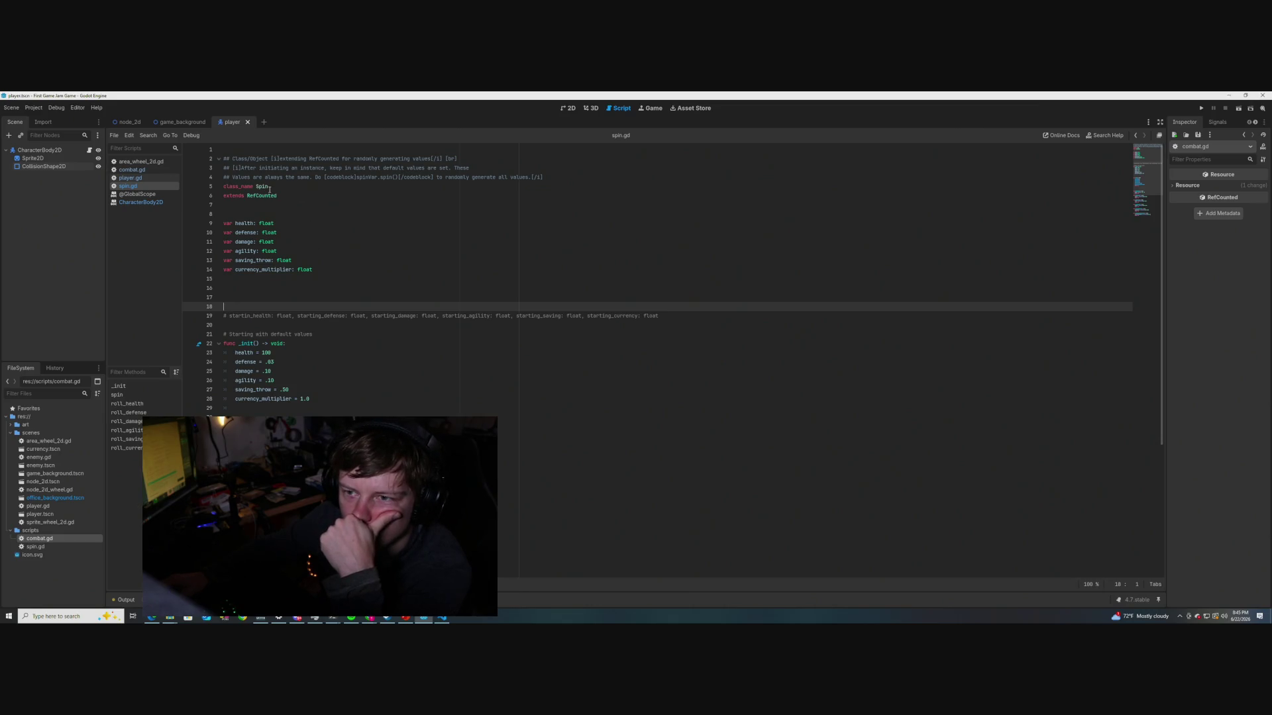
Add a new doc-comment line below line 4, then bring up the Godot formatting docs in the browser
click(550, 176)
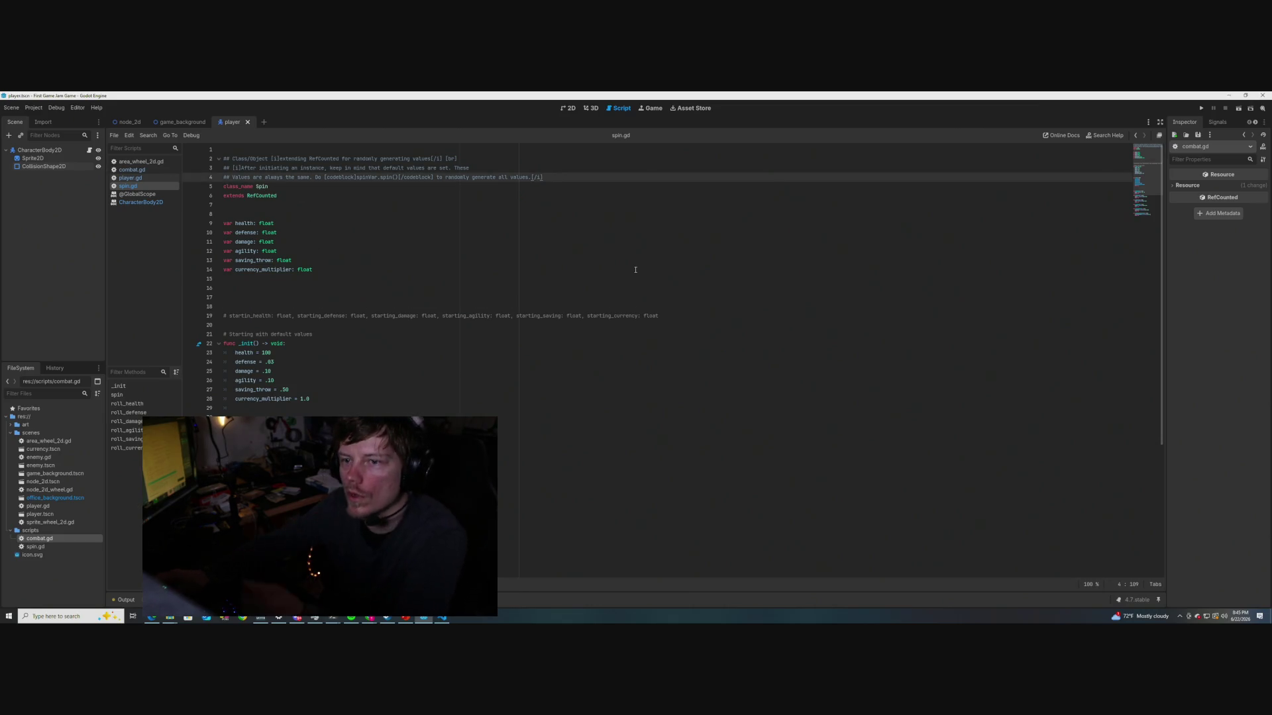
key(Return)
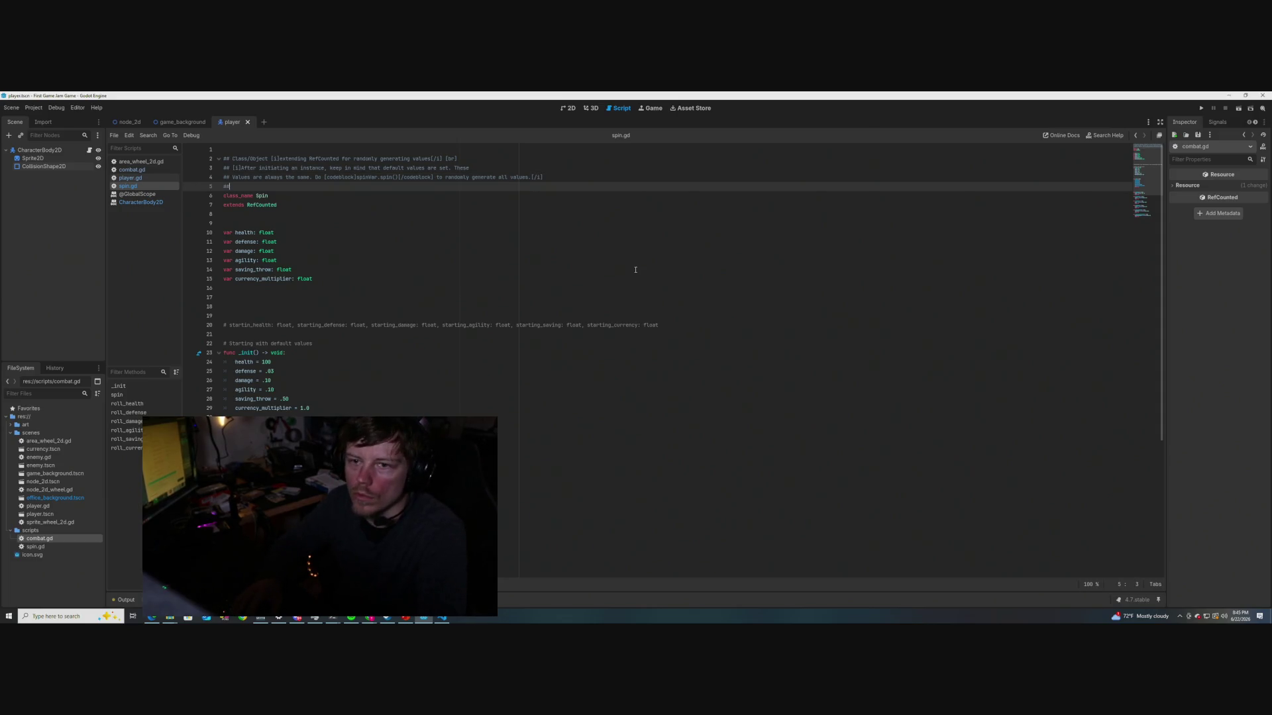
click(554, 175)
text([br)
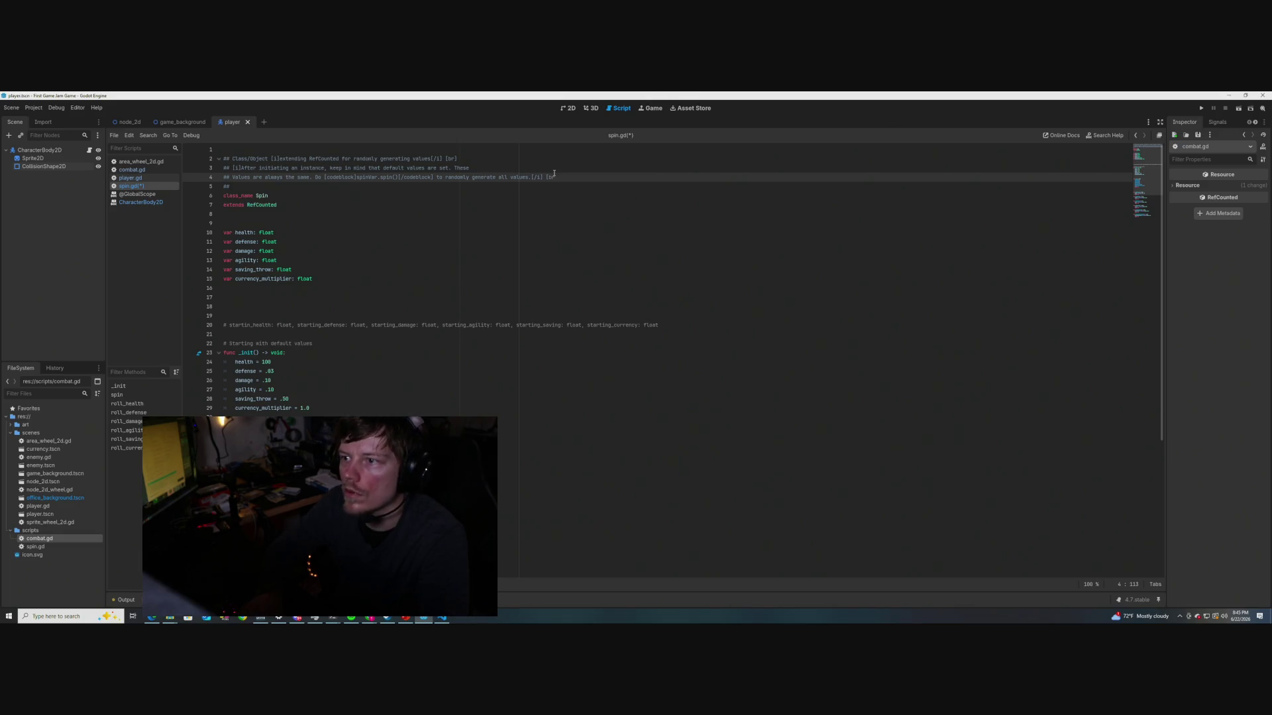
key(Down)
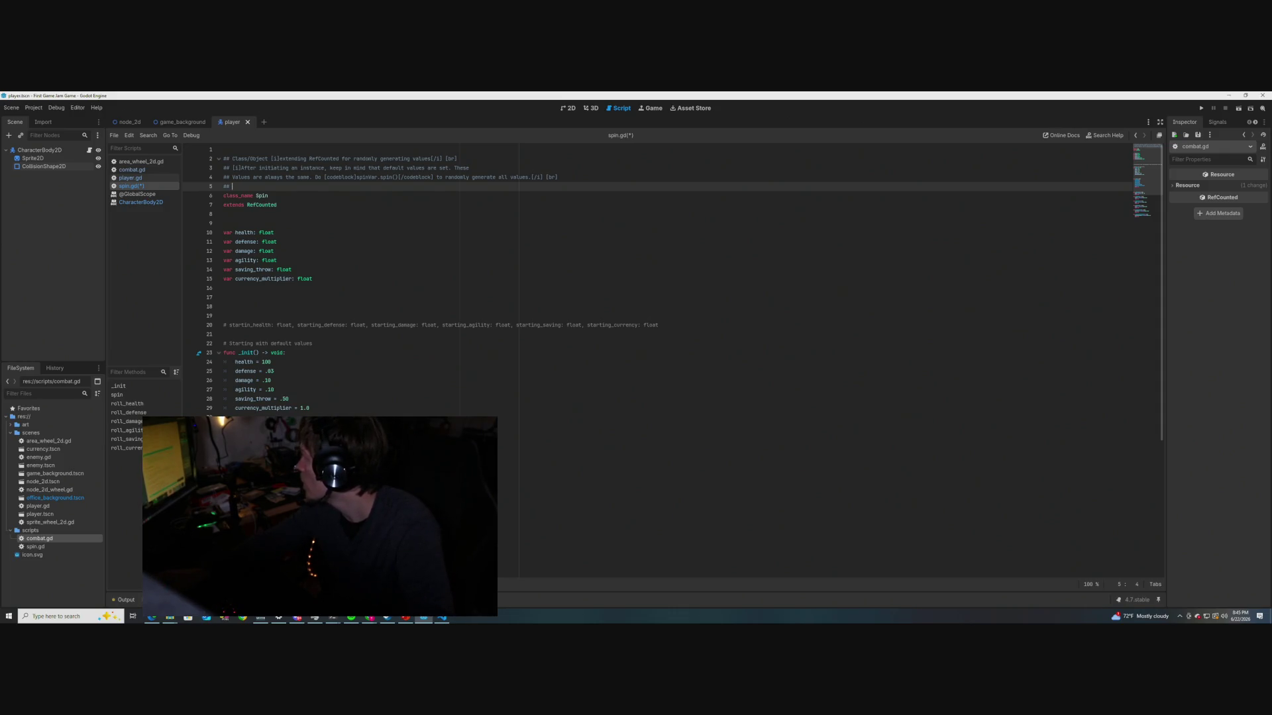
key(alt+Tab)
scroll(714, 409, down, 2)
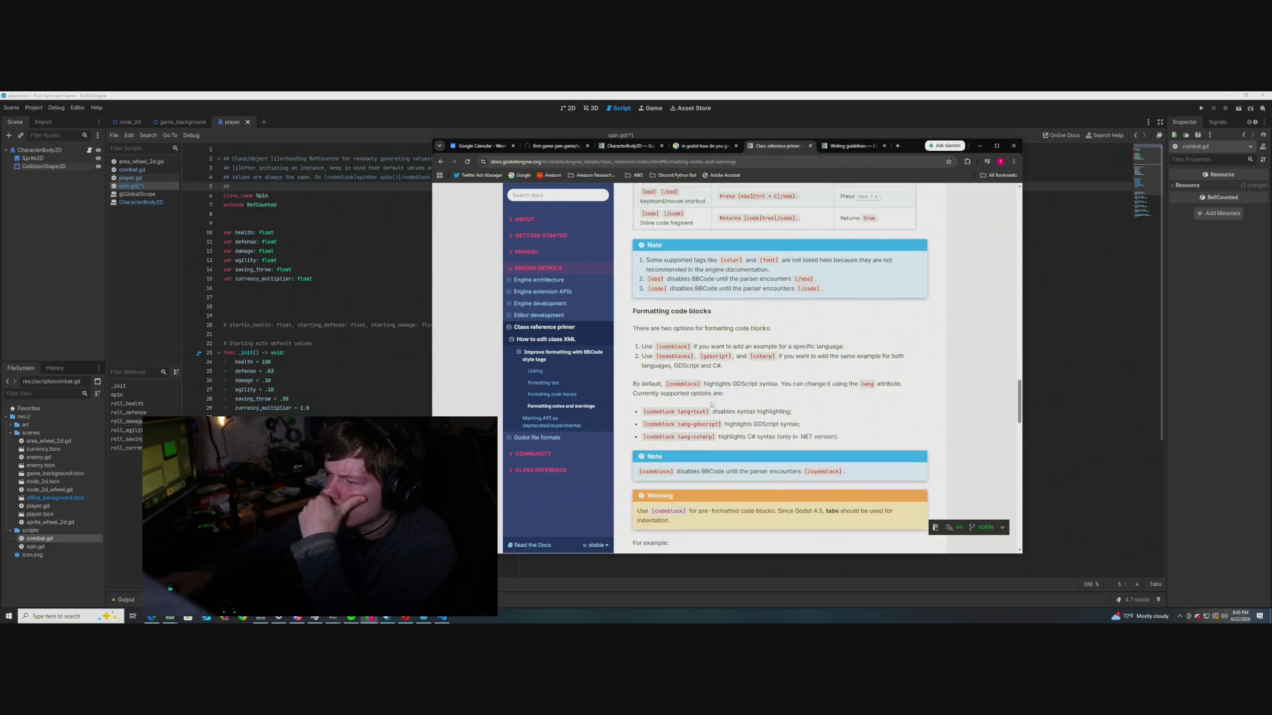
Scroll the BBCode formatting page to the Linking table
scroll(702, 376, down, 1)
scroll(703, 376, down, 3)
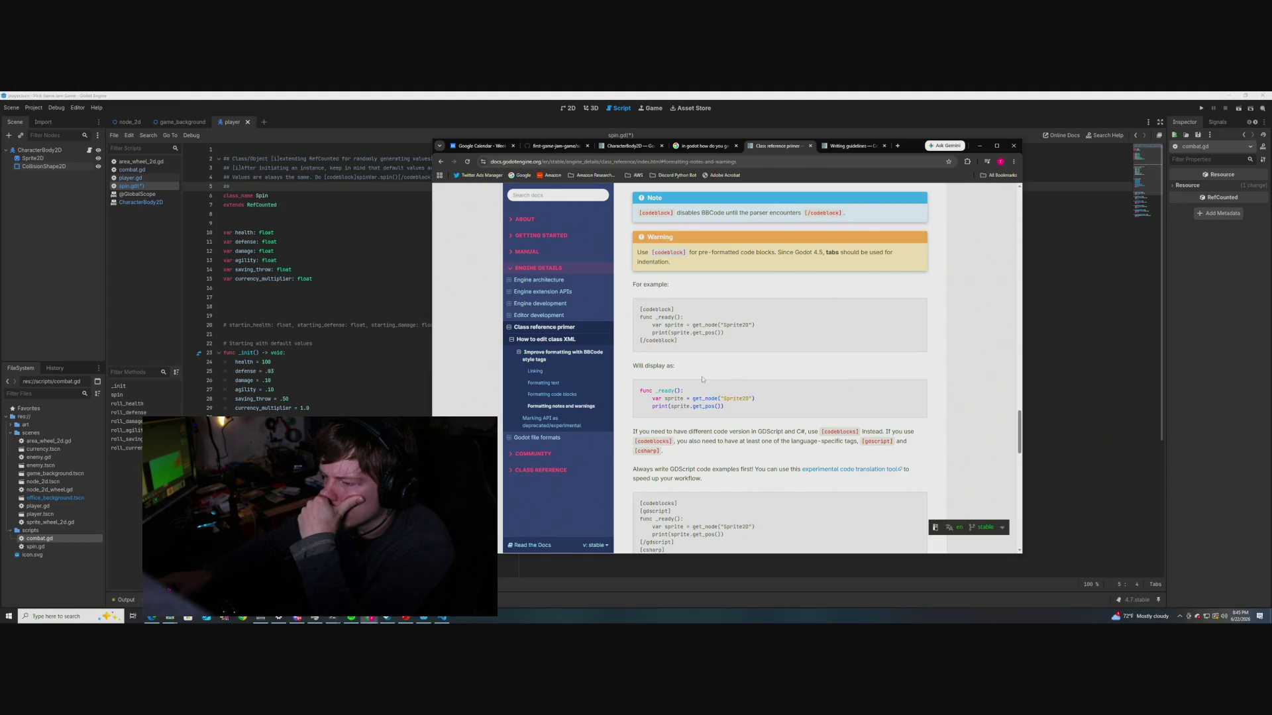
scroll(702, 379, up, 6)
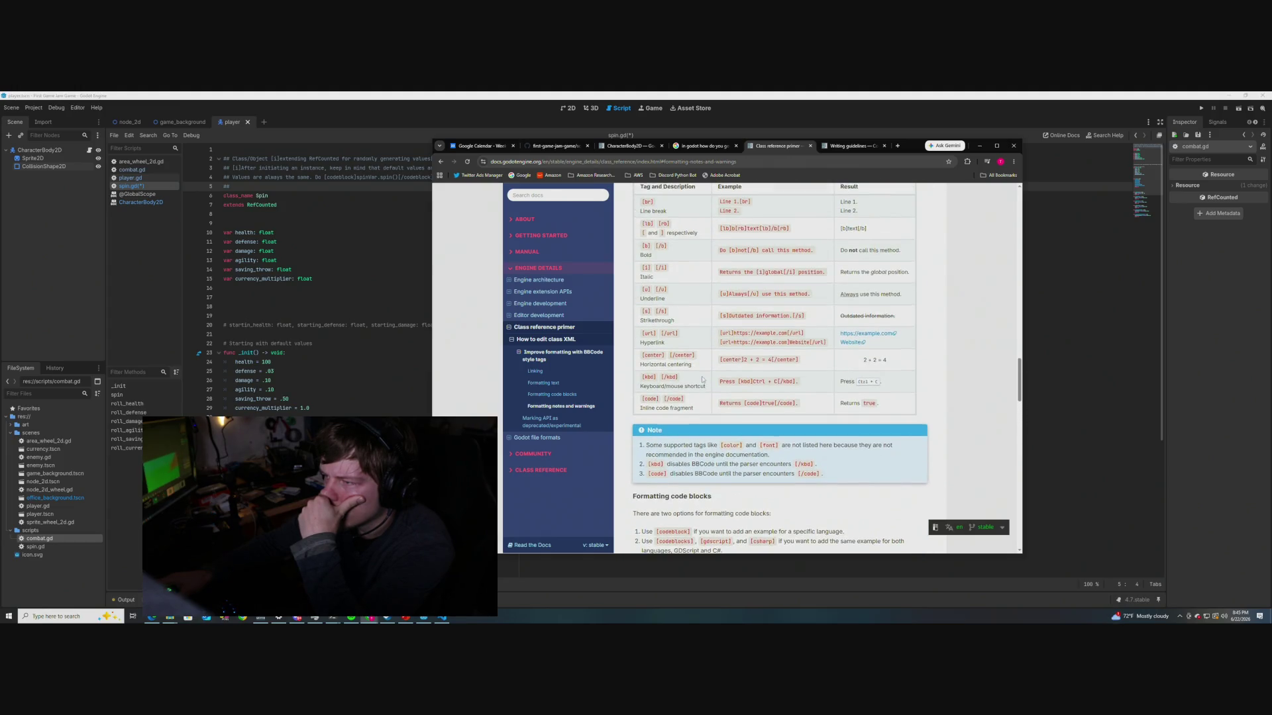
scroll(703, 380, up, 1)
scroll(702, 380, up, 2)
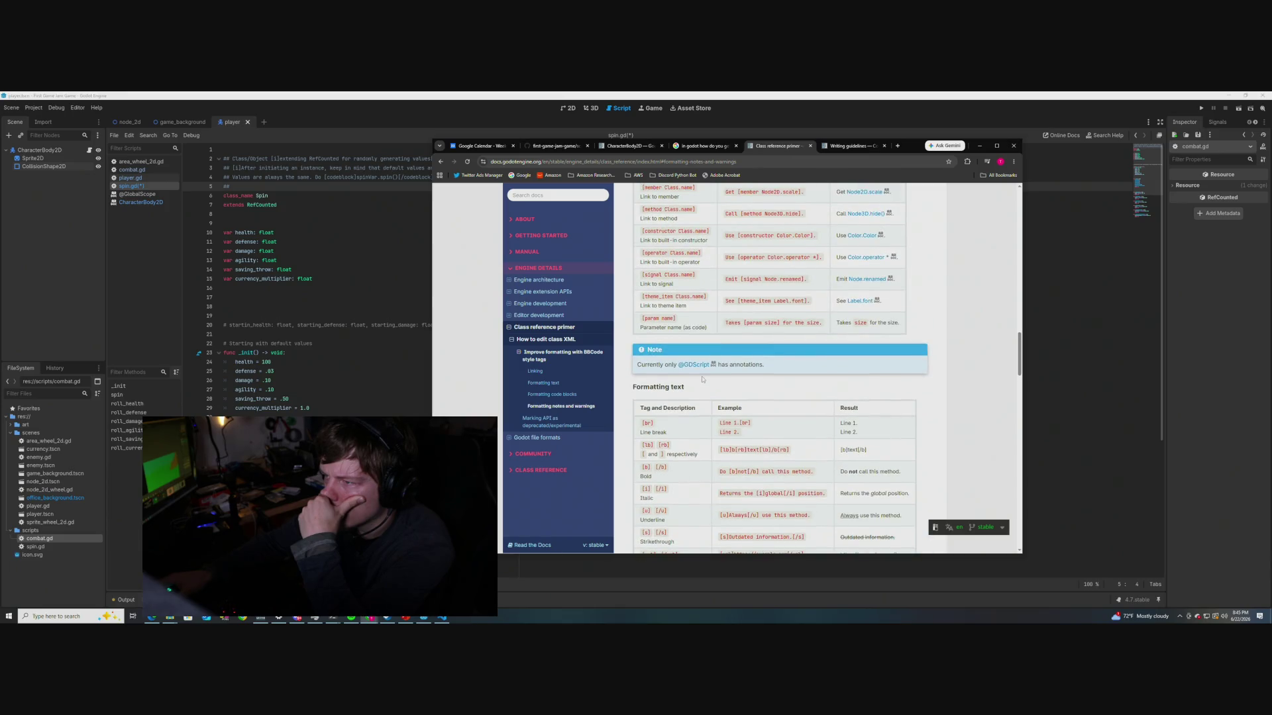
scroll(703, 379, up, 1)
scroll(706, 400, up, 1)
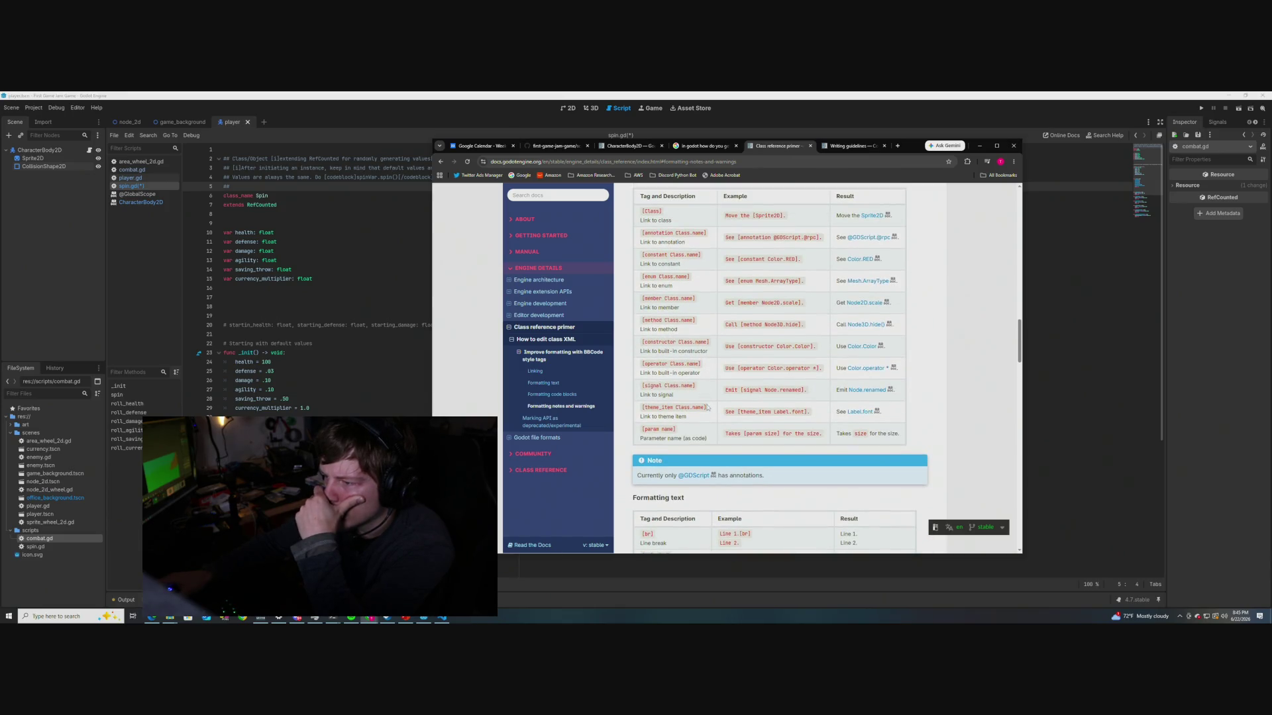
scroll(707, 407, up, 1)
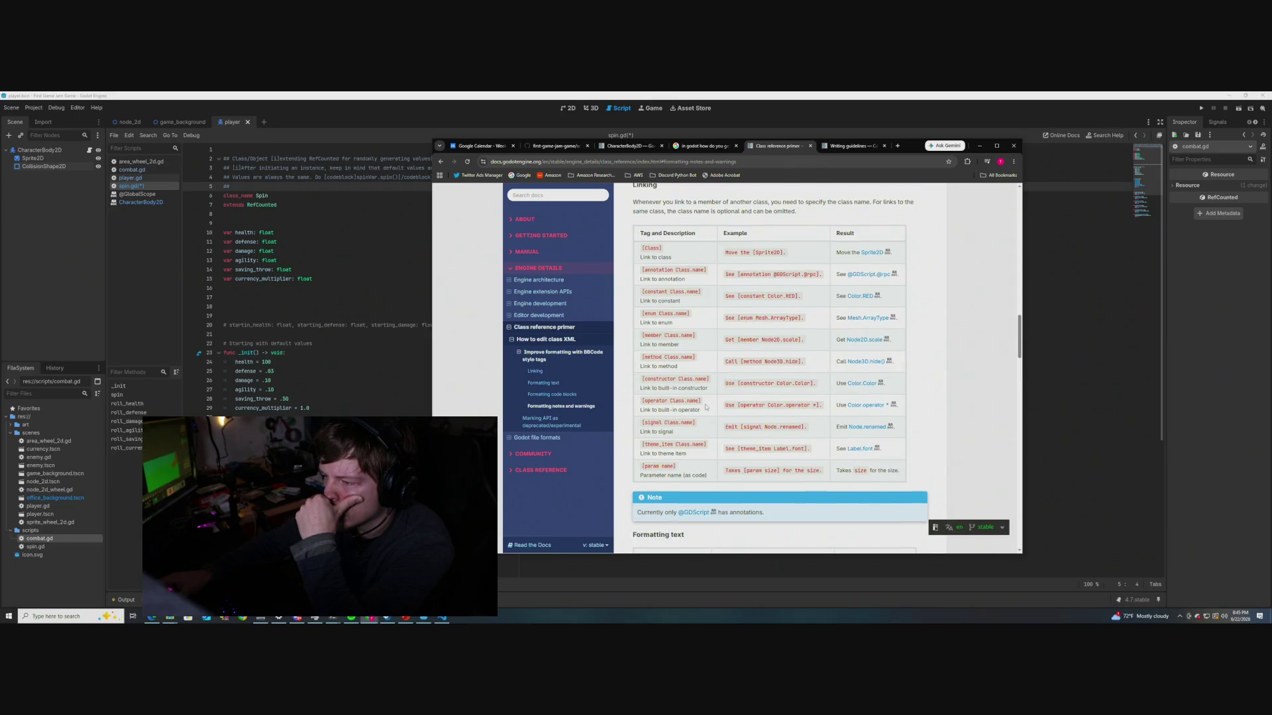
scroll(707, 407, down, 1)
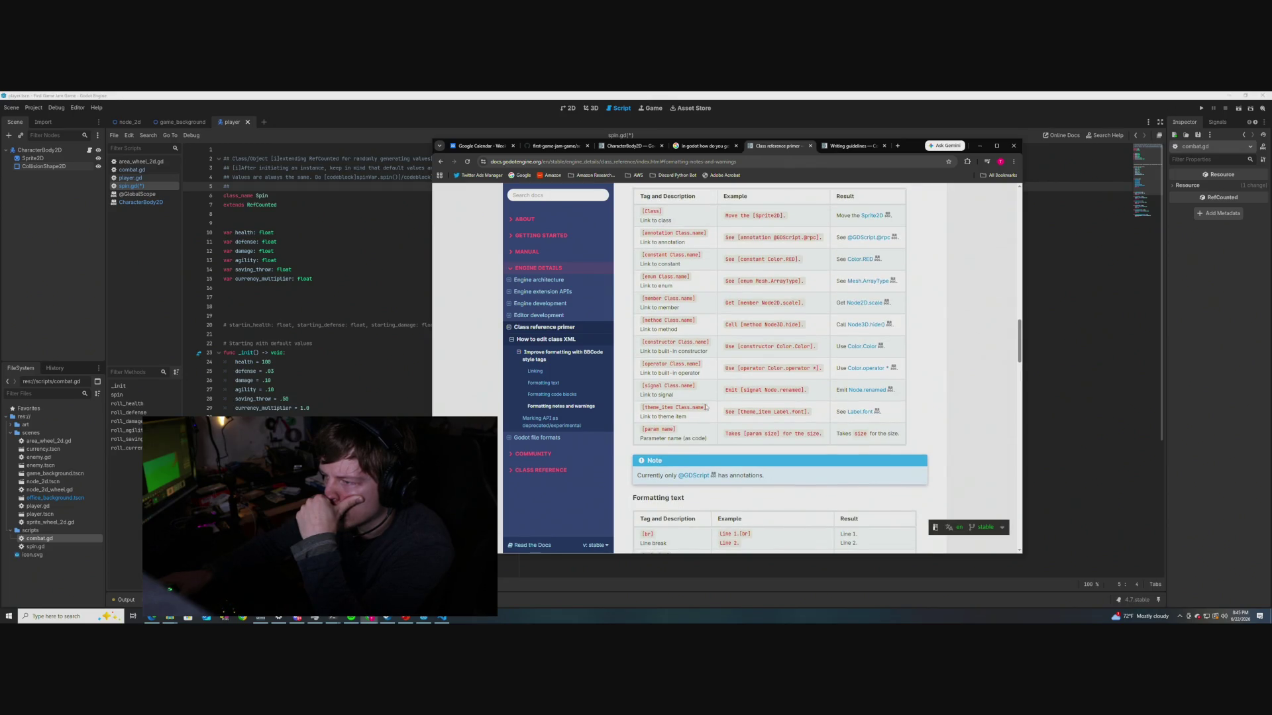
Select the [member Class.name] link syntax and open the Node2D.scale example link
drag(695, 298, 640, 299)
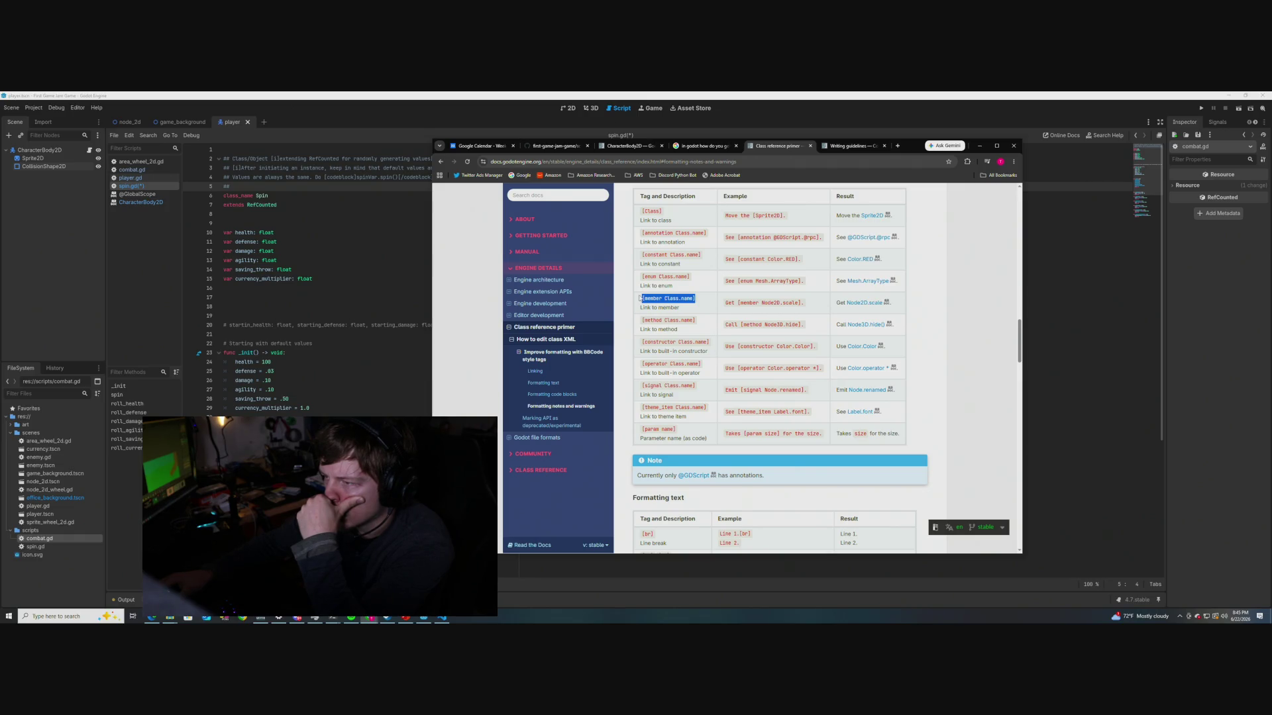
click(673, 307)
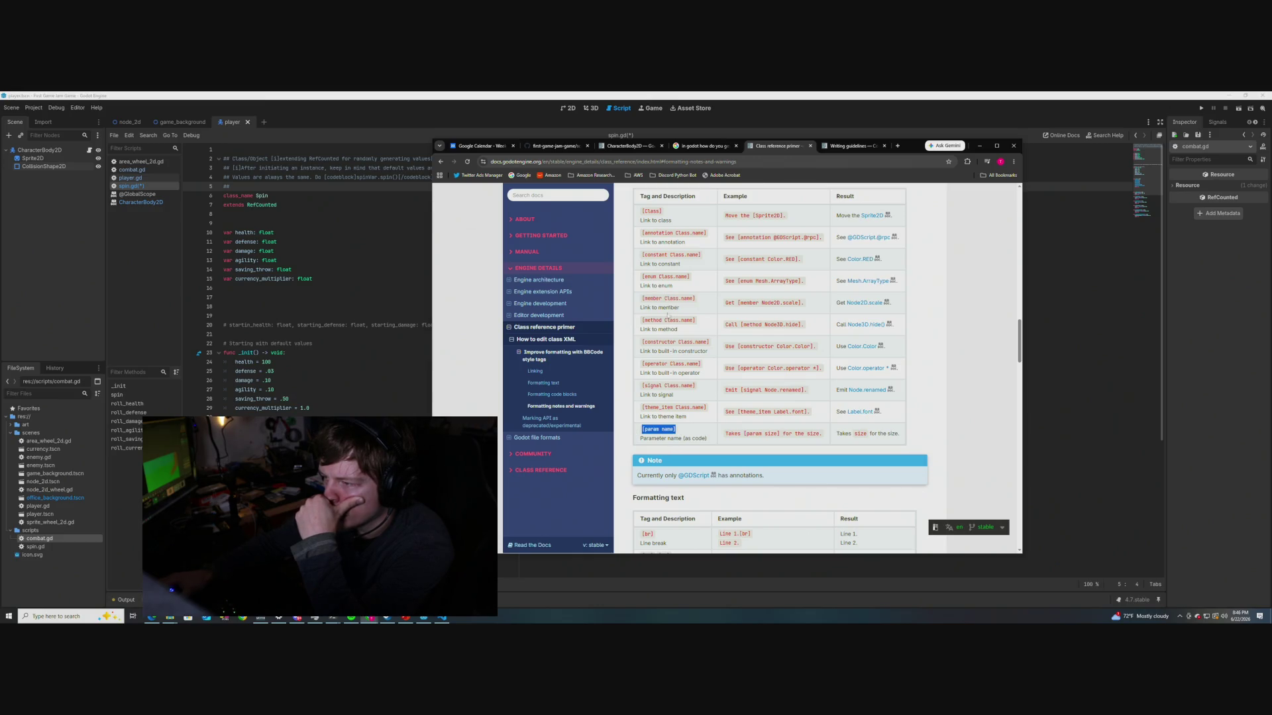
drag(696, 299, 642, 300)
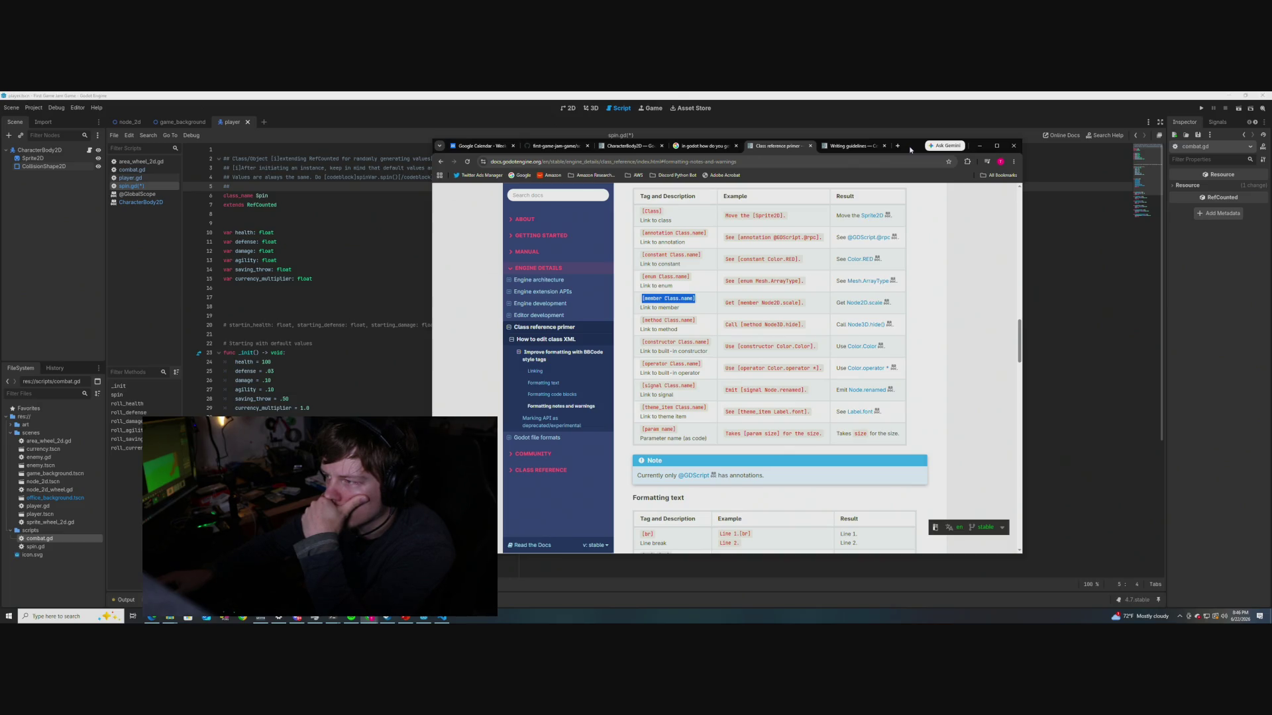
click(864, 303)
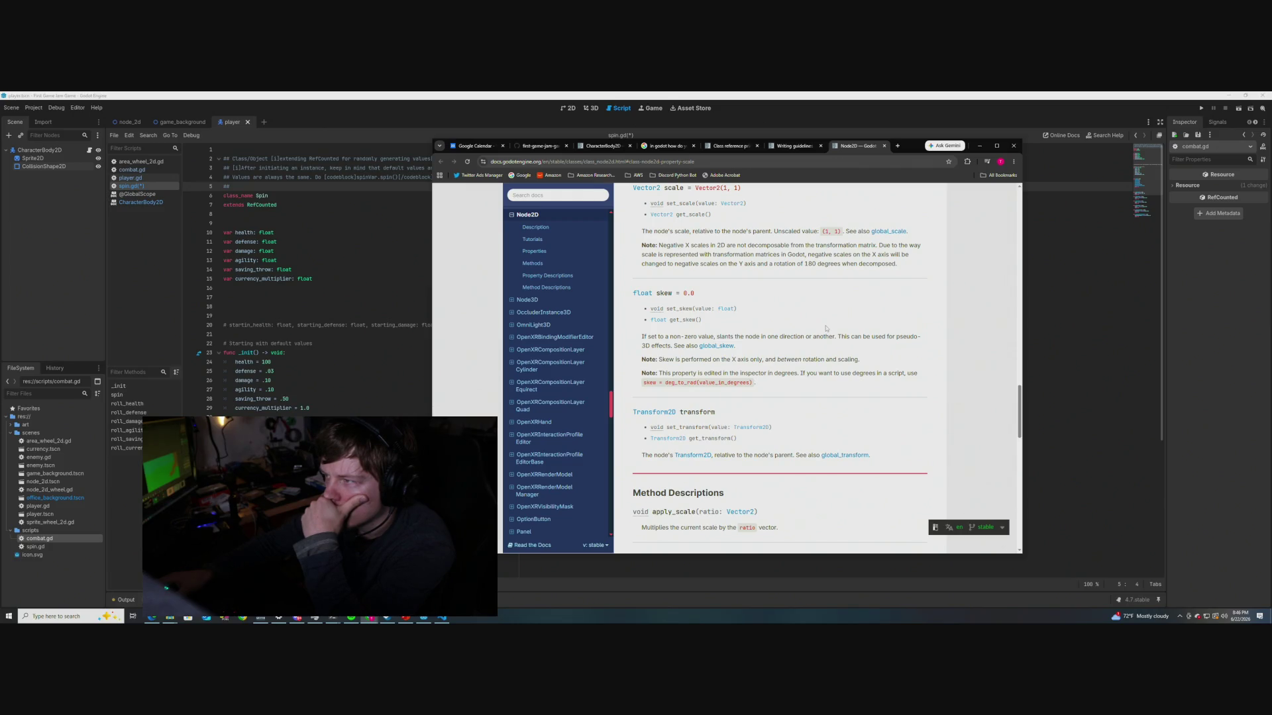
Browse the Node2D scale, skew and transform property descriptions
scroll(826, 328, up, 3)
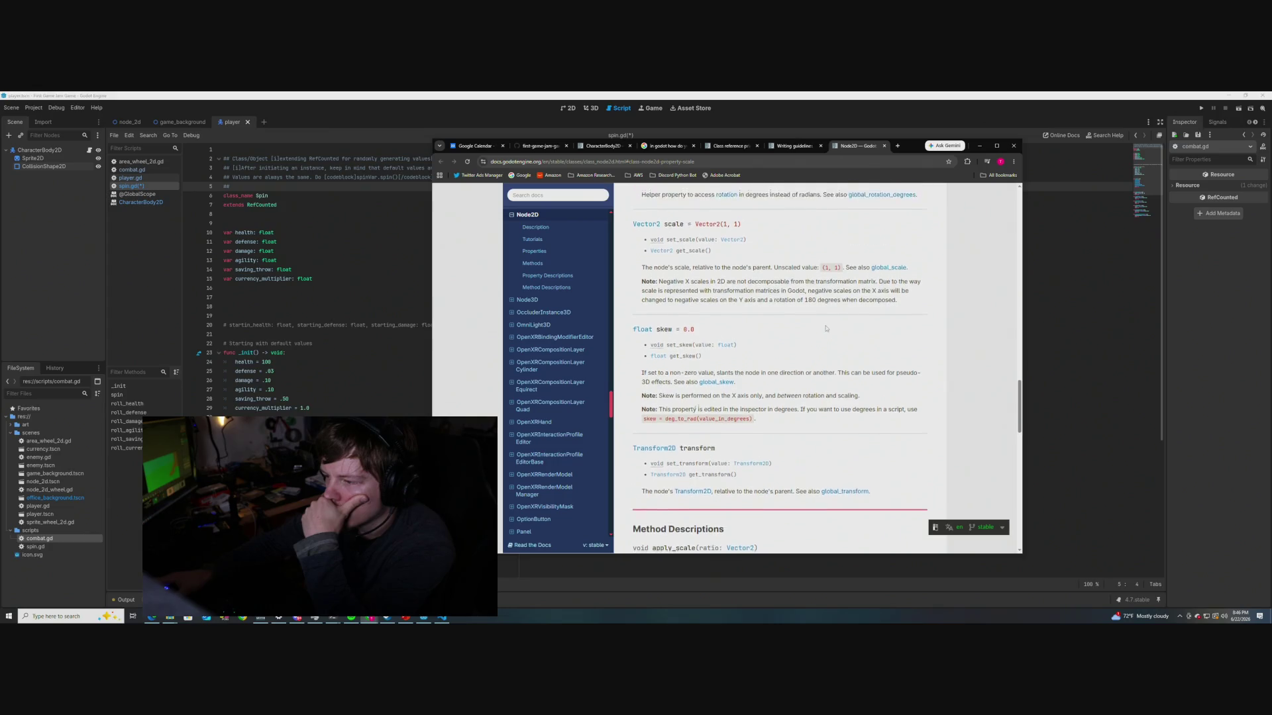
scroll(826, 328, down, 2)
scroll(826, 328, down, 2)
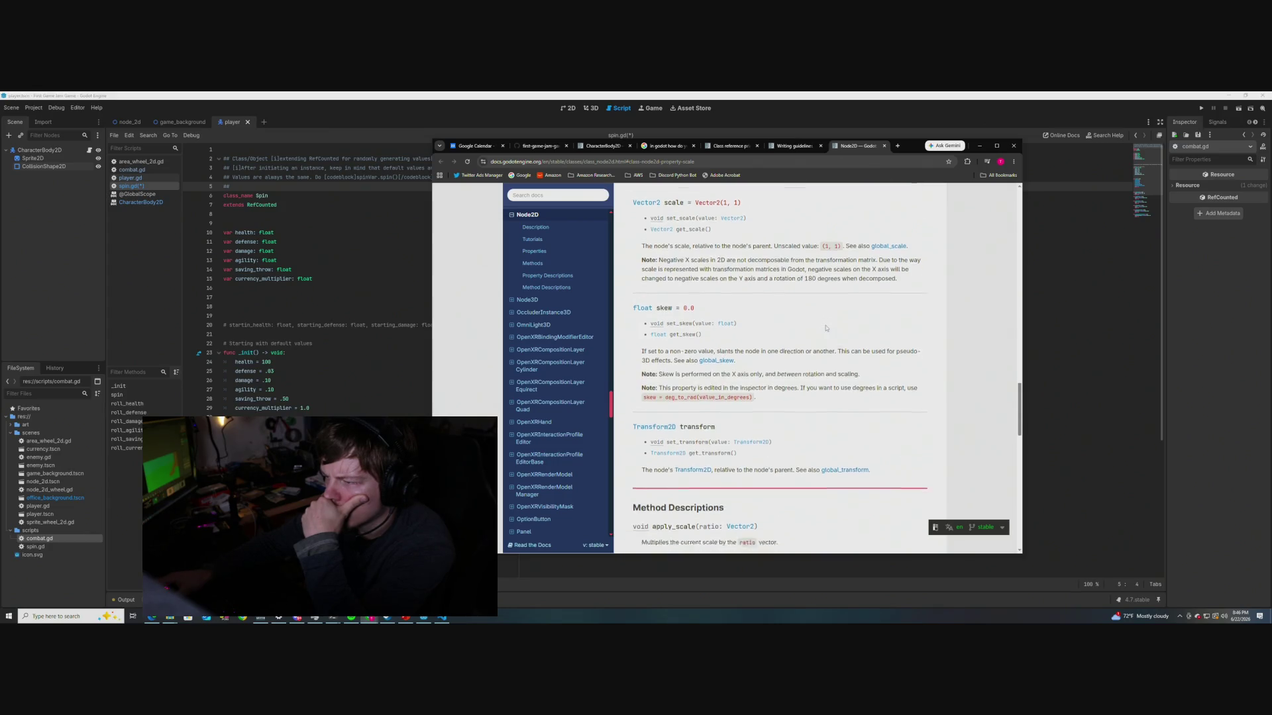
scroll(823, 331, down, 3)
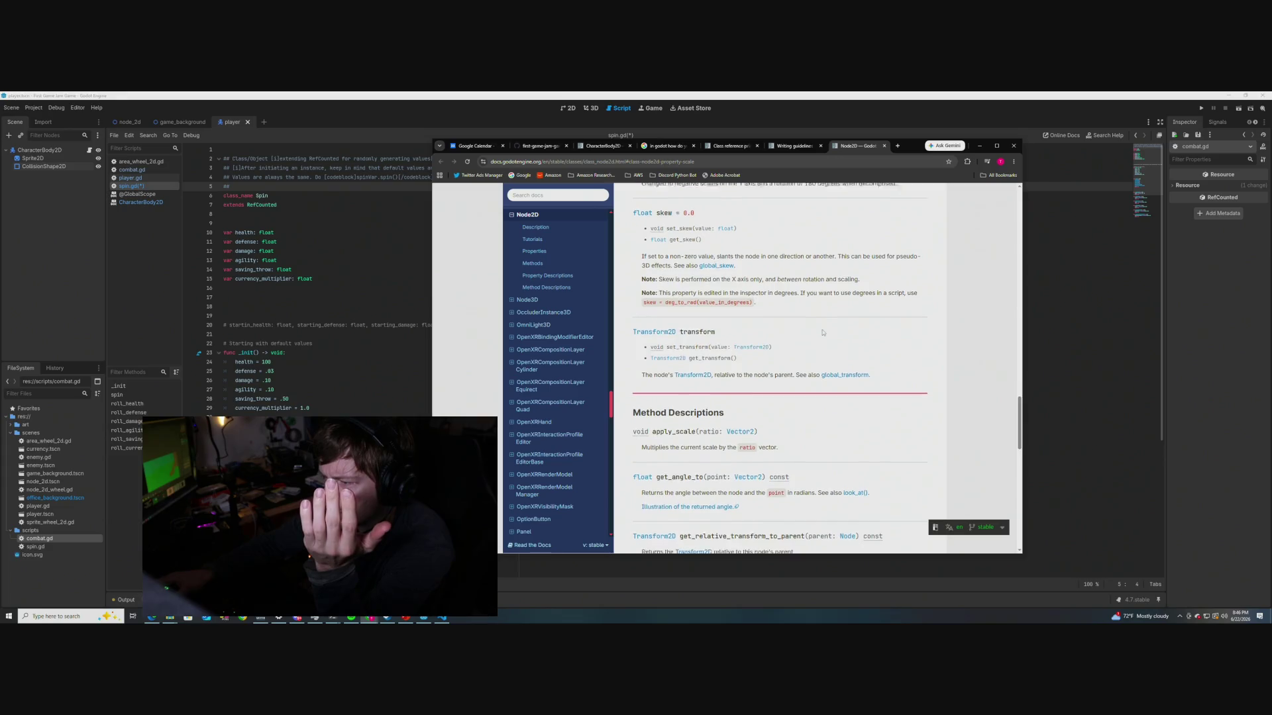
scroll(822, 331, up, 3)
scroll(823, 331, up, 10)
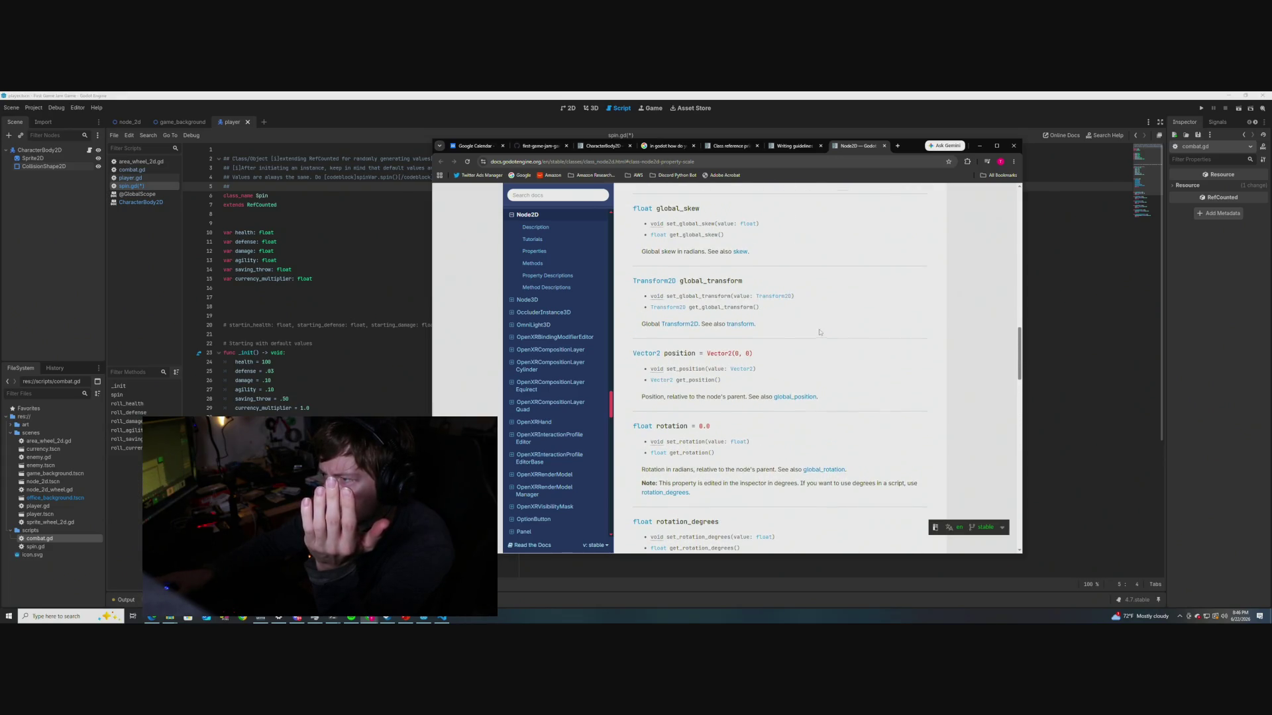
Return to the Class reference primer tab, clear the table selection, and minimize the browser
click(729, 146)
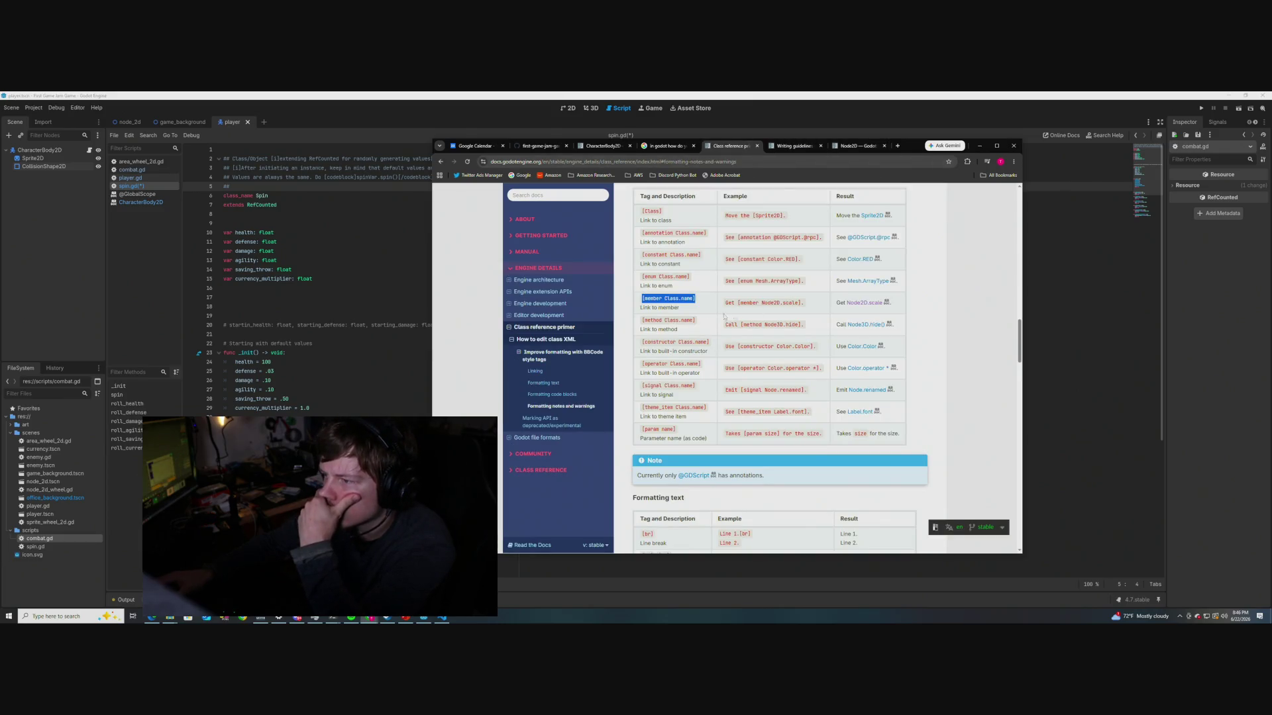
click(942, 188)
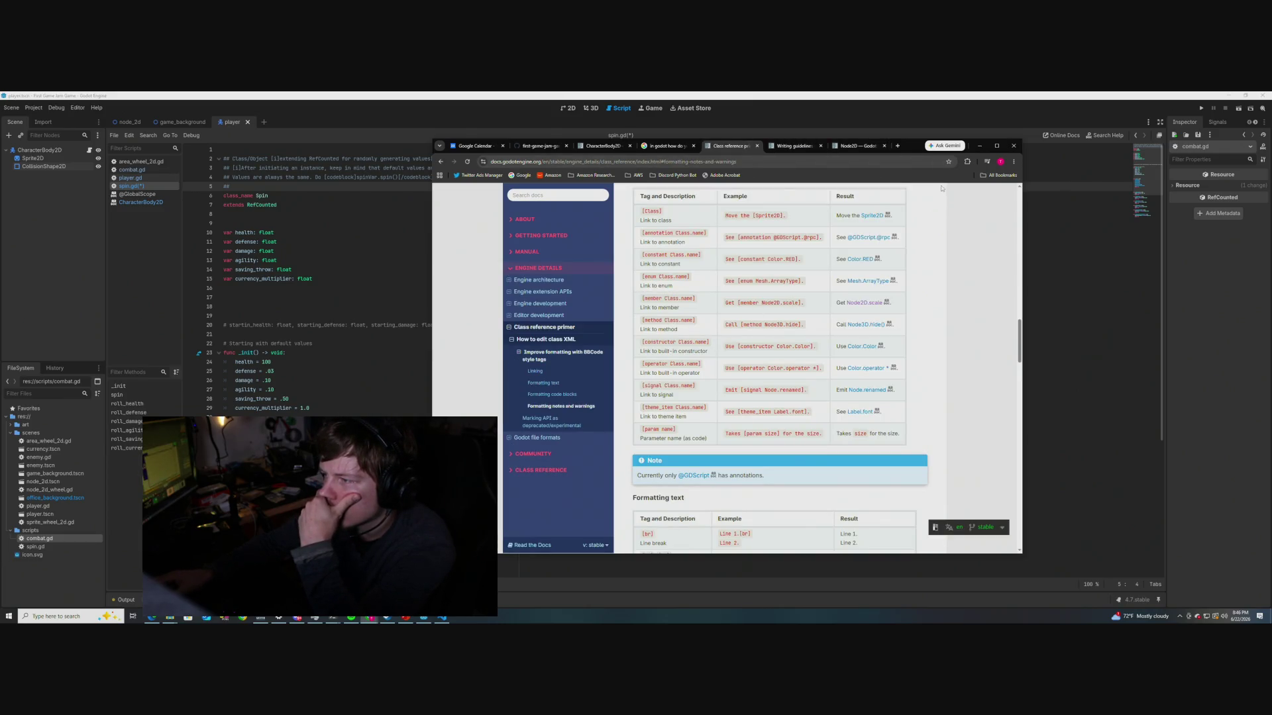
click(979, 146)
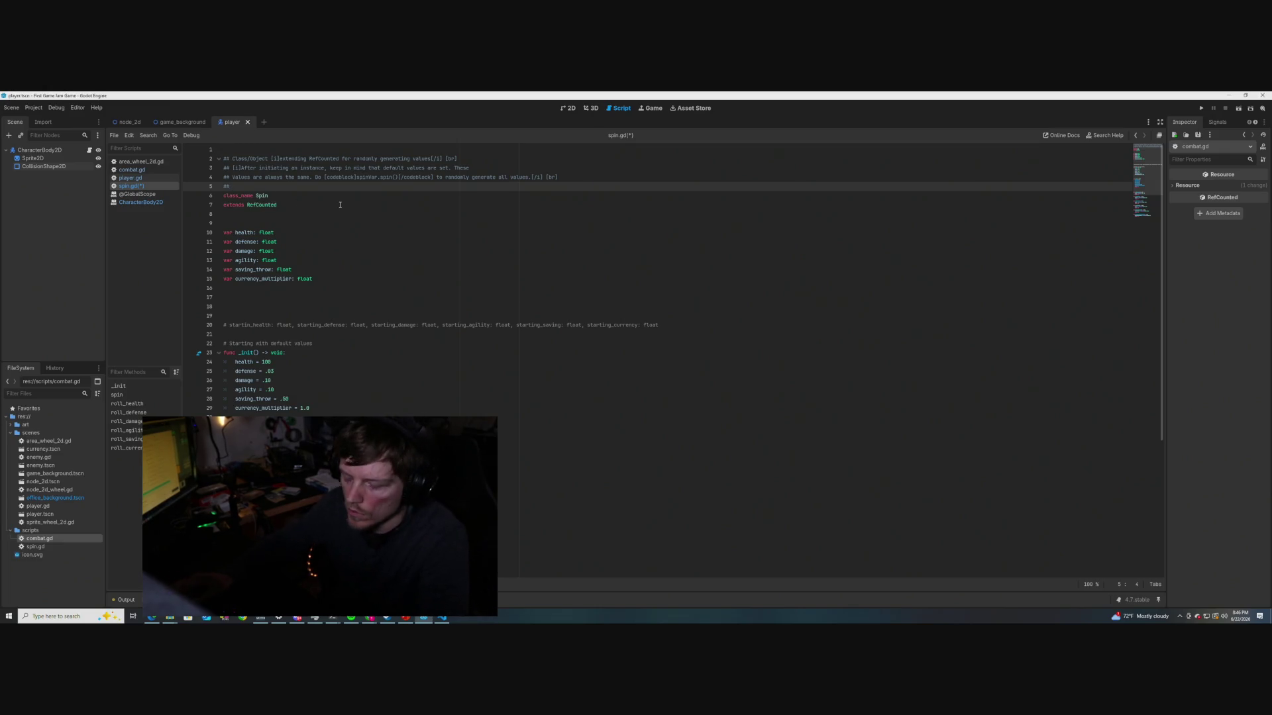
Type [member Spin.health] on doc line 5, save spin.gd, and check the Spin tooltip
text([member Class)
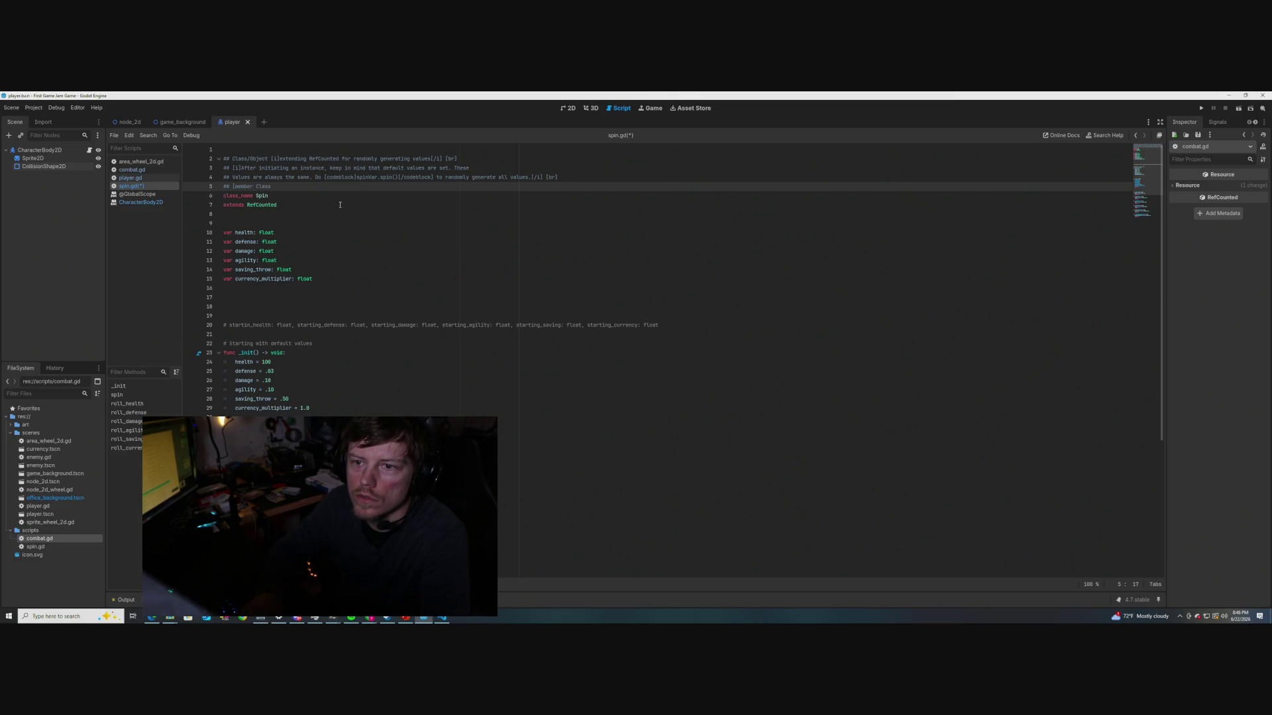
key(BackSpace)
key(BackSpace)
key(BackSpace)
key(BackSpace)
key(BackSpace)
text(Spin)
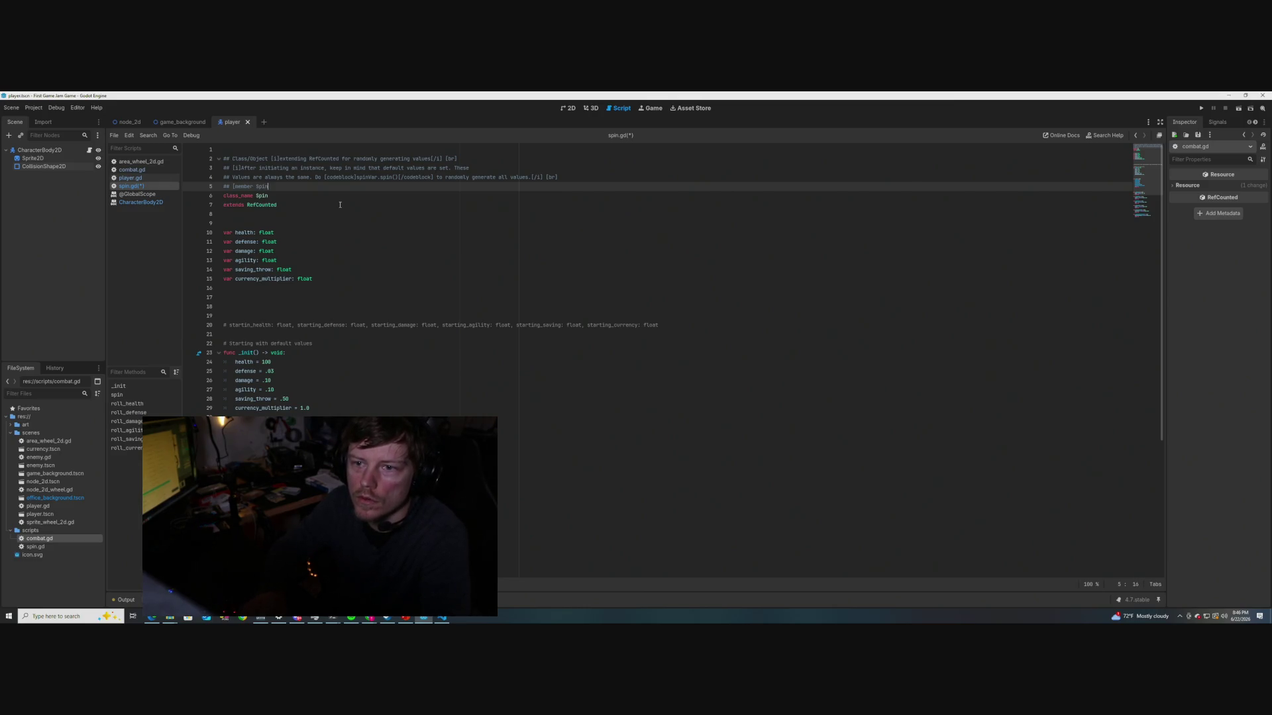
text(.health)
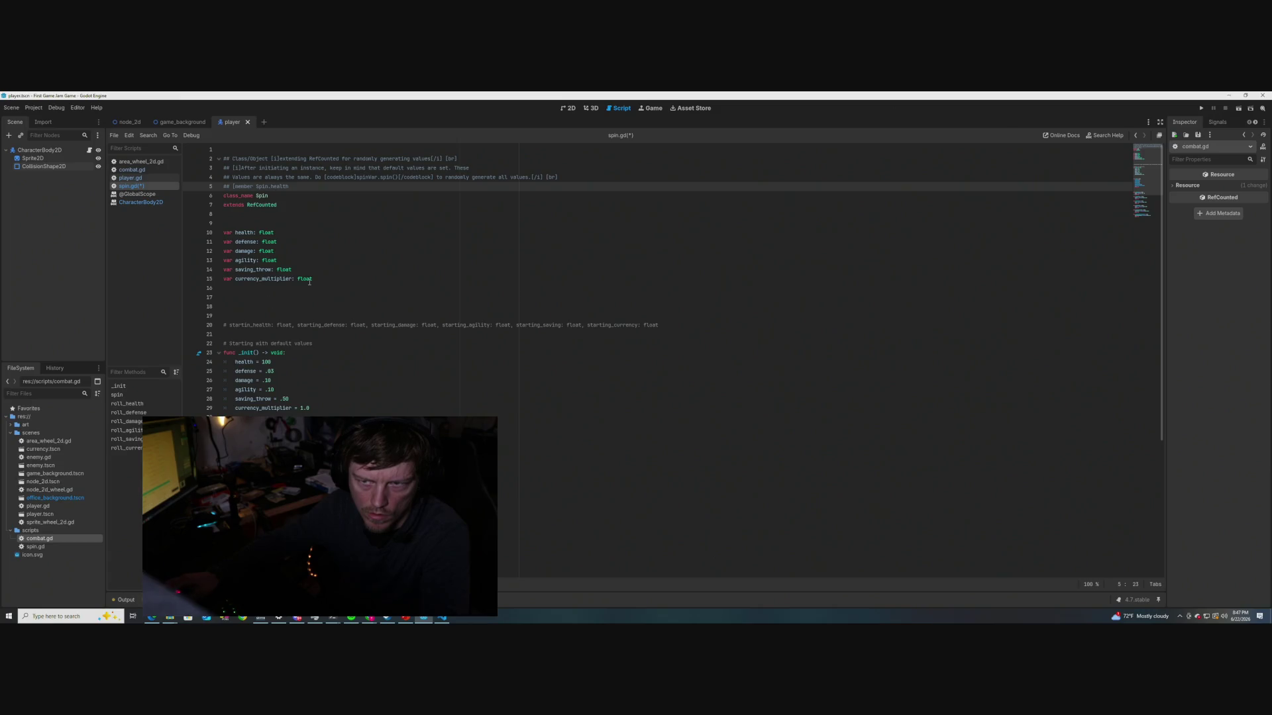
mouse_move(310, 280)
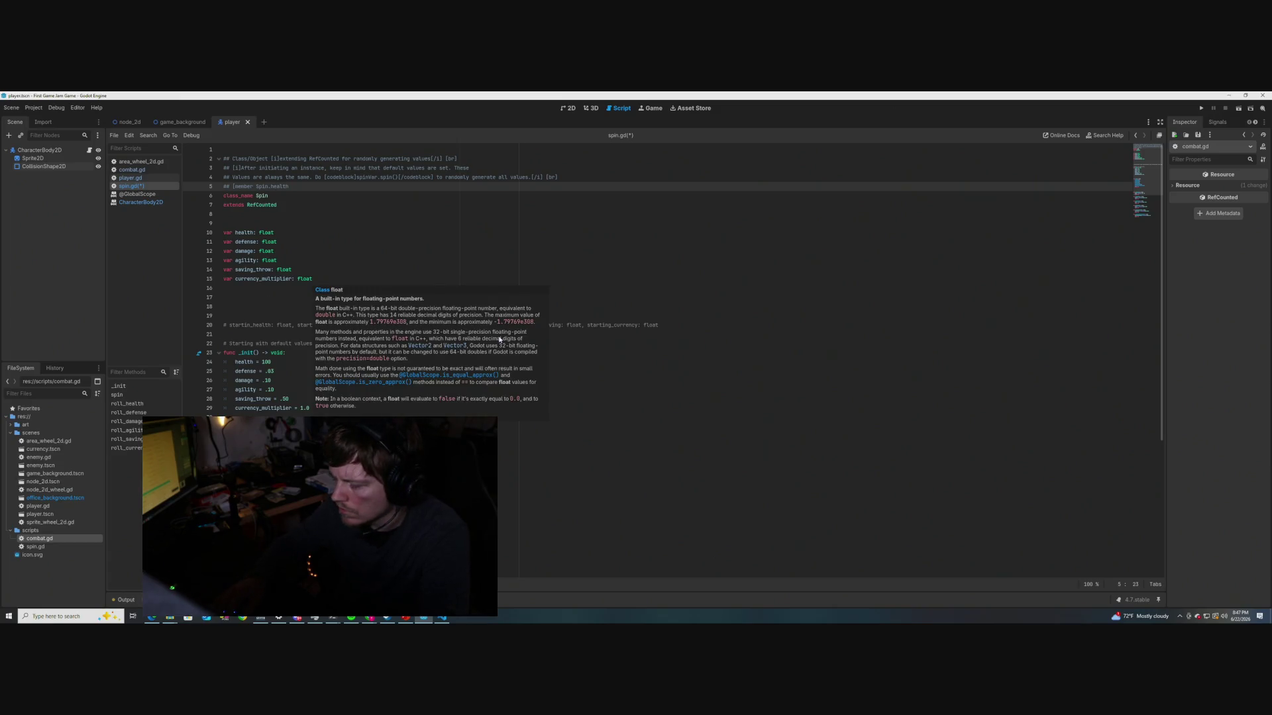
text(])
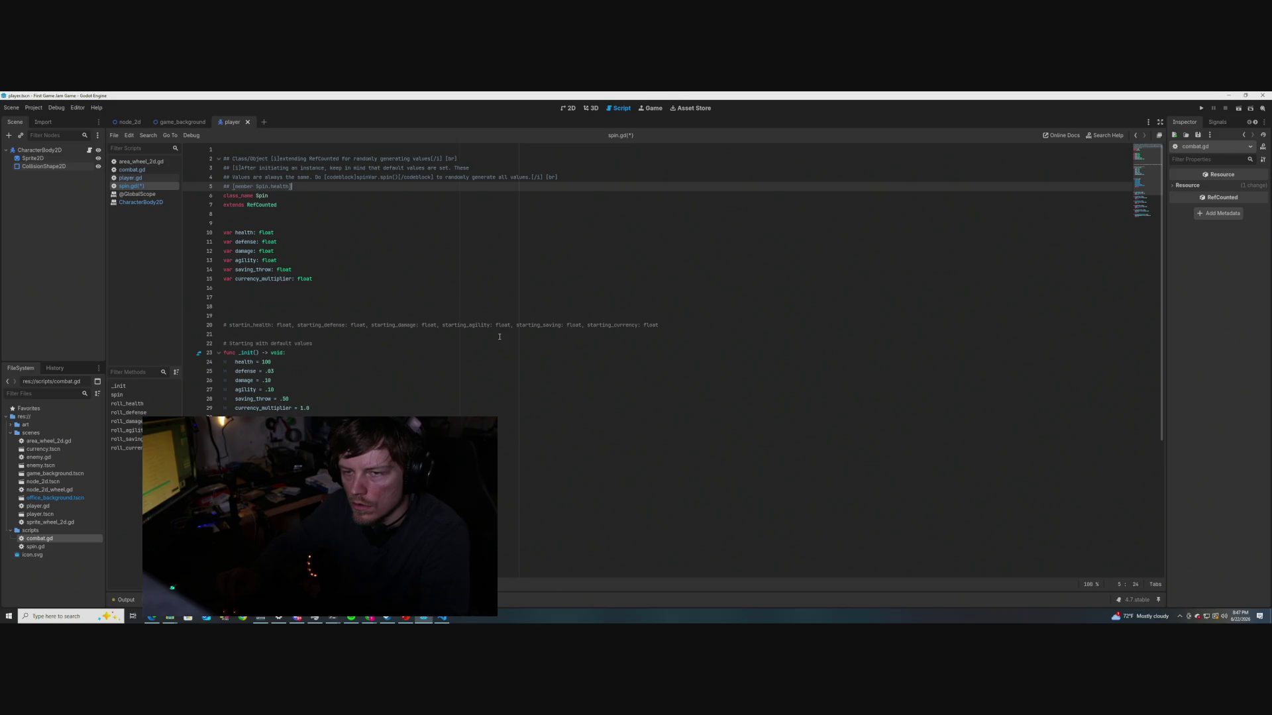
click(376, 251)
key(ctrl+s)
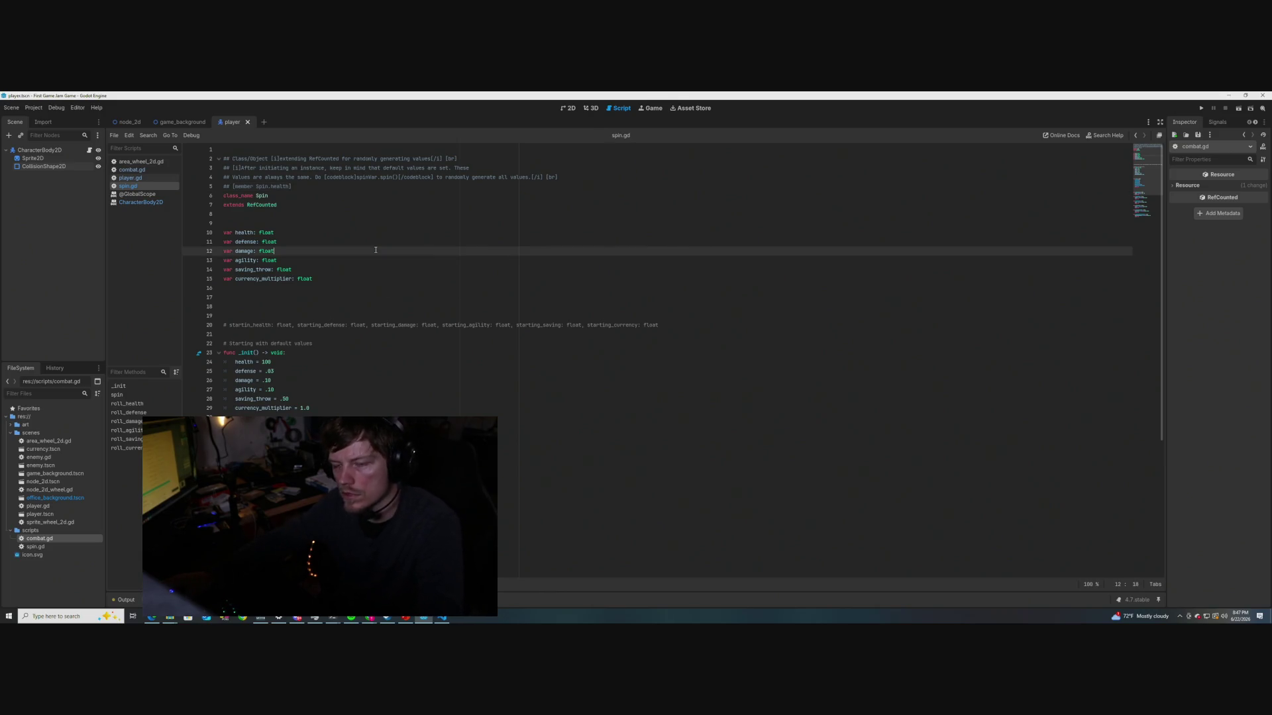
mouse_move(259, 195)
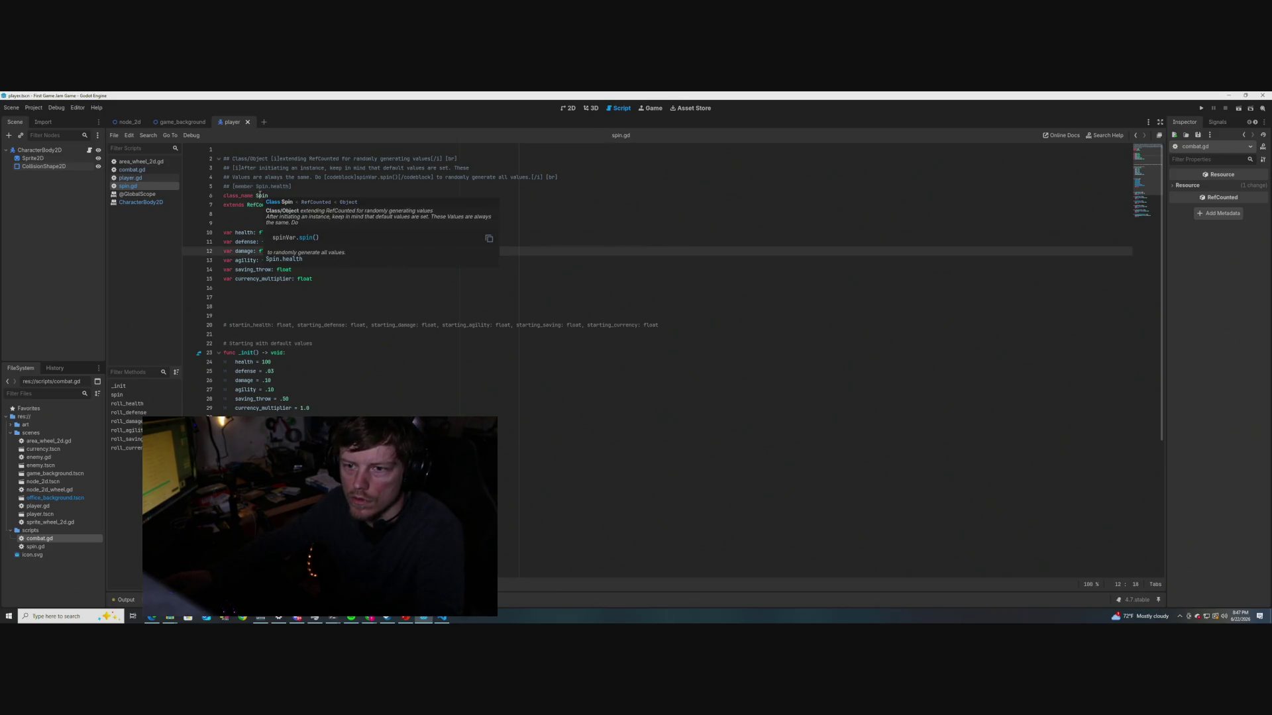
click(565, 416)
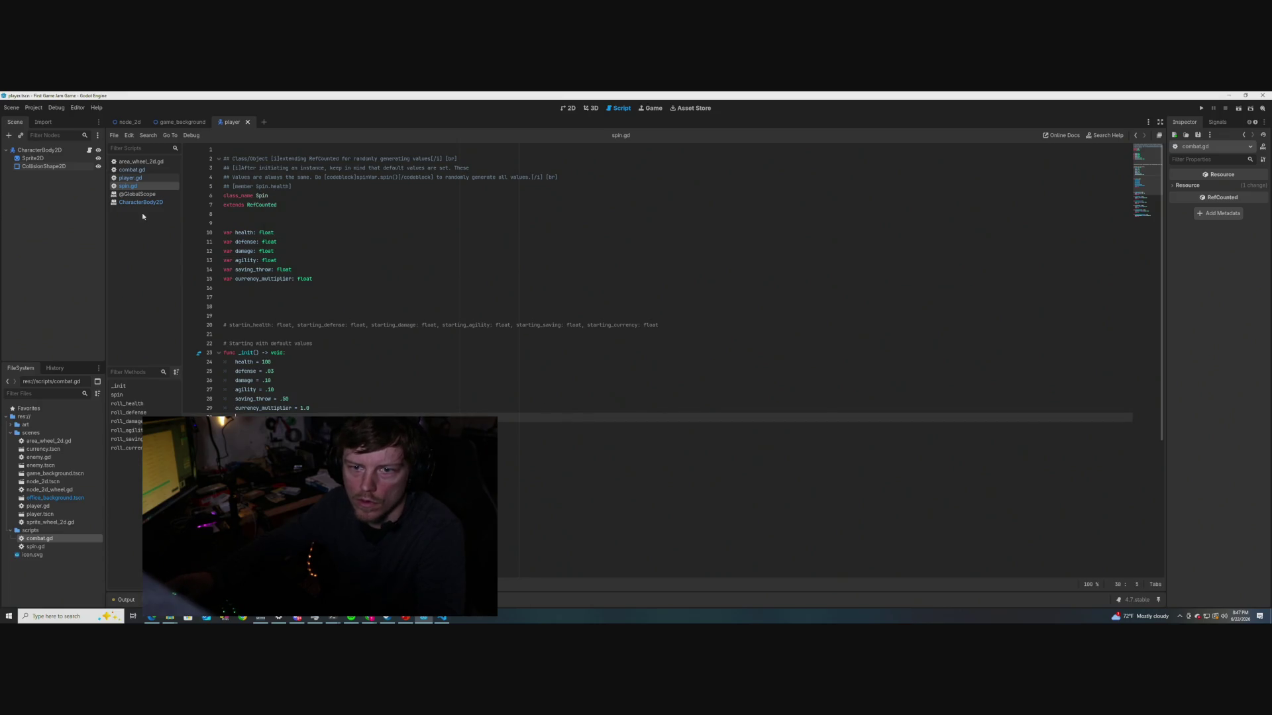
Inspect the spin.health print in node_2d's area_wheel_2d.gd script, then switch to spin.gd
double_click(38, 481)
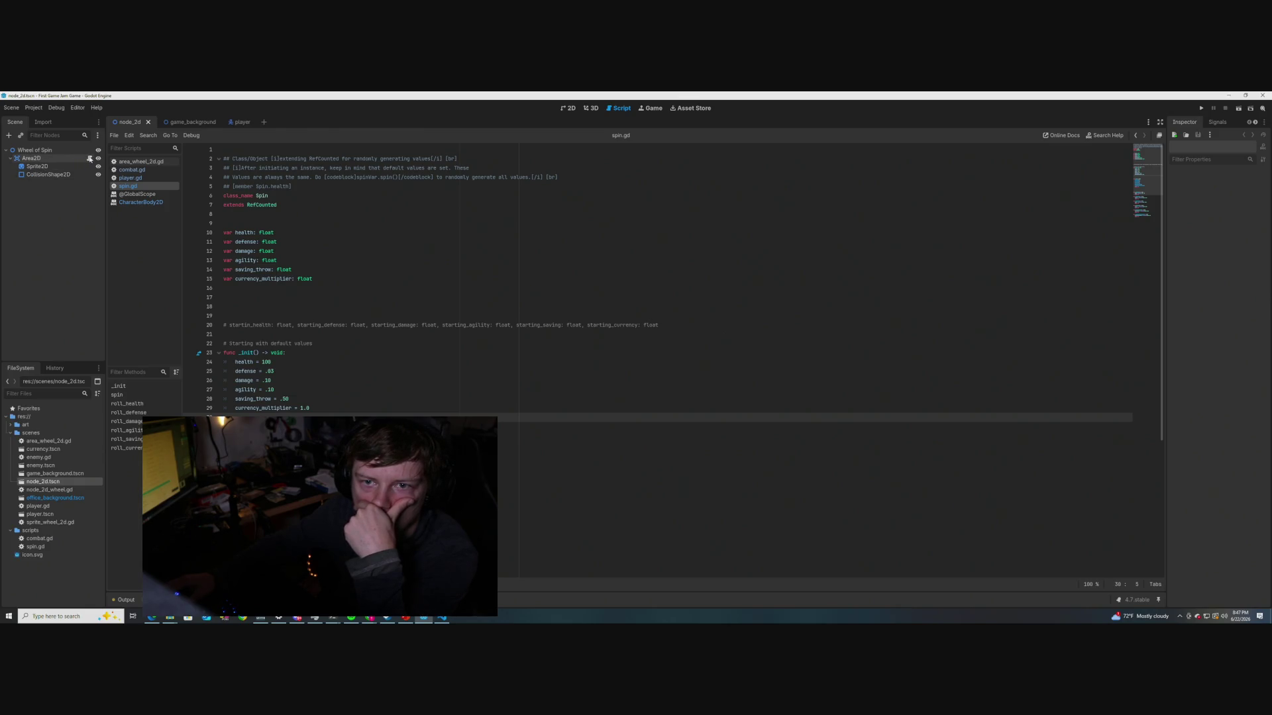
click(89, 159)
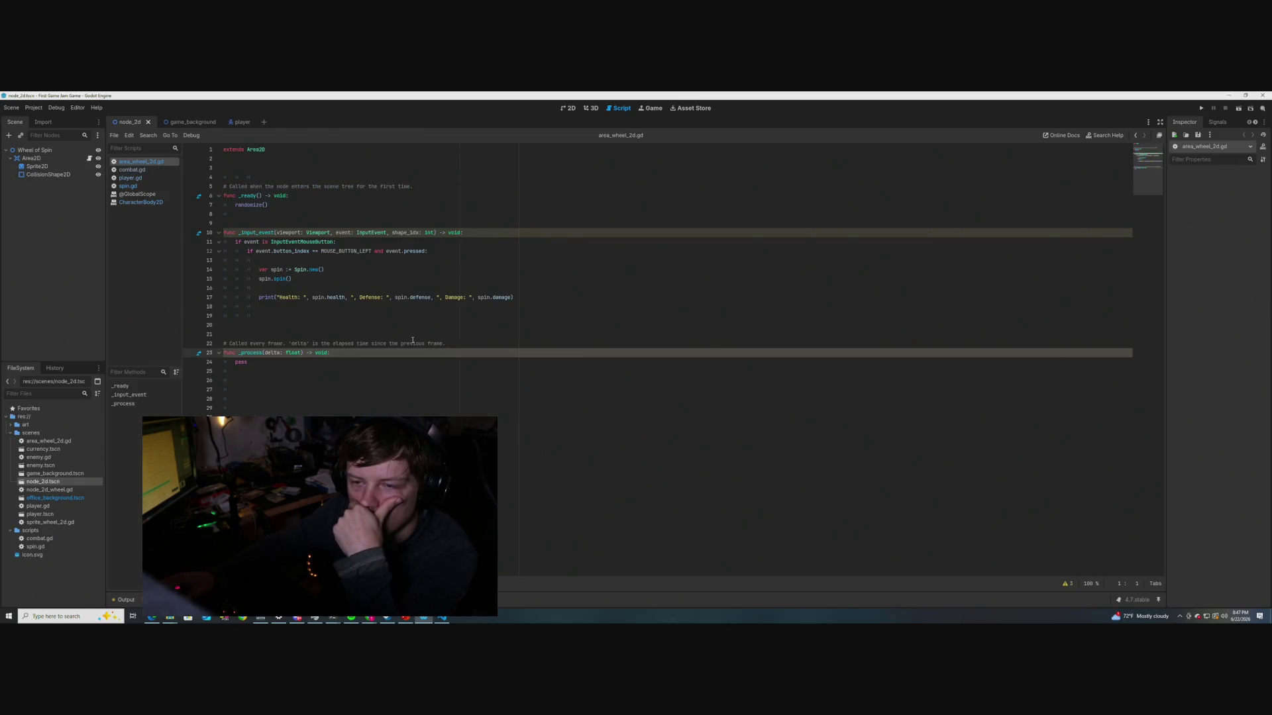
drag(318, 298, 345, 297)
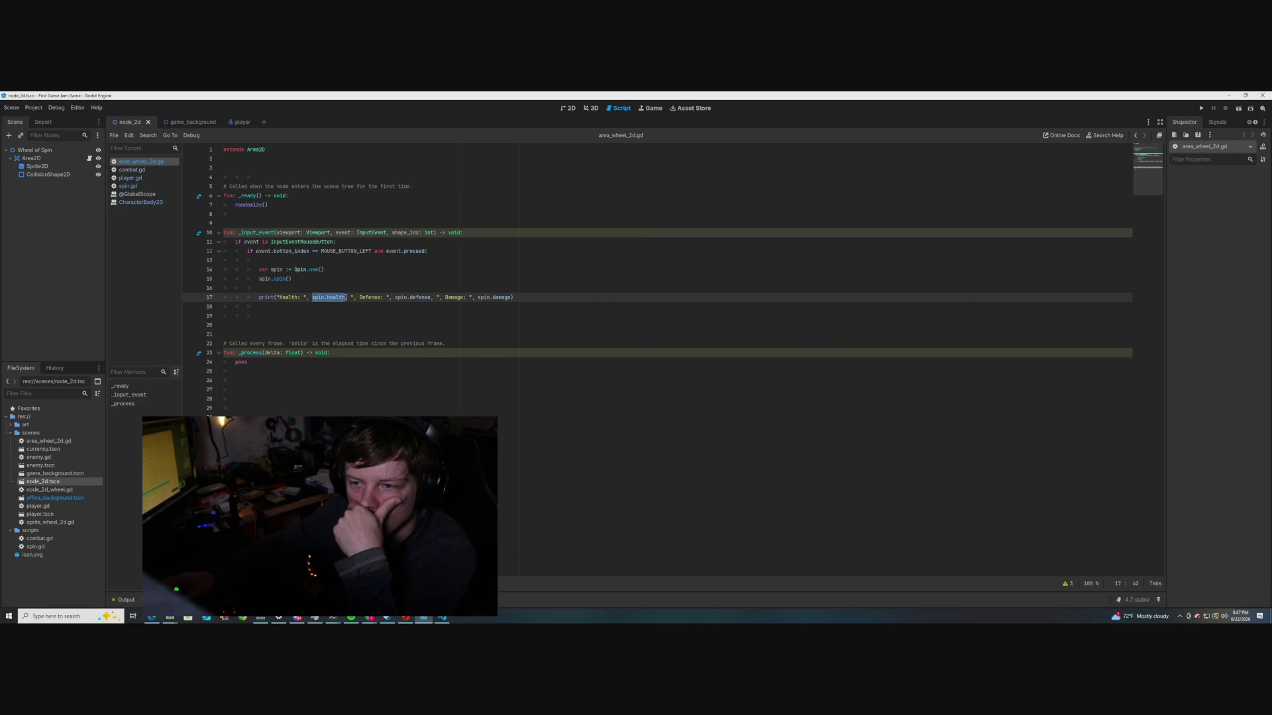
click(343, 283)
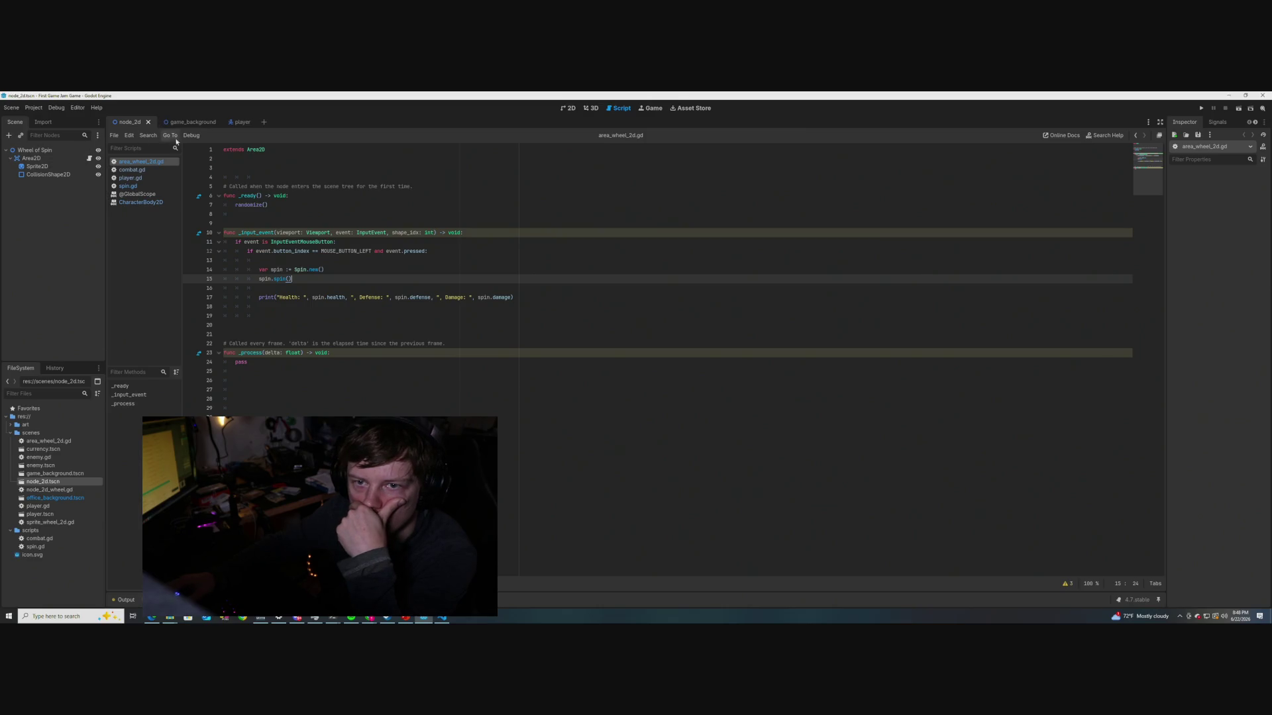
click(128, 186)
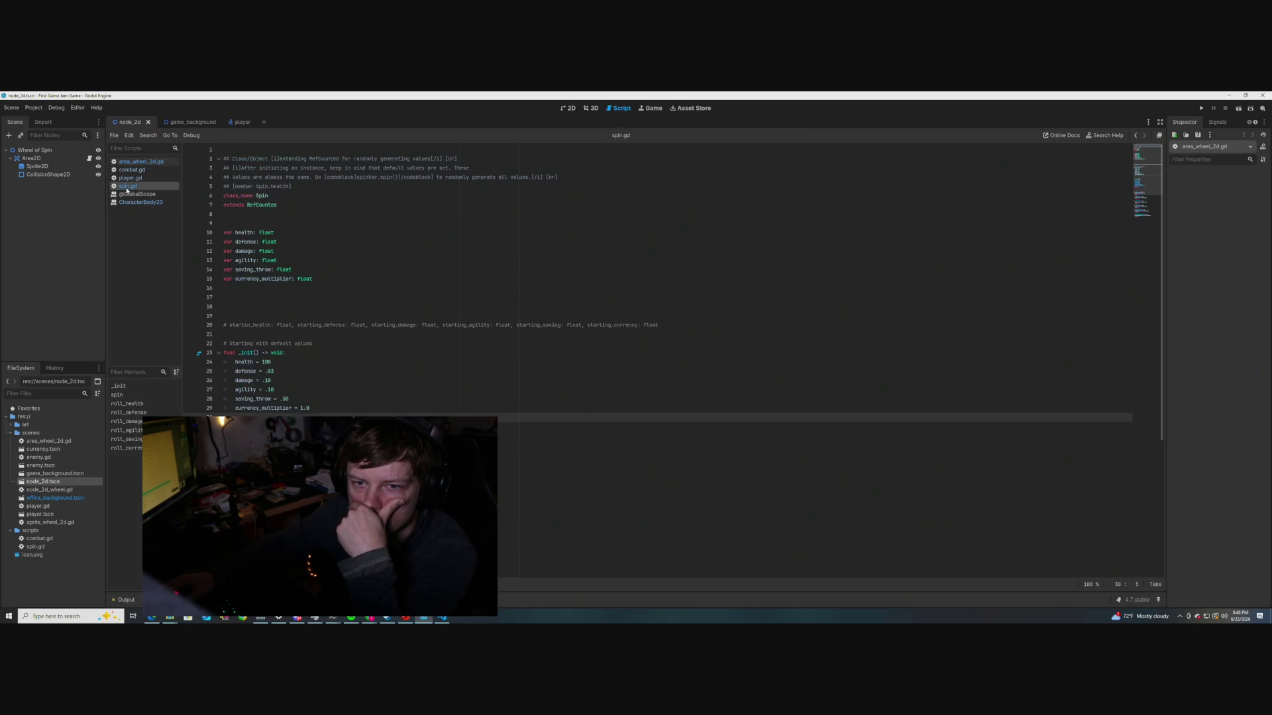
Change the link to [member objectName.health], preview the Spin tooltip, and go to line 4's end
click(267, 186)
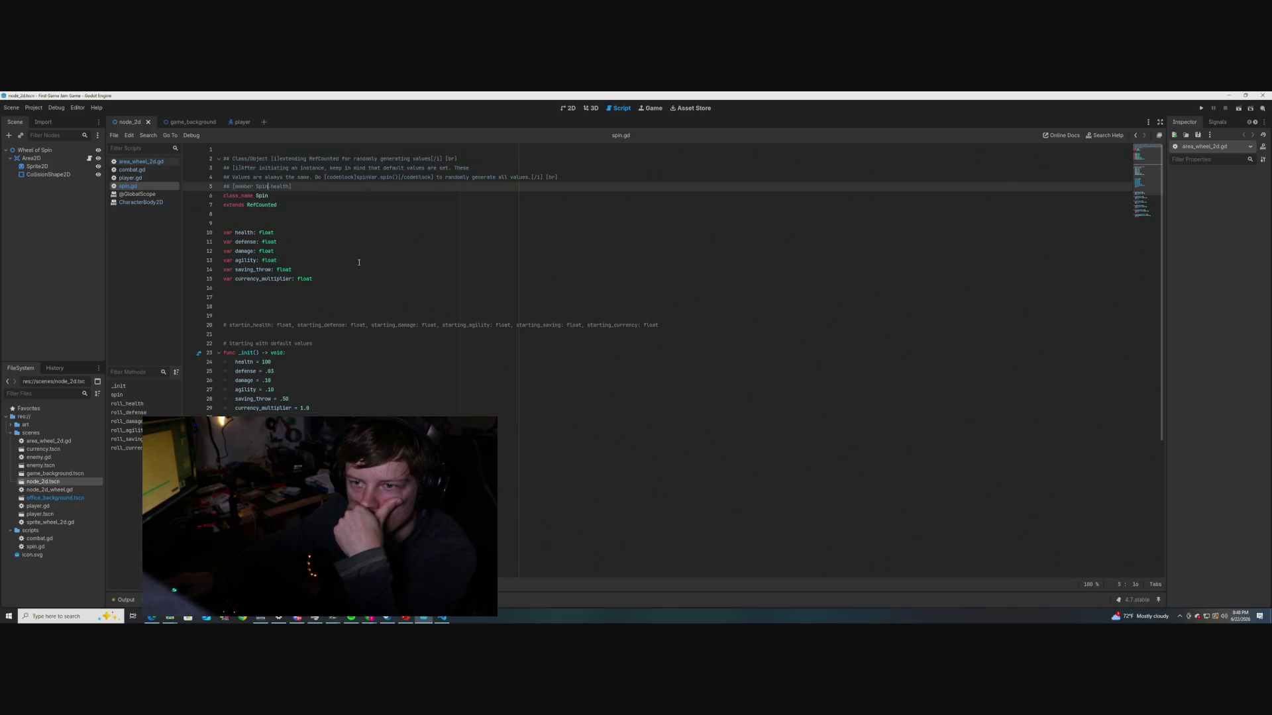
key(BackSpace)
key(BackSpace)
key(BackSpace)
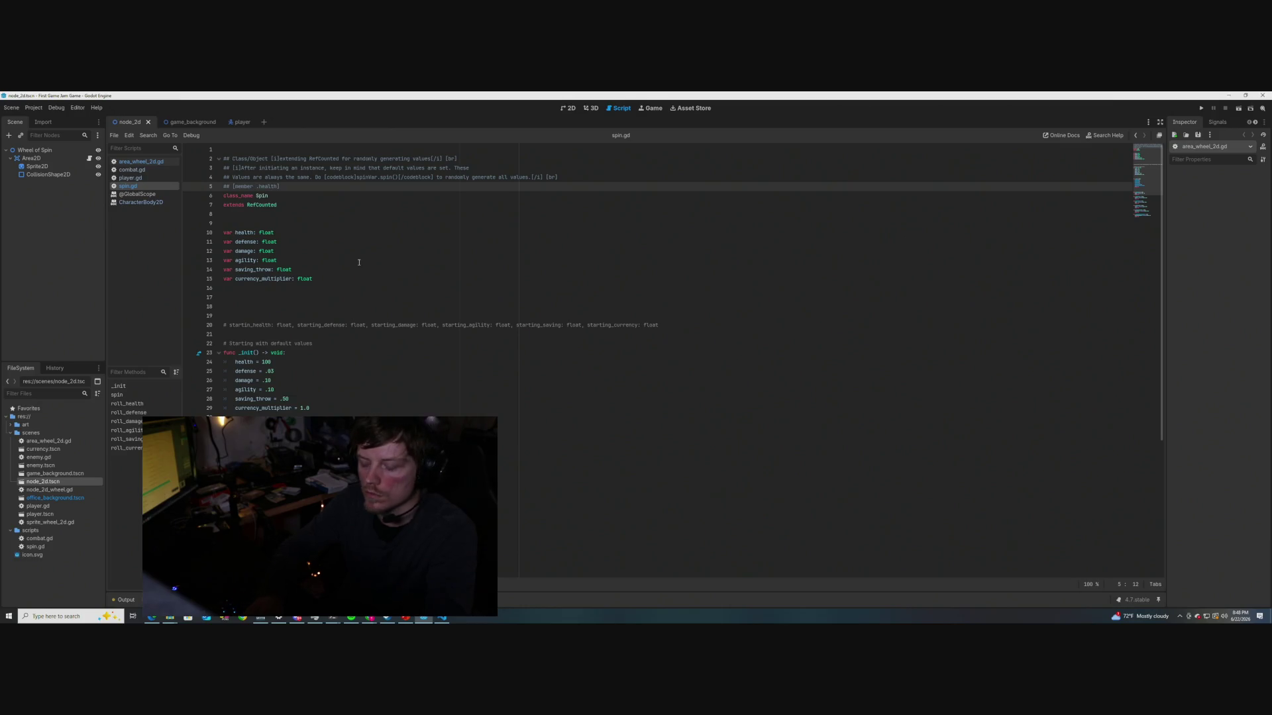
text(objectName)
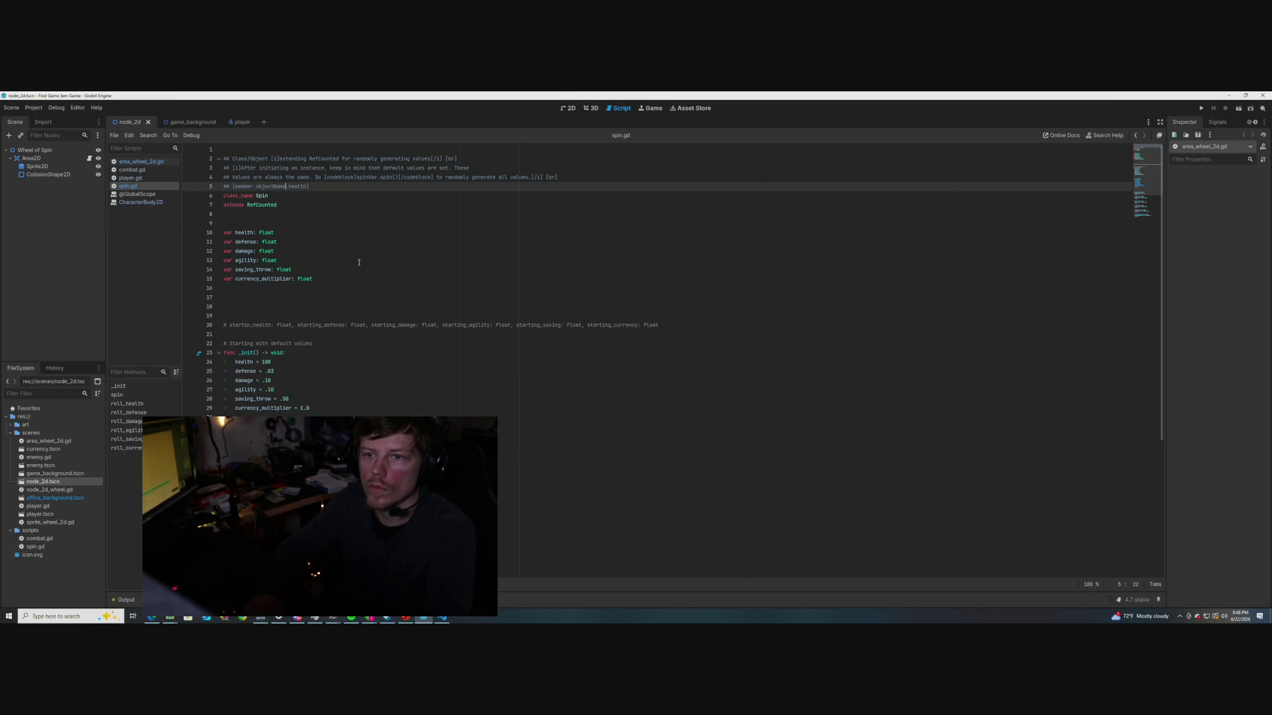
click(359, 262)
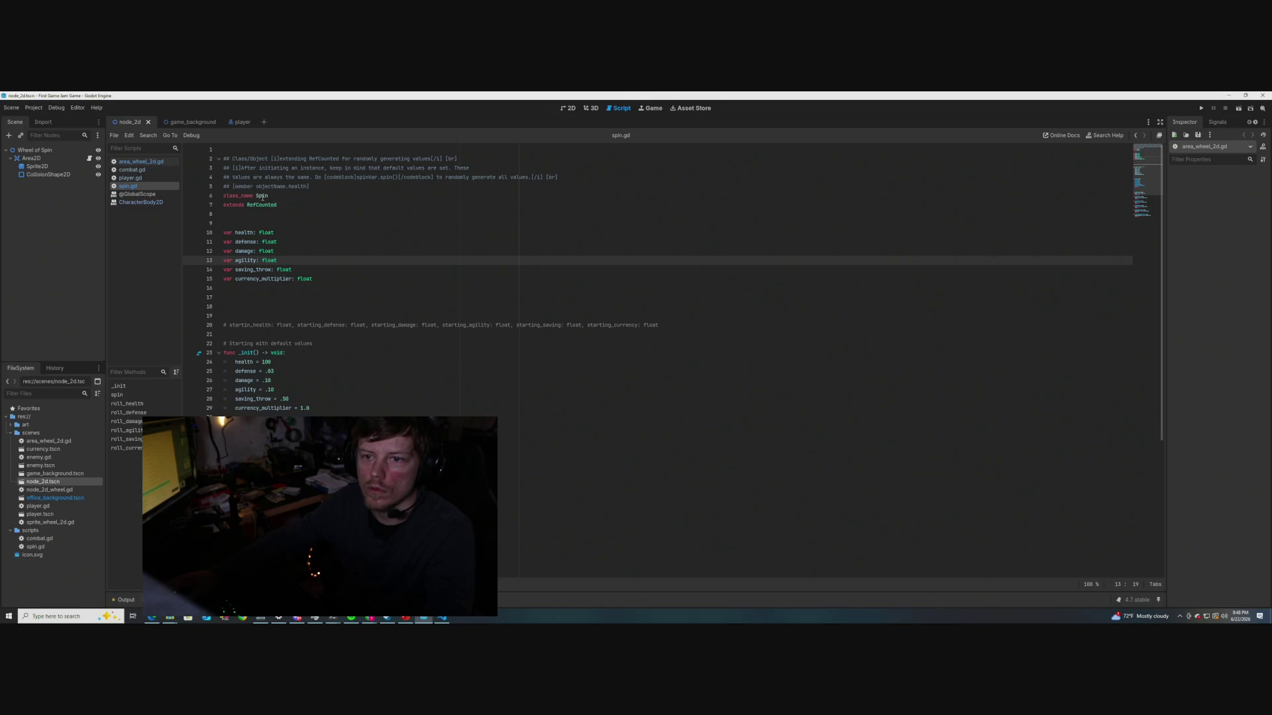
mouse_move(262, 197)
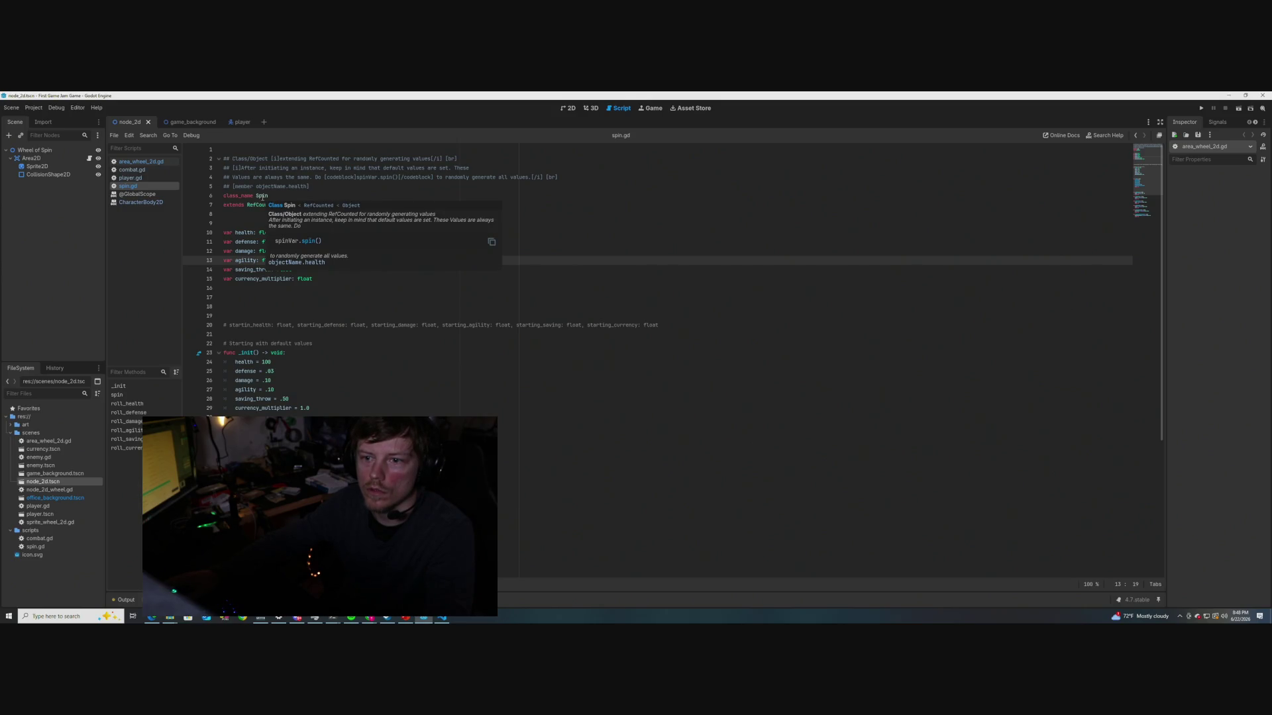
click(329, 196)
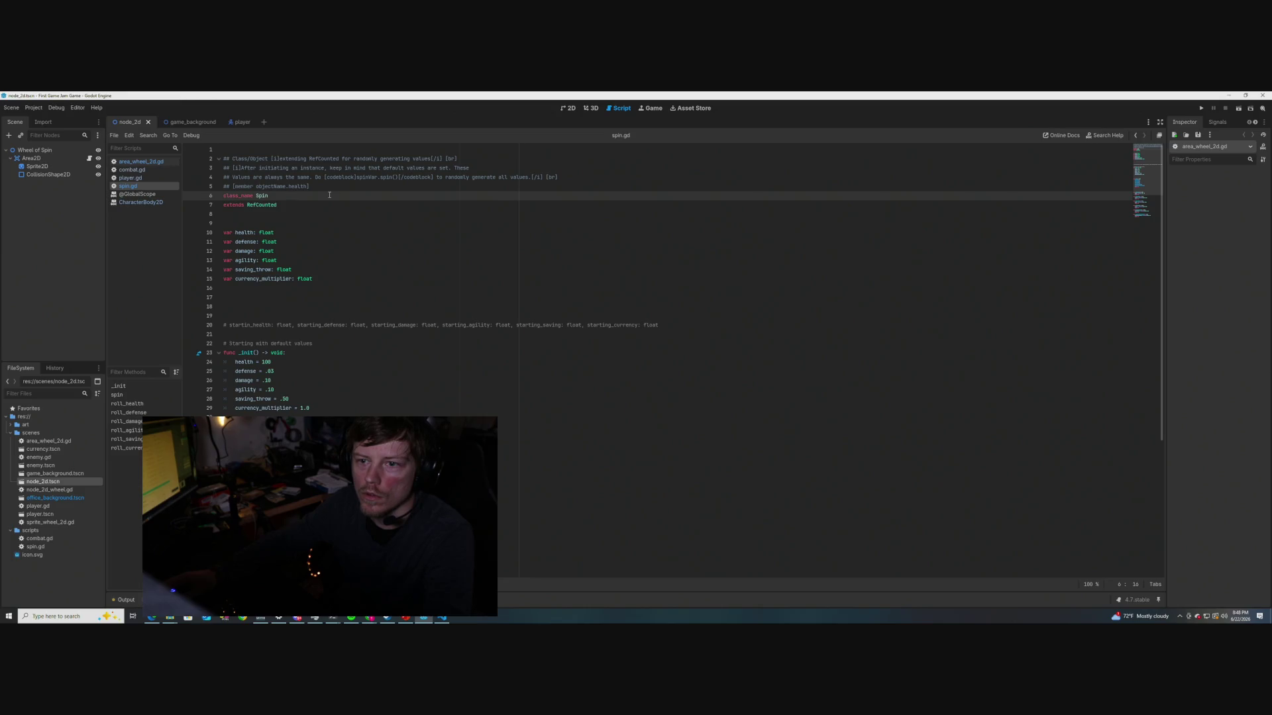
click(561, 179)
text(## Yo)
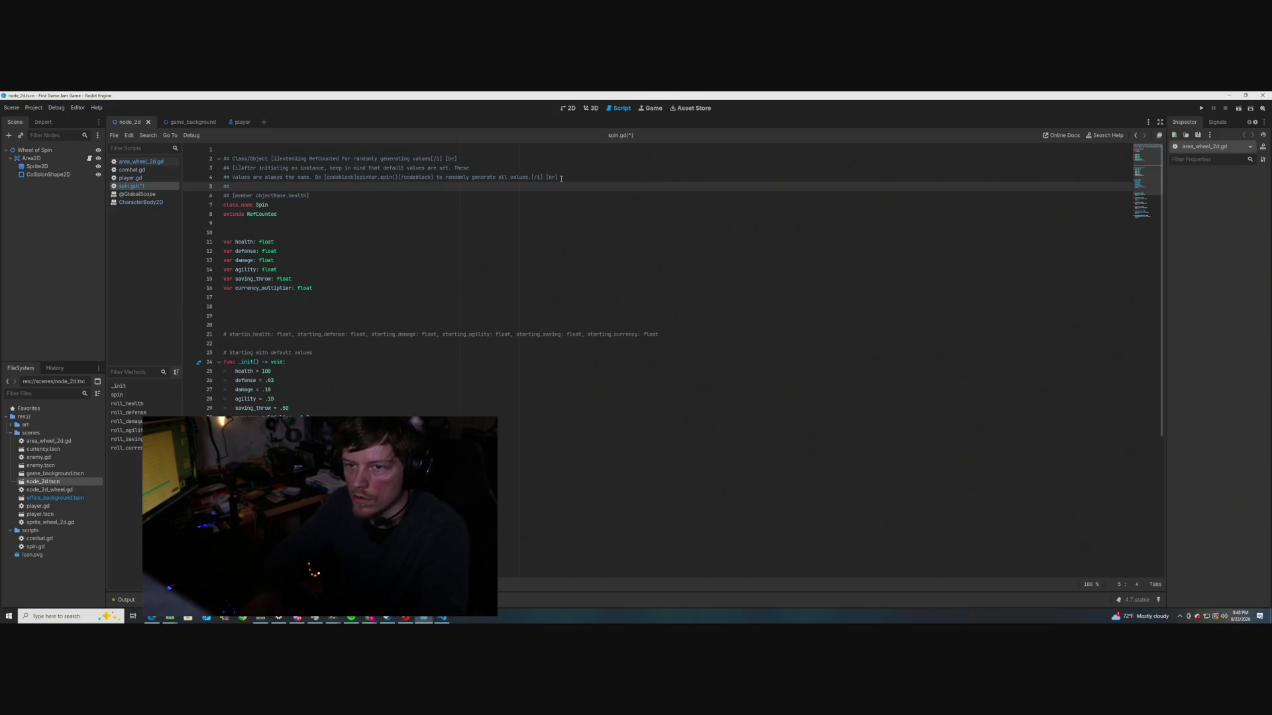
Add the instance-name [objectName] note and 'attributes of the spin object are as follows' lines, then save
text(whatever you)
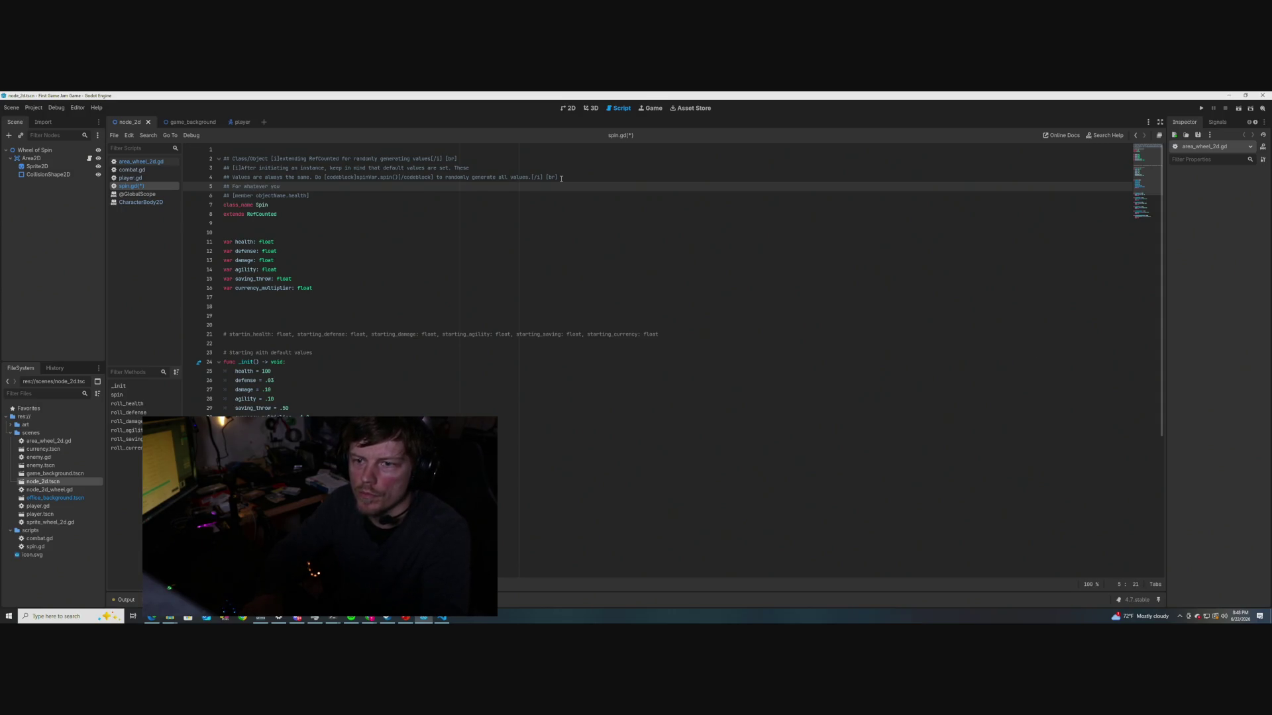
text( decide )
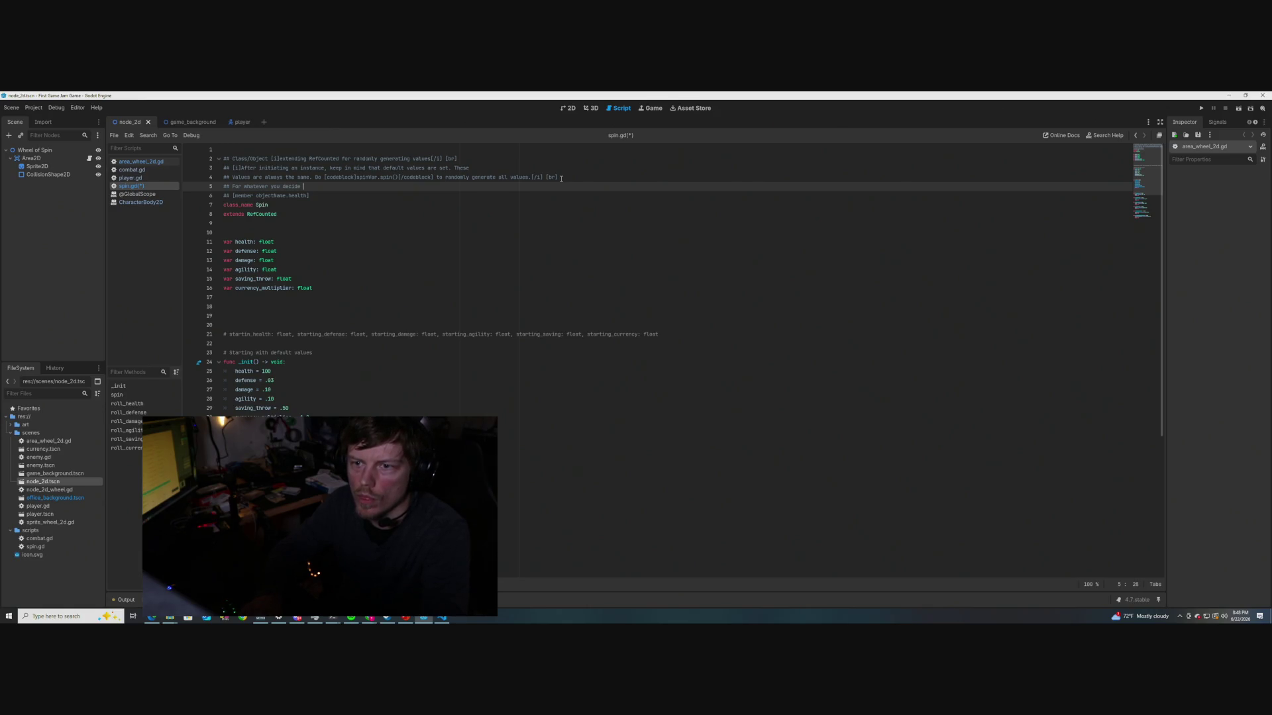
text(to name the)
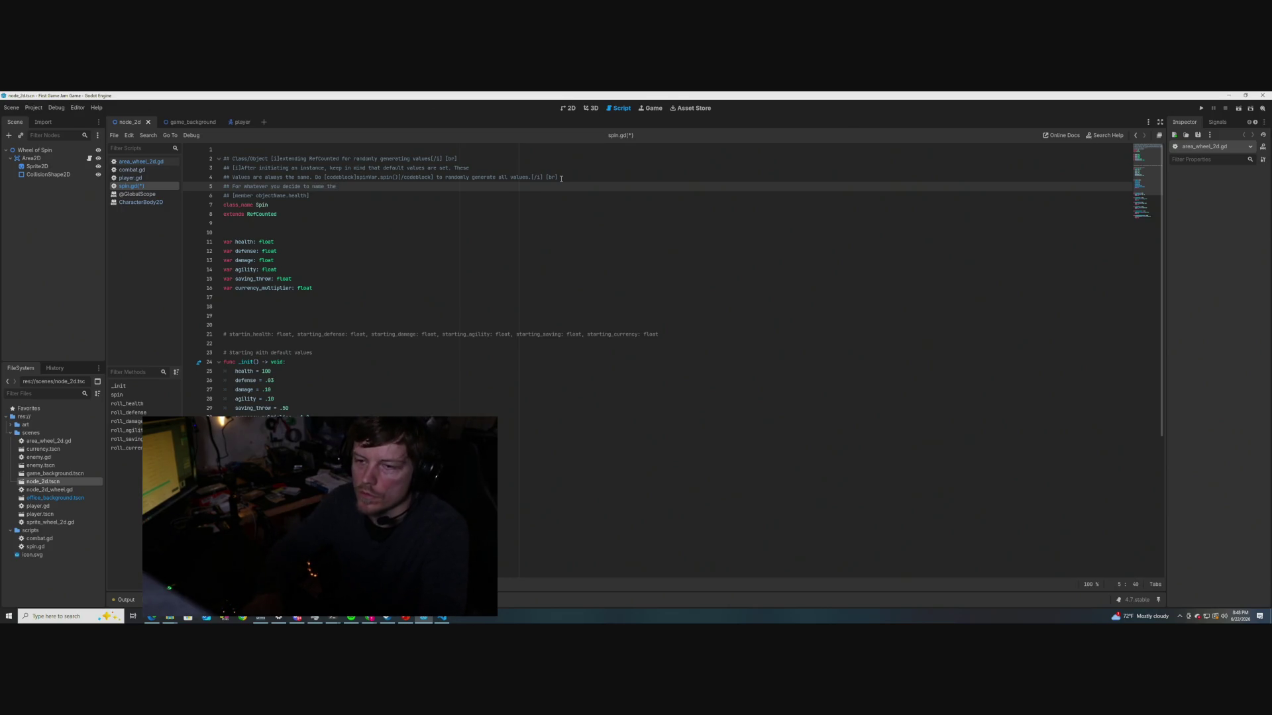
text(nce [objectName], the different)
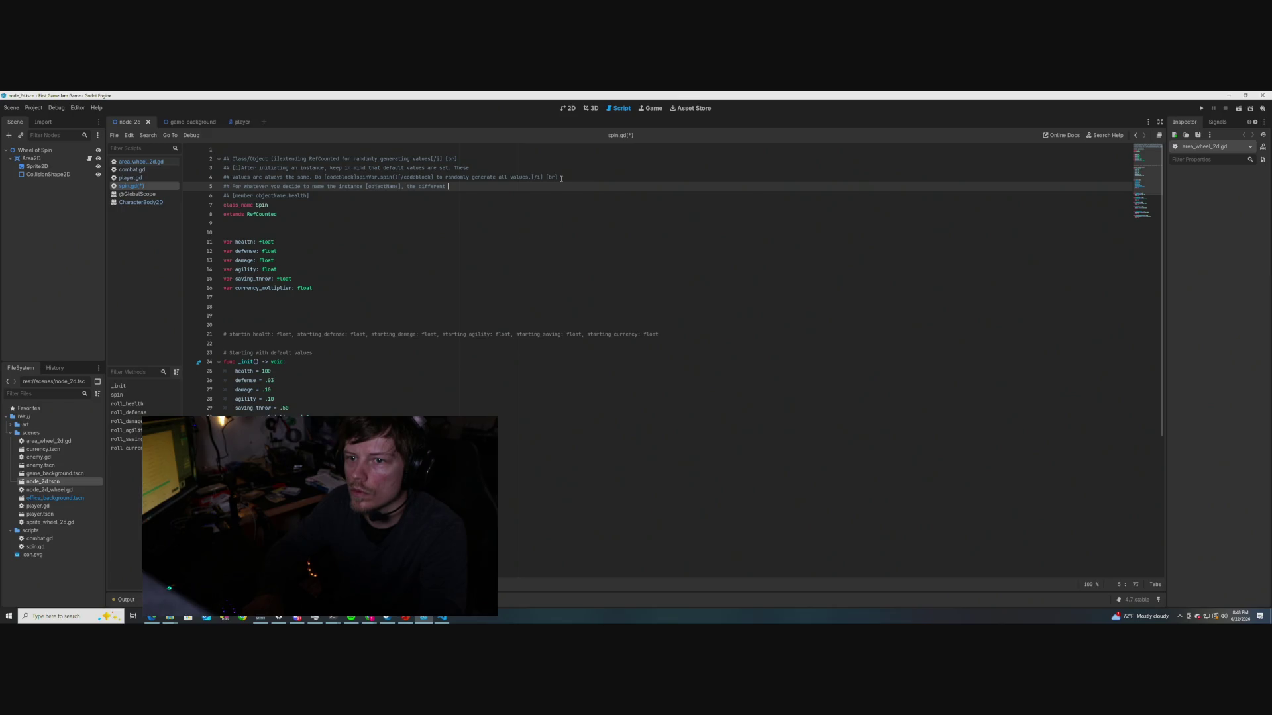
key(Return)
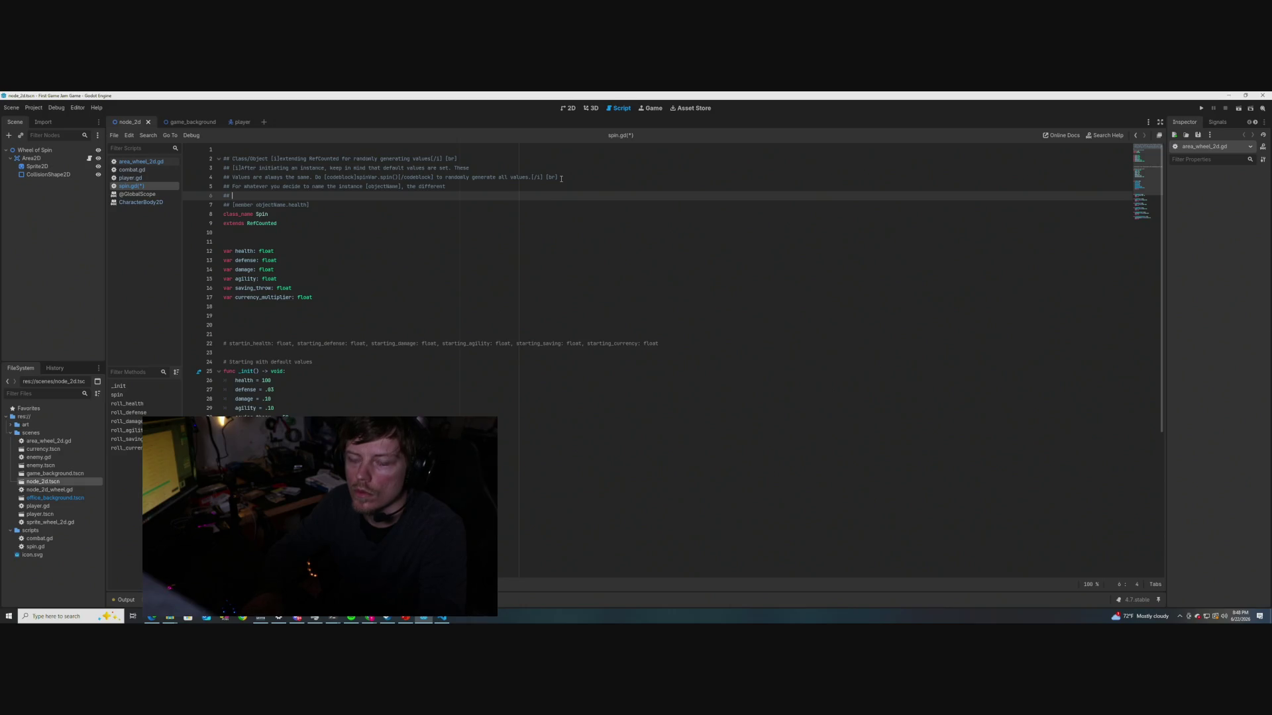
text(attribute)
text(s of the spin )
text(object are)
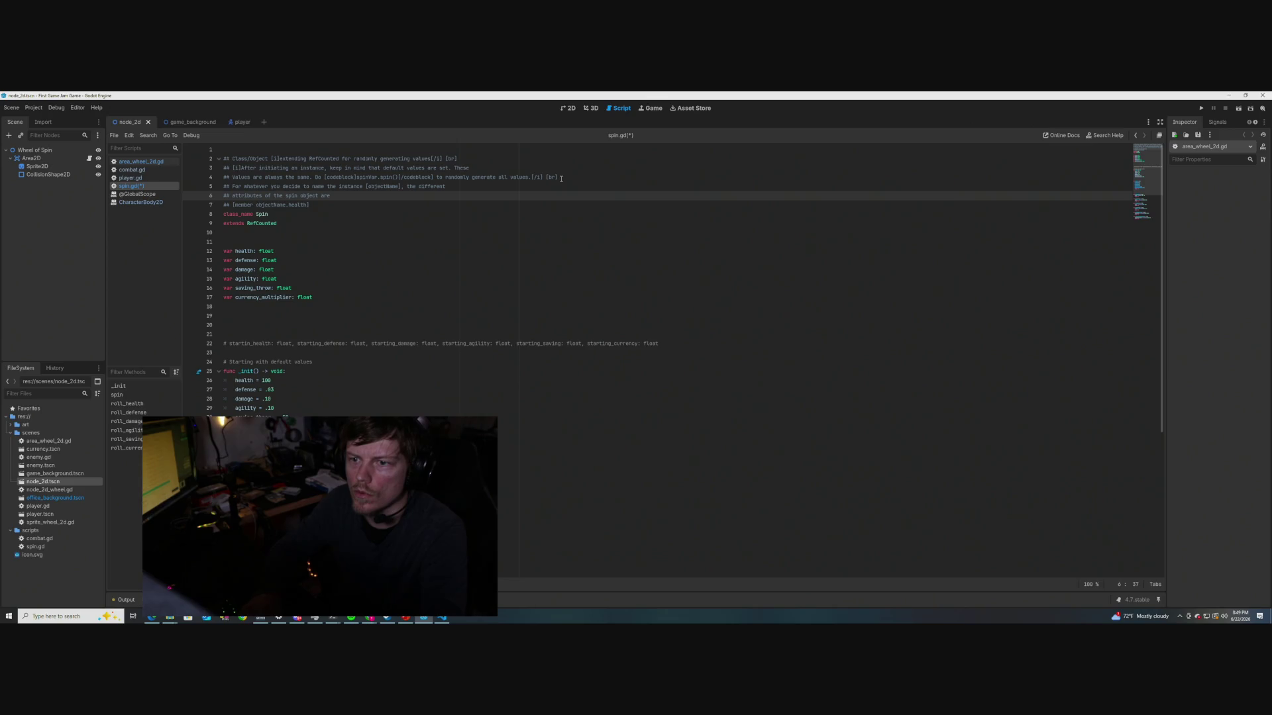
text( as follows)
click(379, 249)
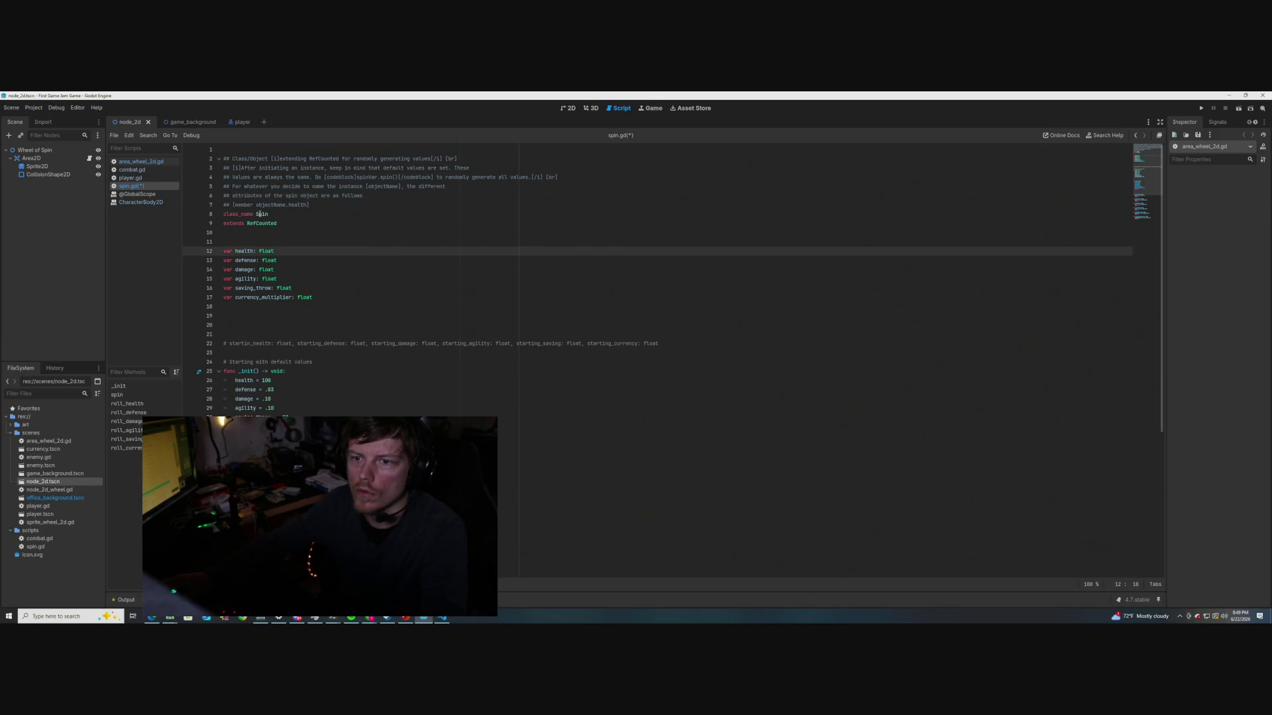
mouse_move(259, 215)
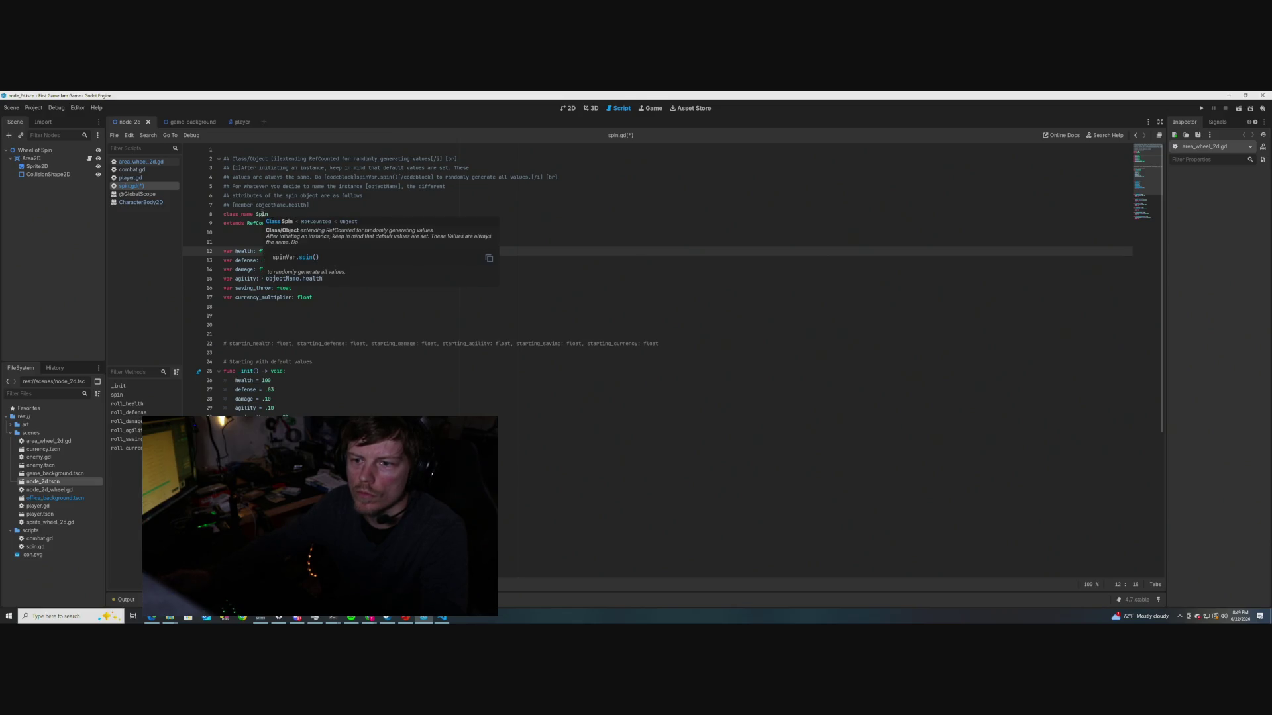
key(ctrl+s)
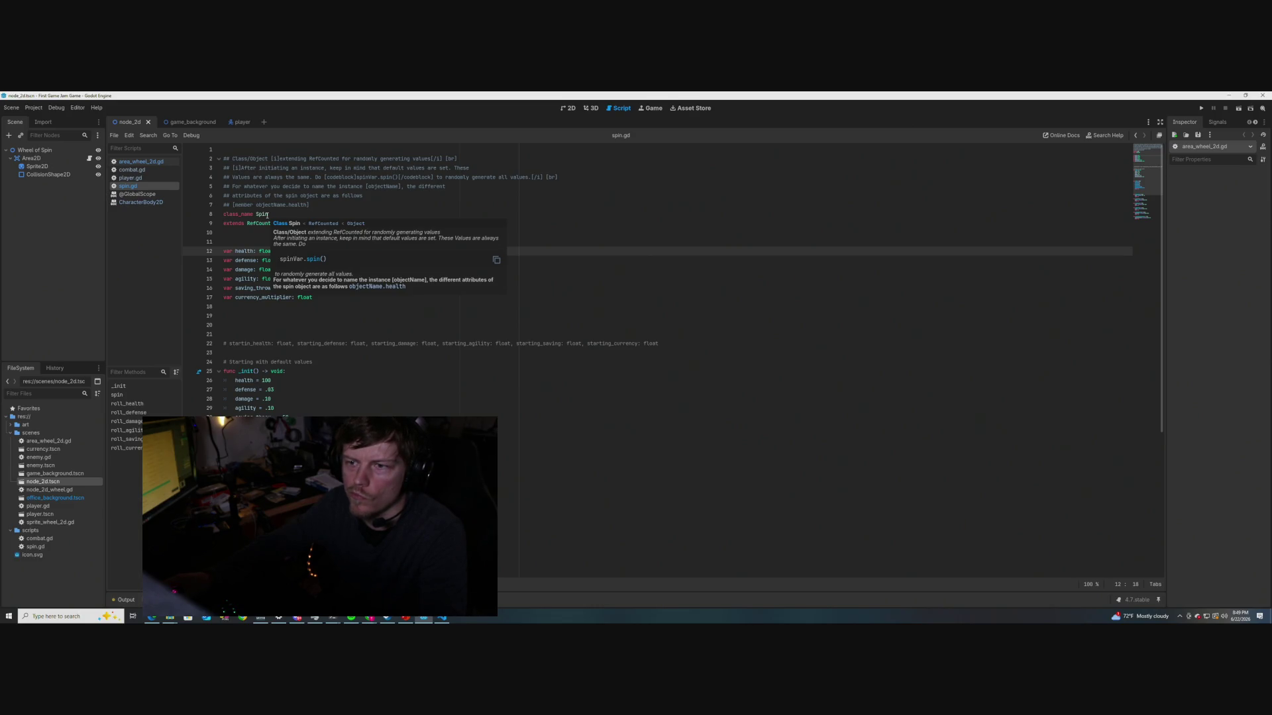
Insert a '## [br]' doc line after the instance-name sentence and save spin.gd
click(449, 186)
key(Return)
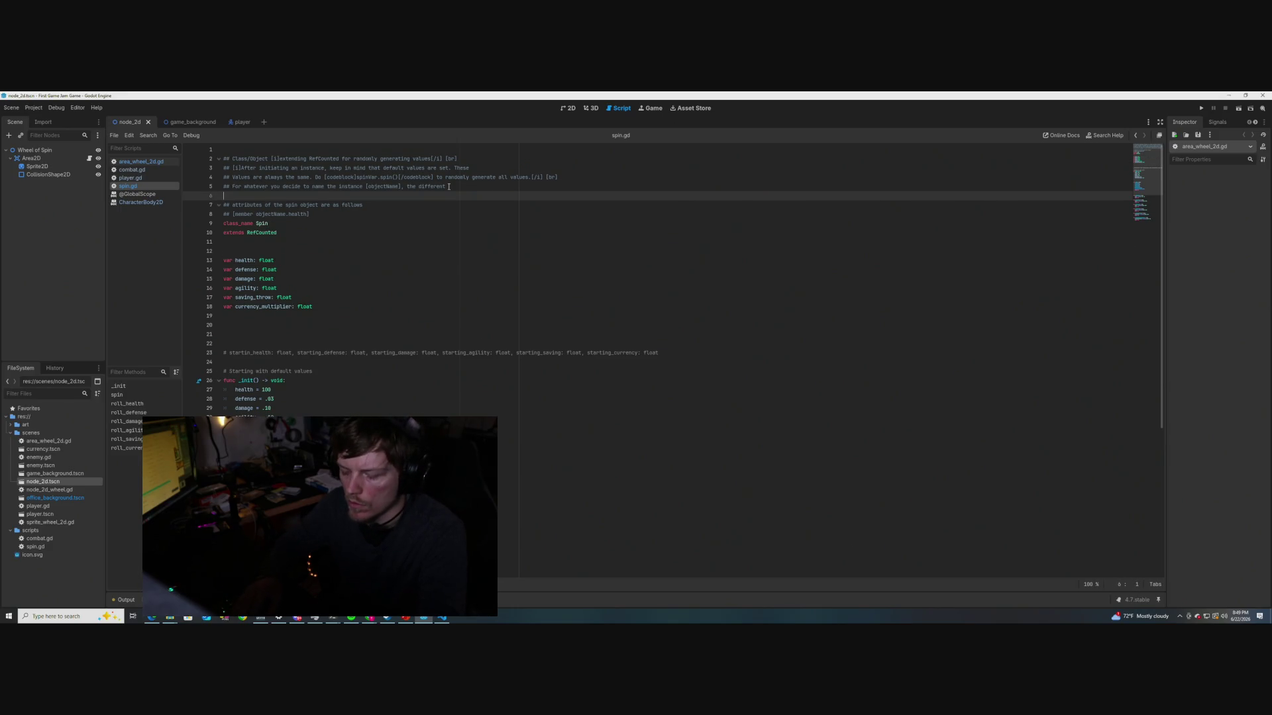
text(##)
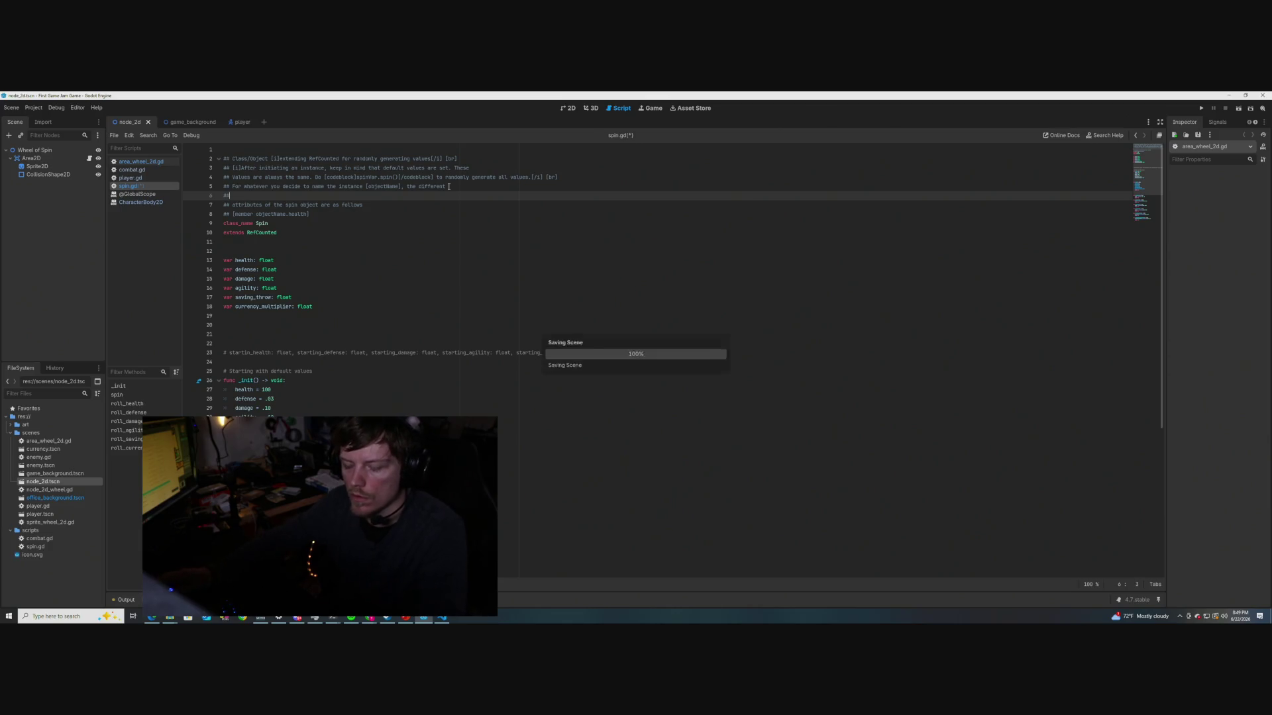
click(281, 233)
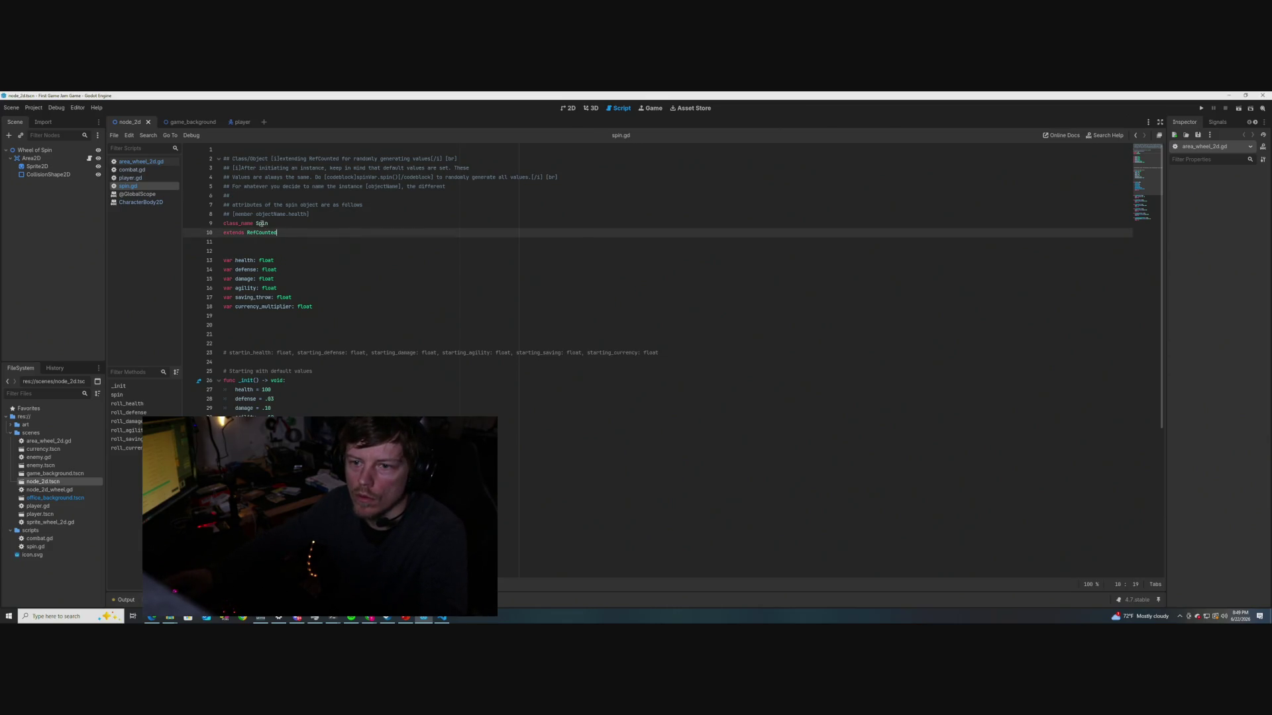
mouse_move(262, 225)
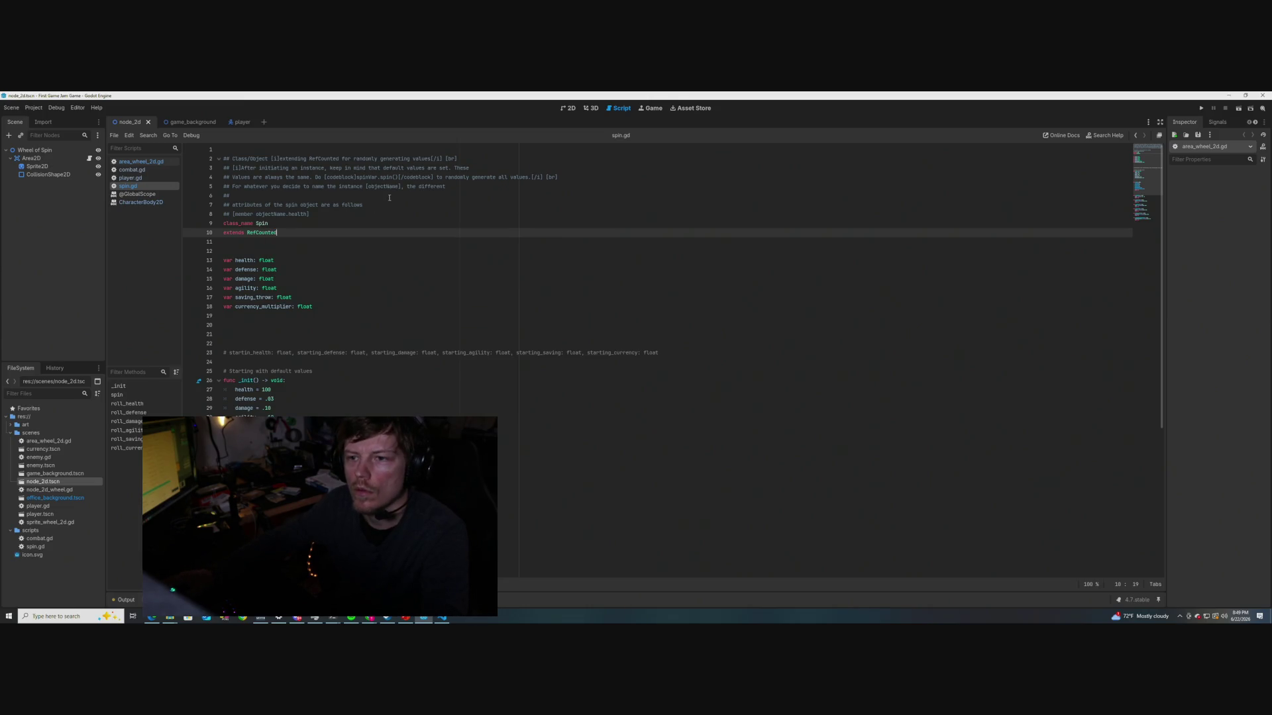
click(271, 196)
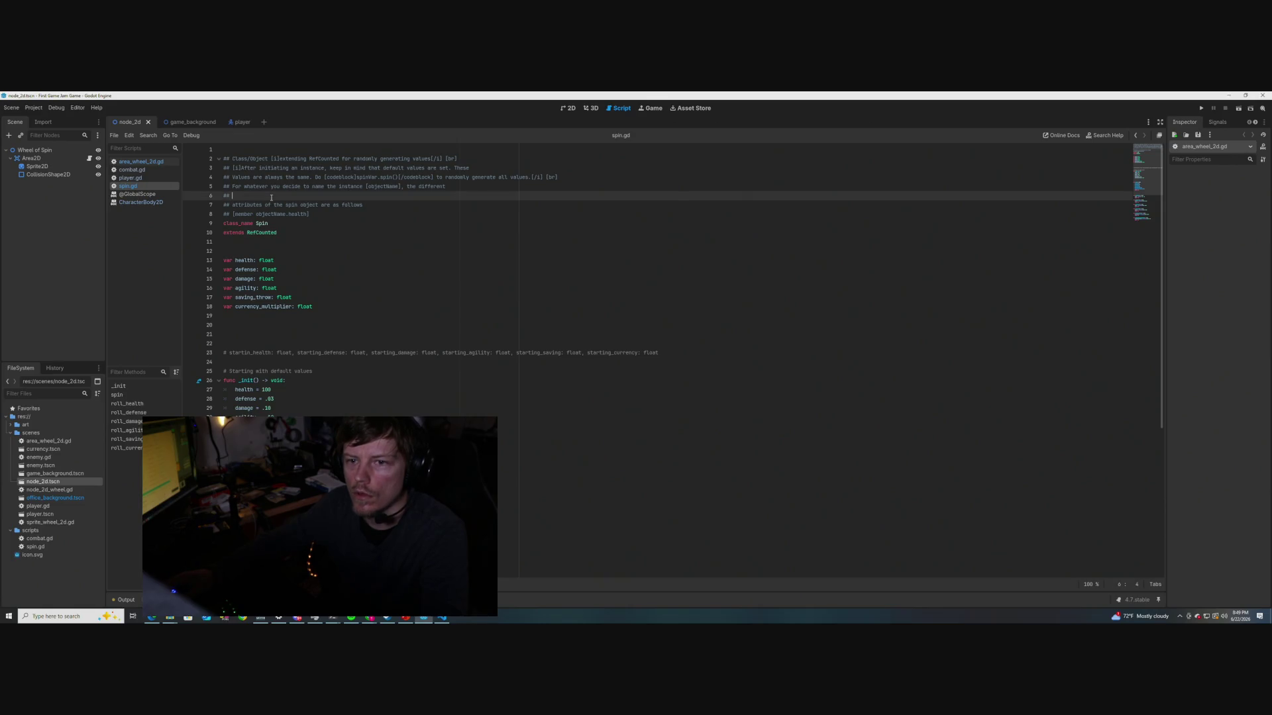
text([br)
key(ctrl+s)
Pad the [br] tag with spaces and check the result in the Spin tooltip
click(327, 270)
mouse_move(263, 225)
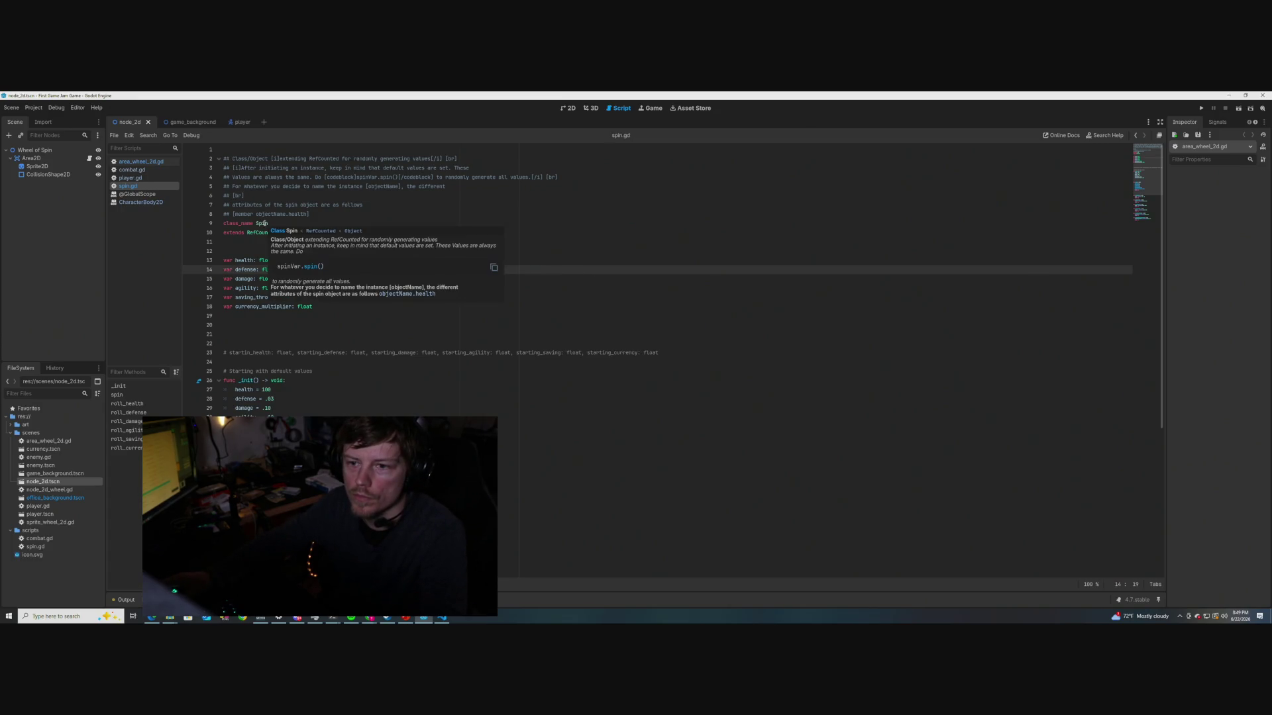
click(233, 196)
key(Tab)
key(Tab)
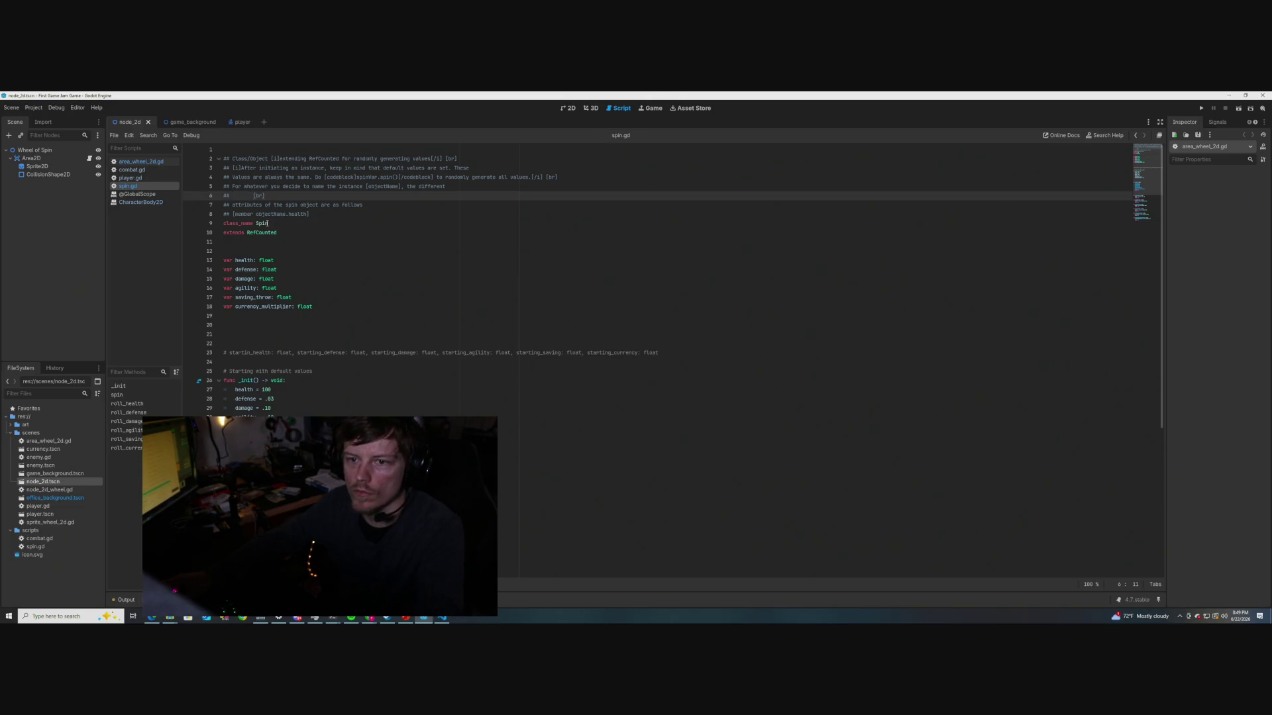
mouse_move(264, 224)
click(296, 197)
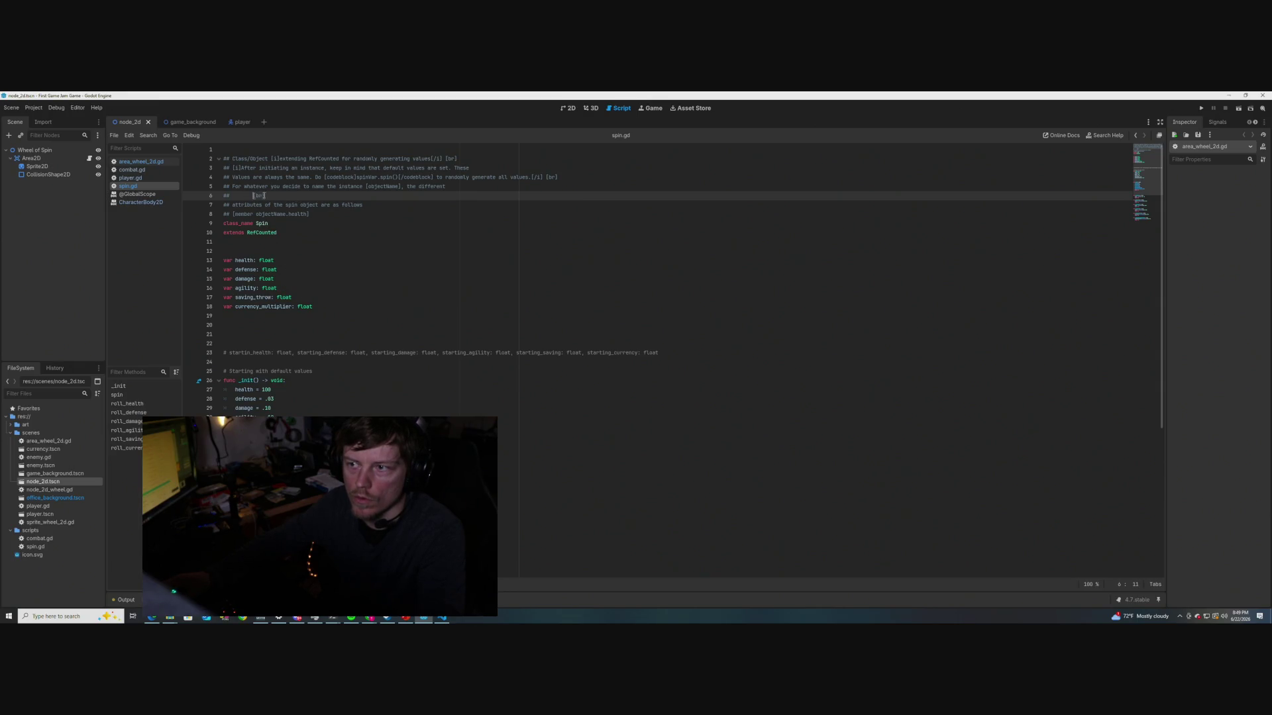
key(Tab)
key(Tab)
key(Tab)
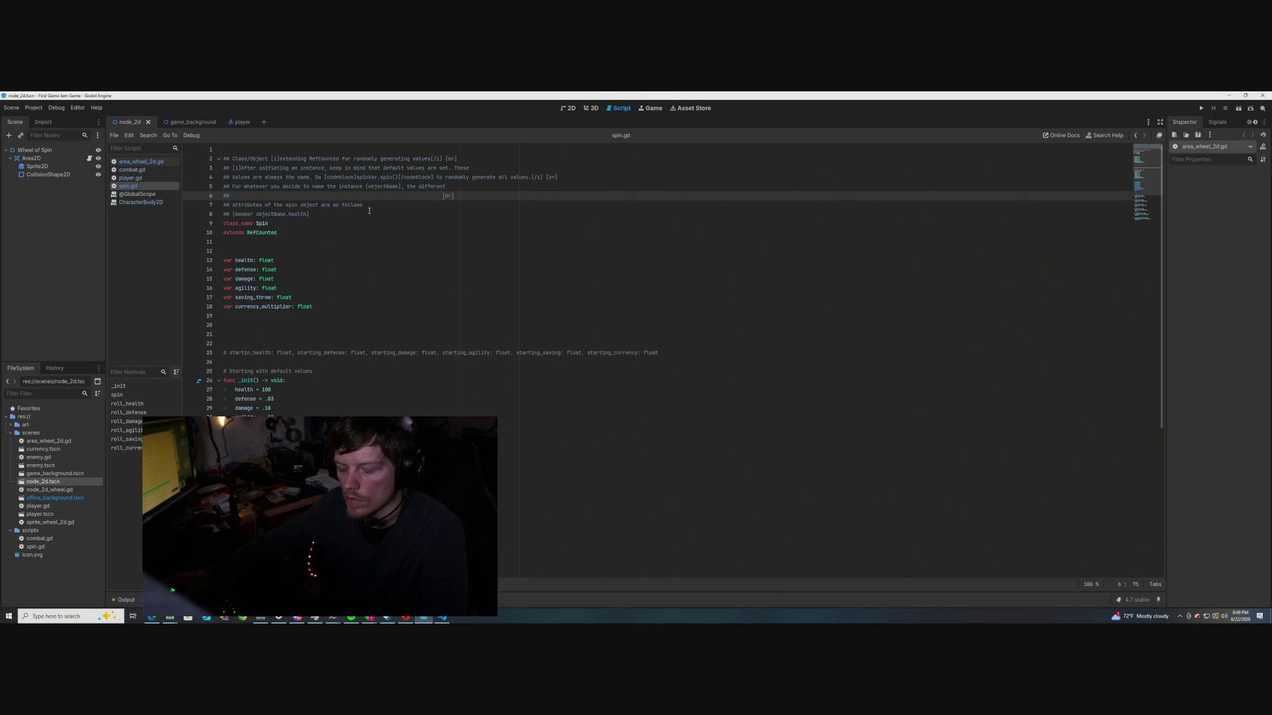
mouse_move(261, 223)
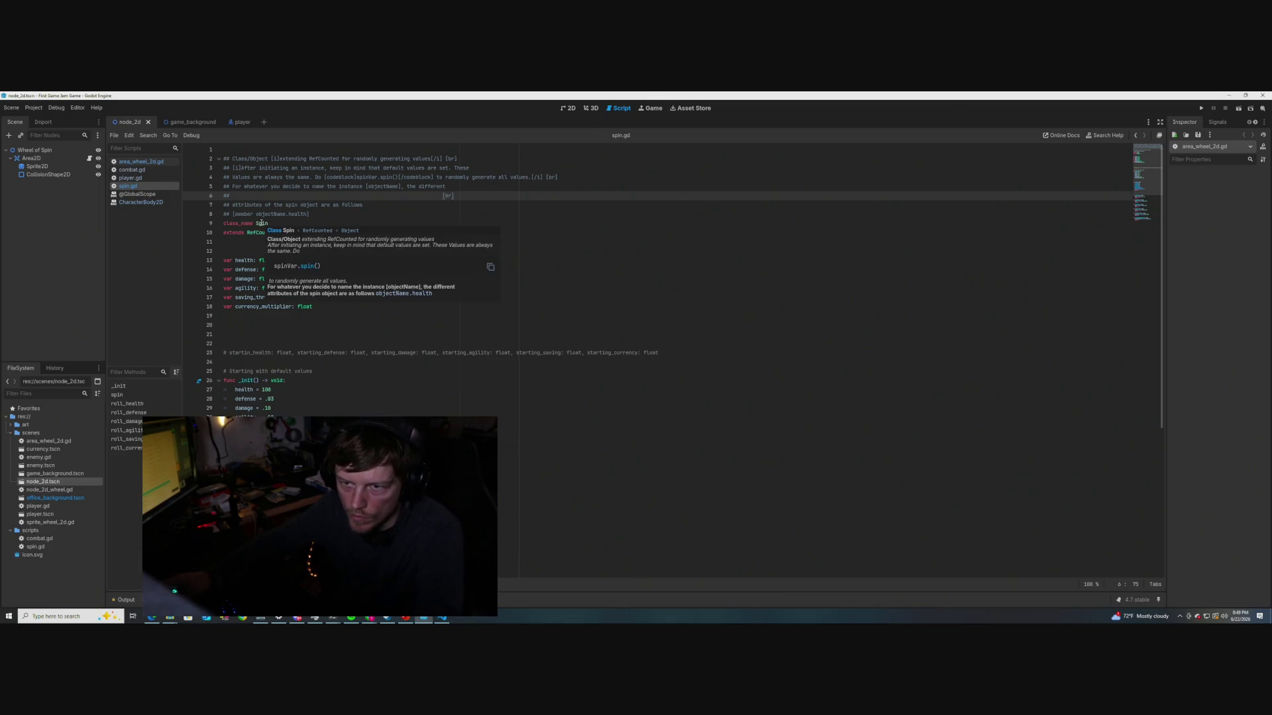
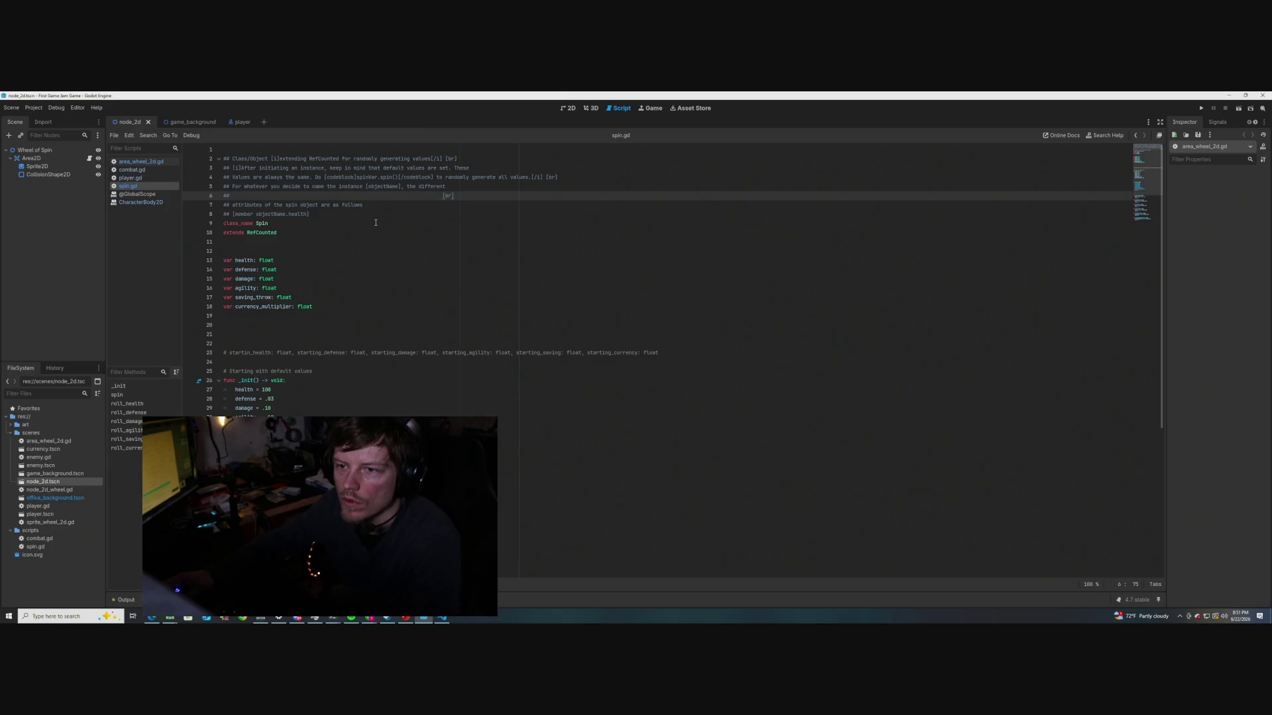
Remove the empty ## line, reword line 4 to 'randomly generate all values do', drop its redundant tail, and save
drag(458, 196, 222, 197)
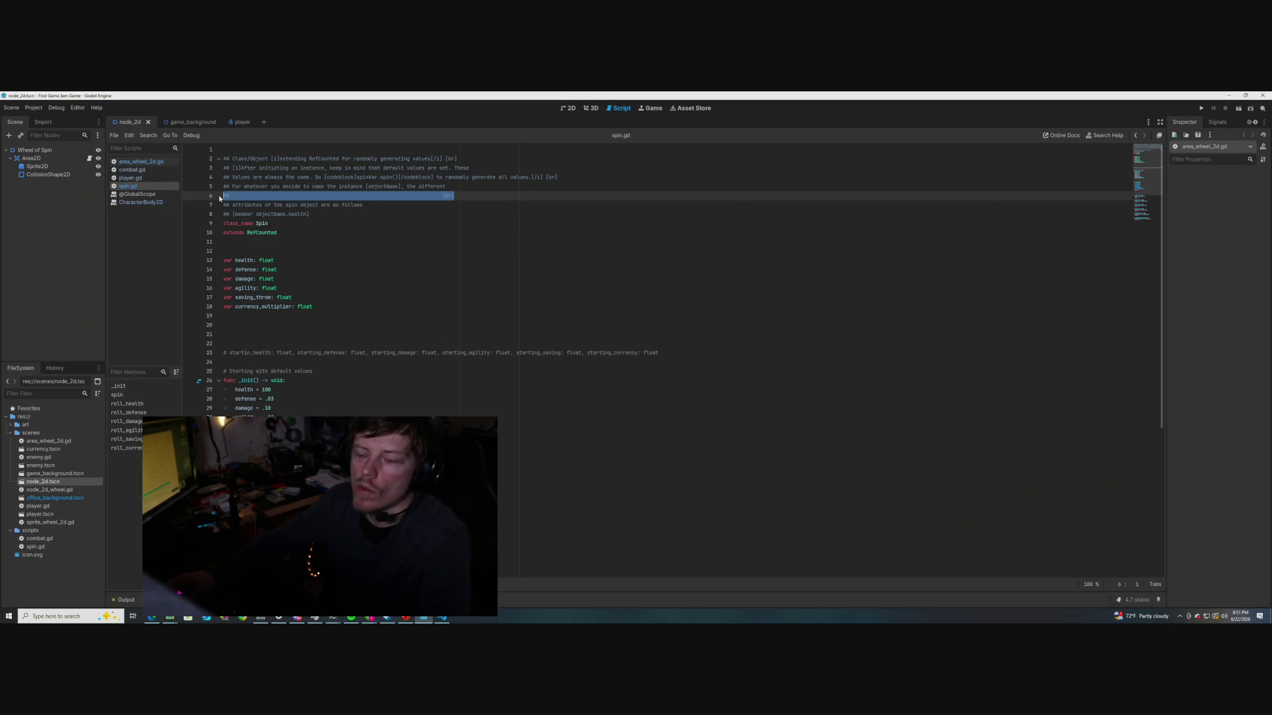
key(BackSpace)
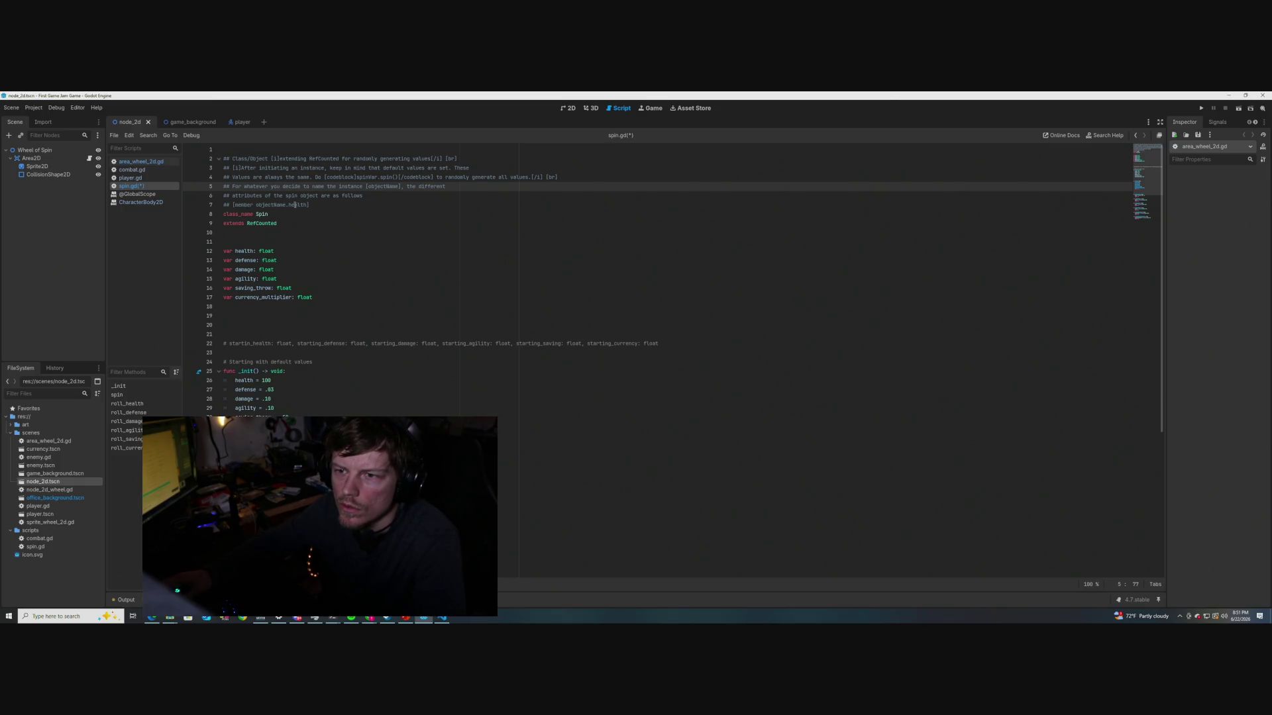
mouse_move(262, 214)
click(321, 178)
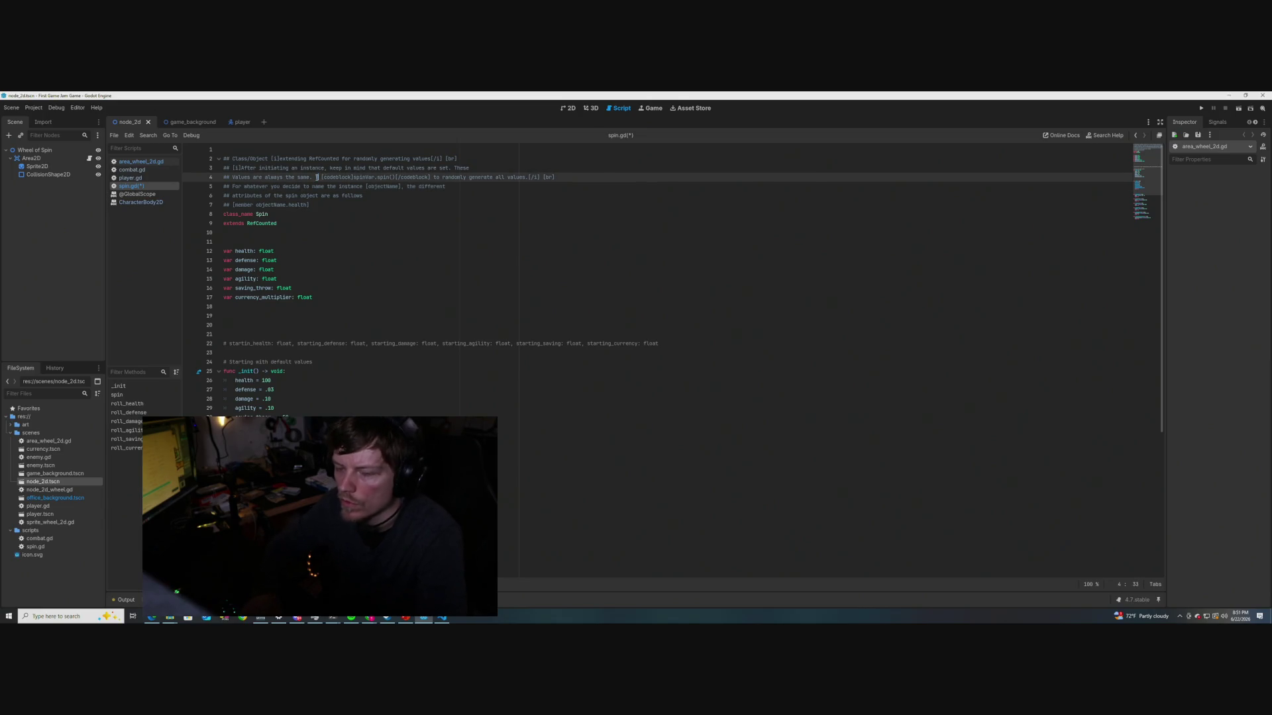
text(randomly)
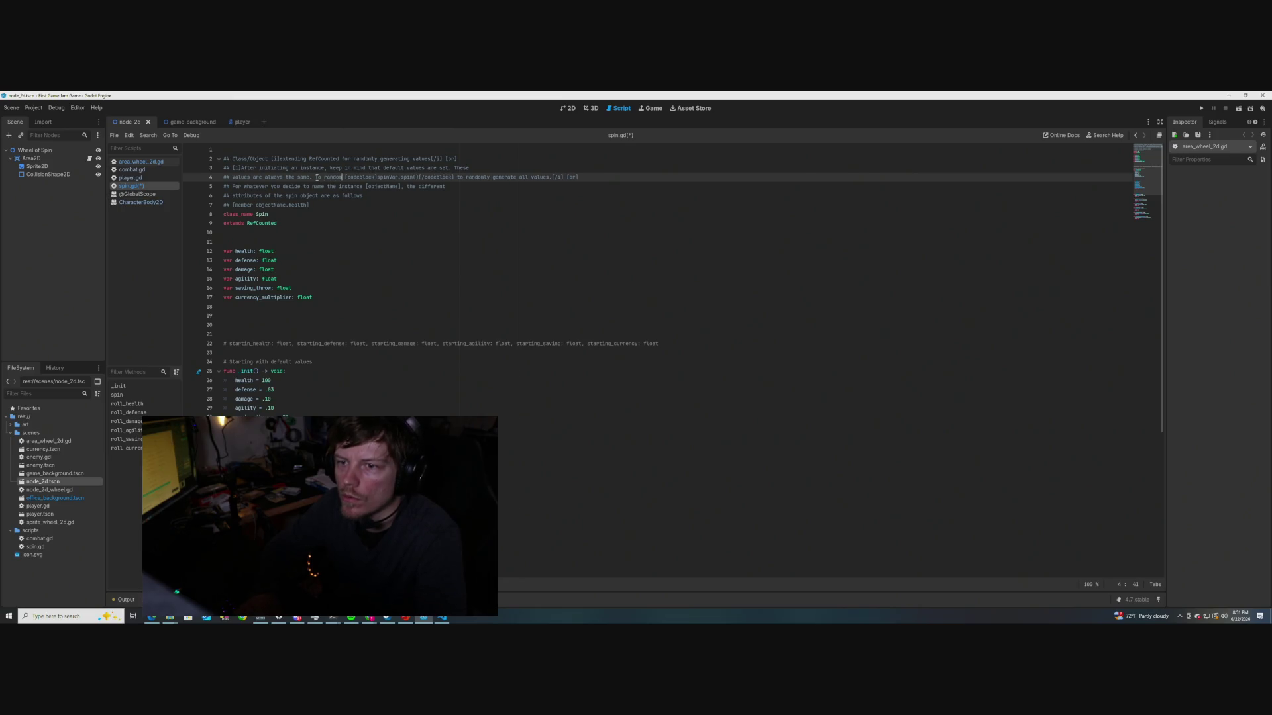
text( generate all val)
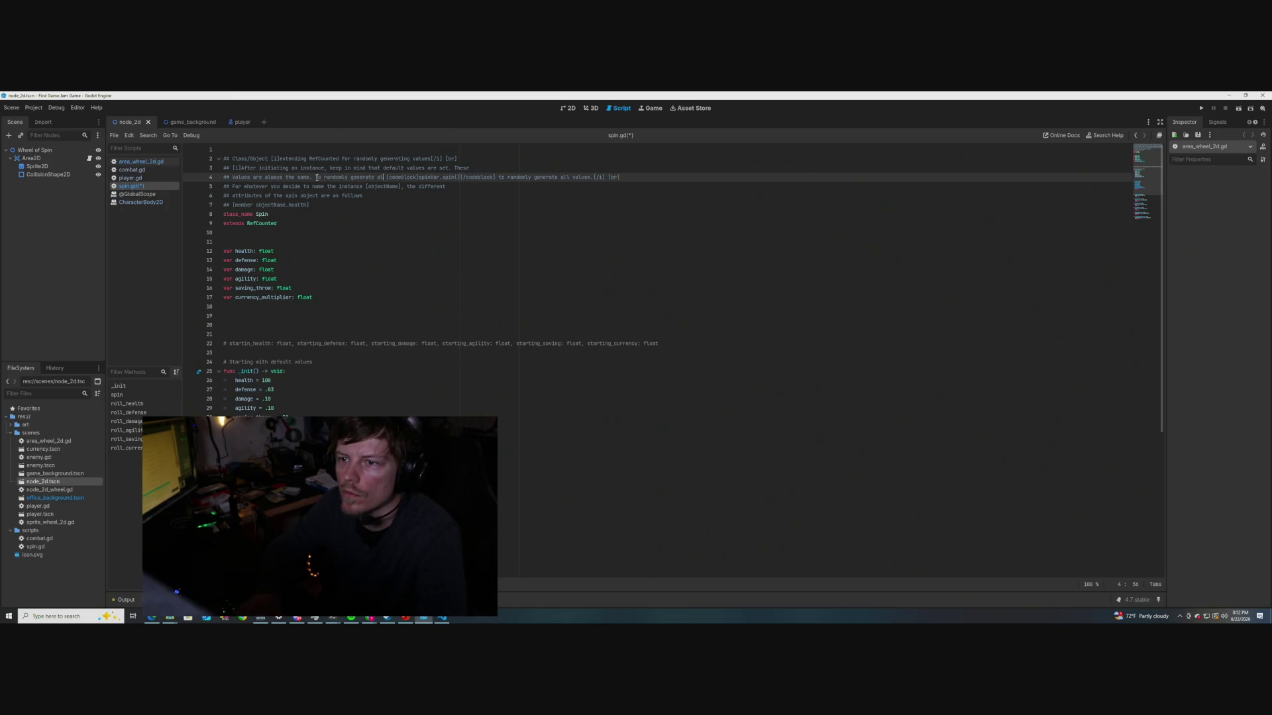
text(ues do)
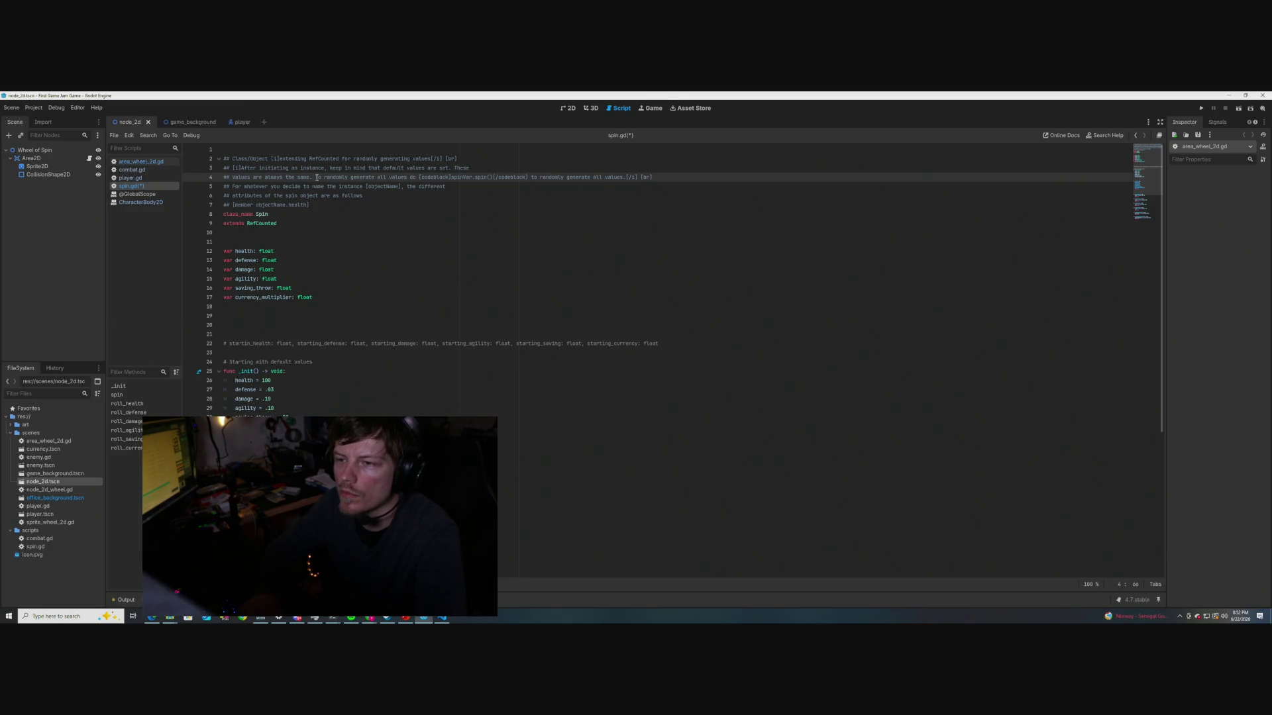
drag(624, 178, 532, 177)
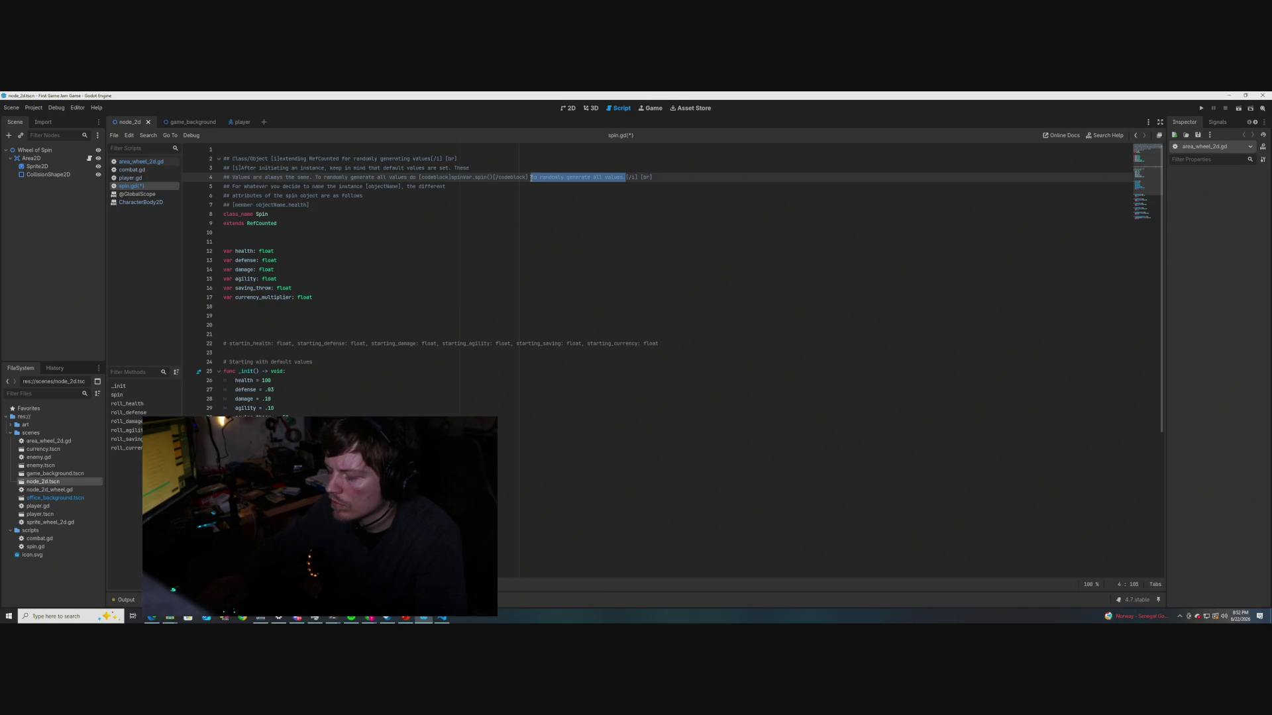
key(BackSpace)
key(BackSpace)
key(ctrl+s)
Delete the instance-naming sentence and its empty comment line on line 5, then save spin.gd
drag(445, 189, 232, 187)
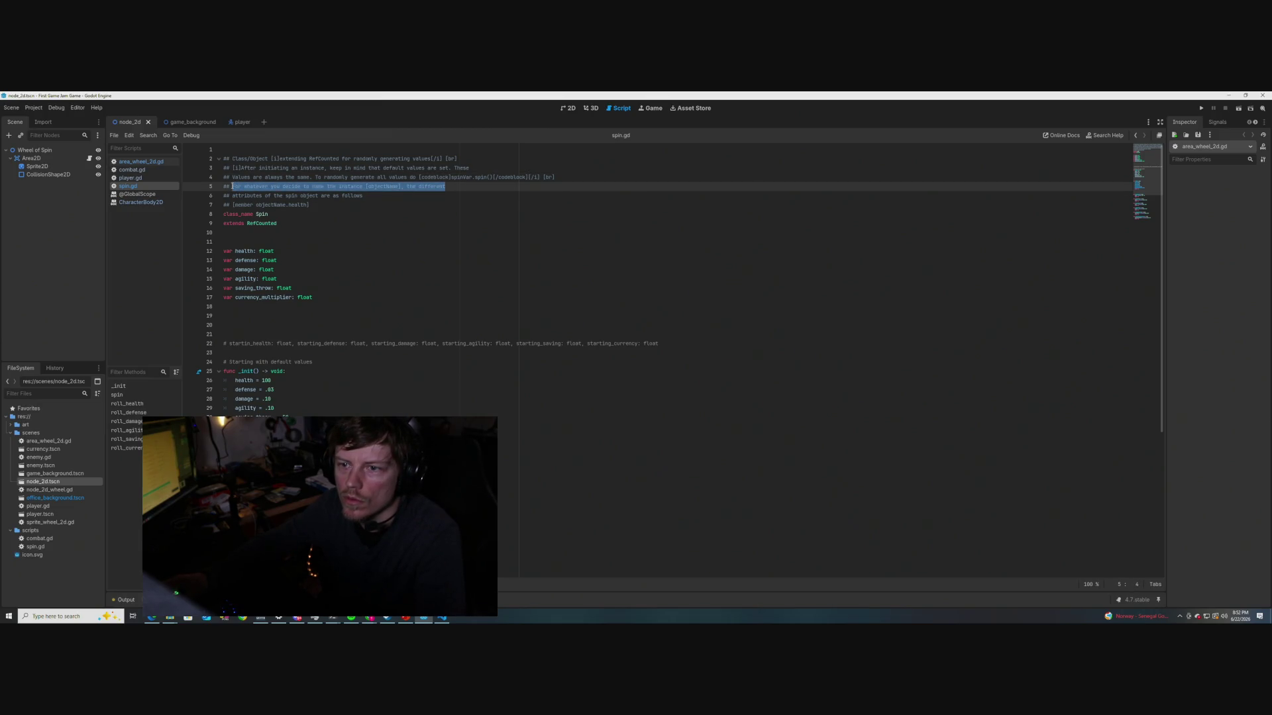
click(363, 187)
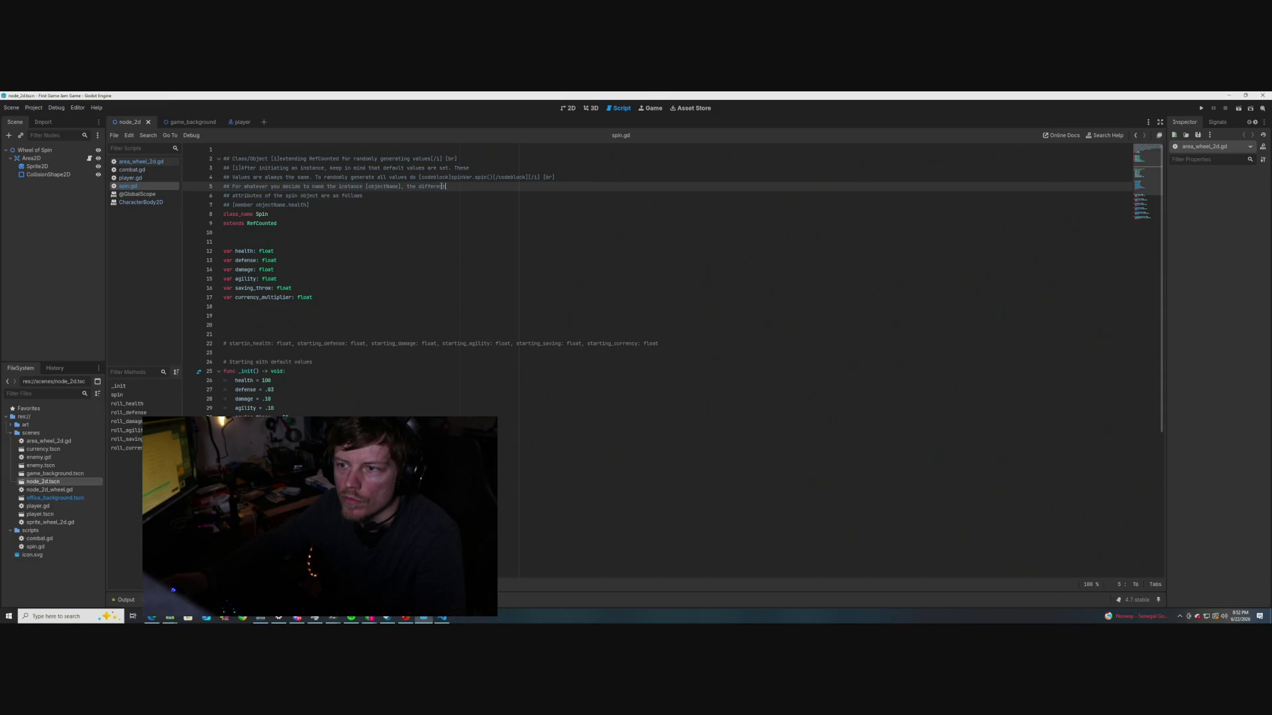
drag(446, 186, 232, 186)
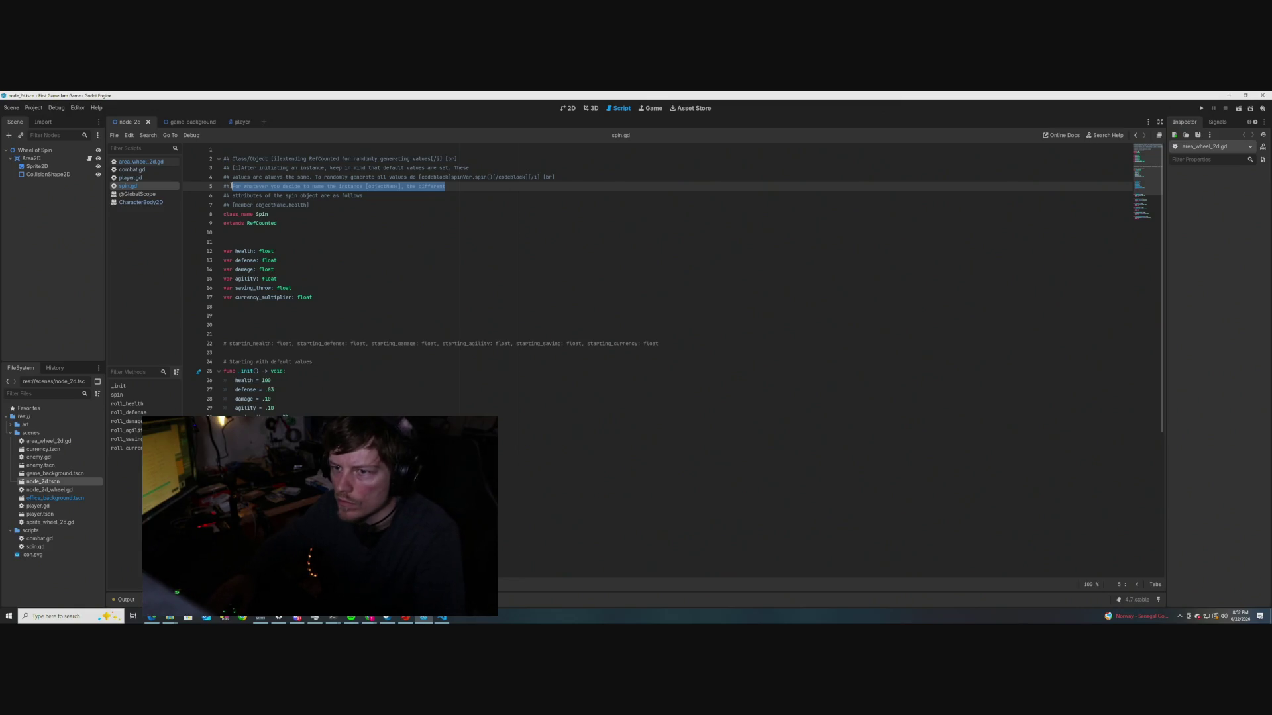
key(BackSpace)
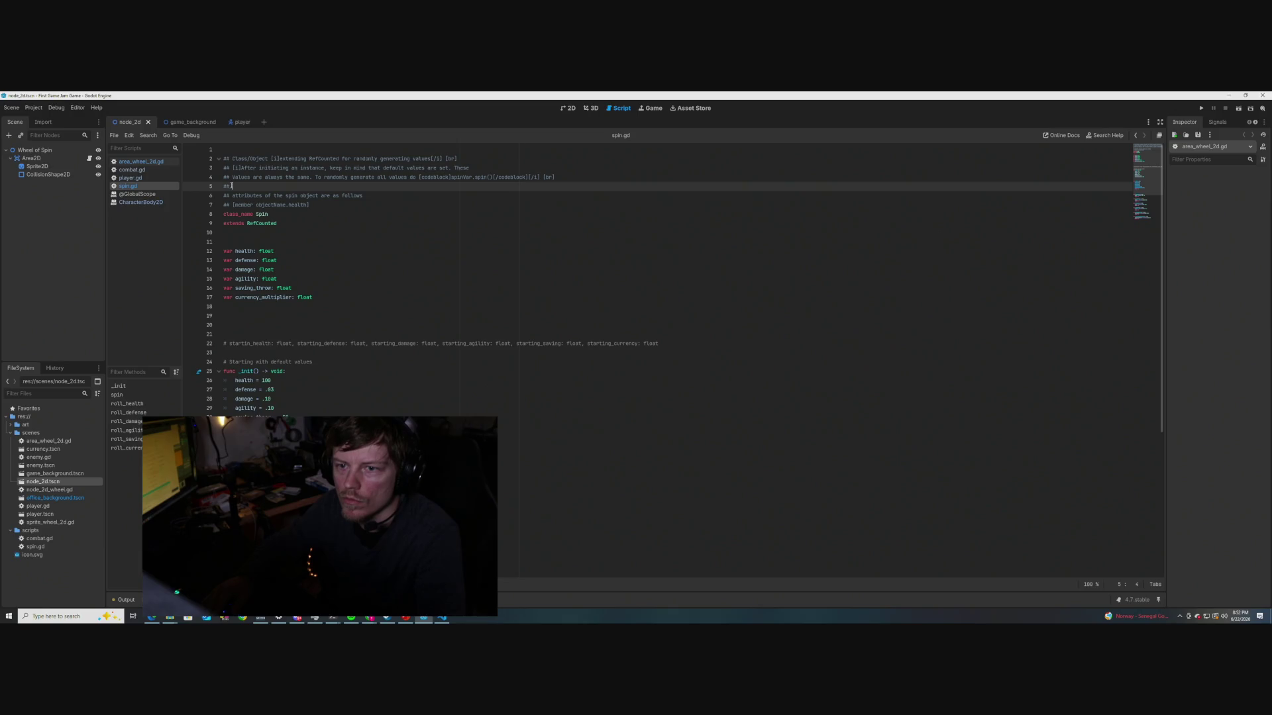
key(BackSpace)
key(BackSpace)
key(BackSpace)
key(ctrl+s)
Move to the end of the attributes comment line, then to the member health line
click(298, 278)
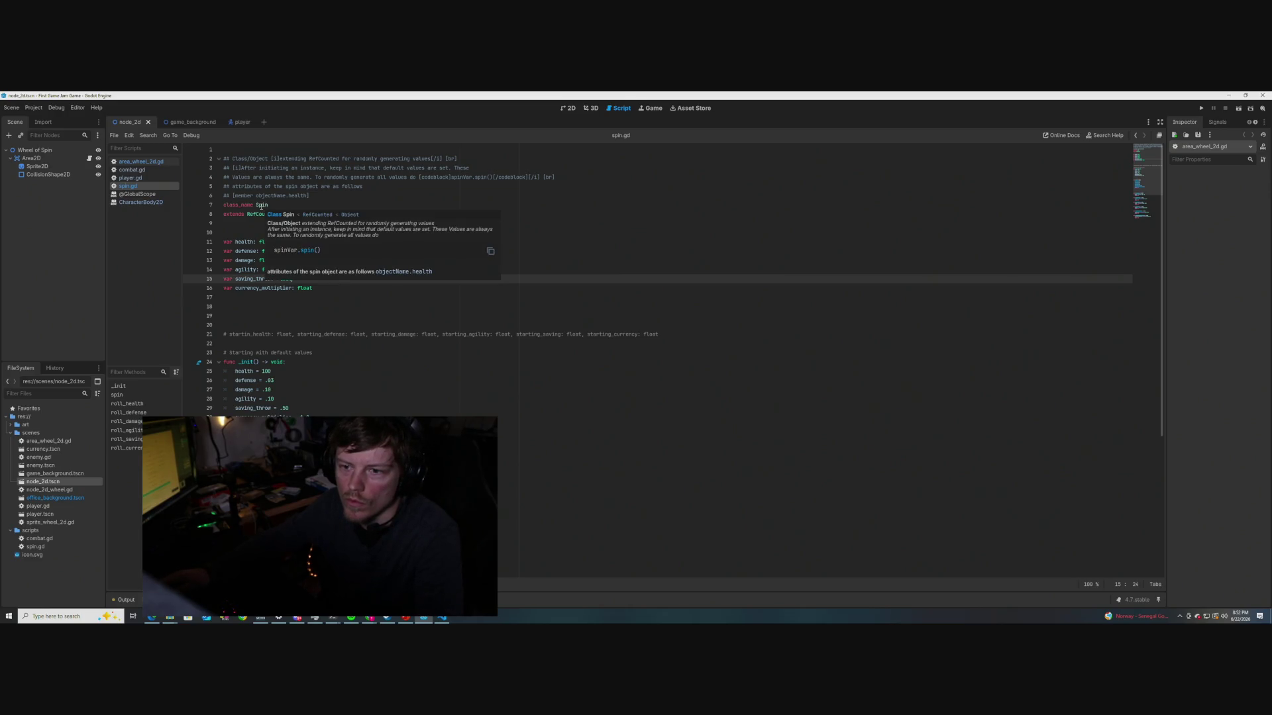
click(234, 186)
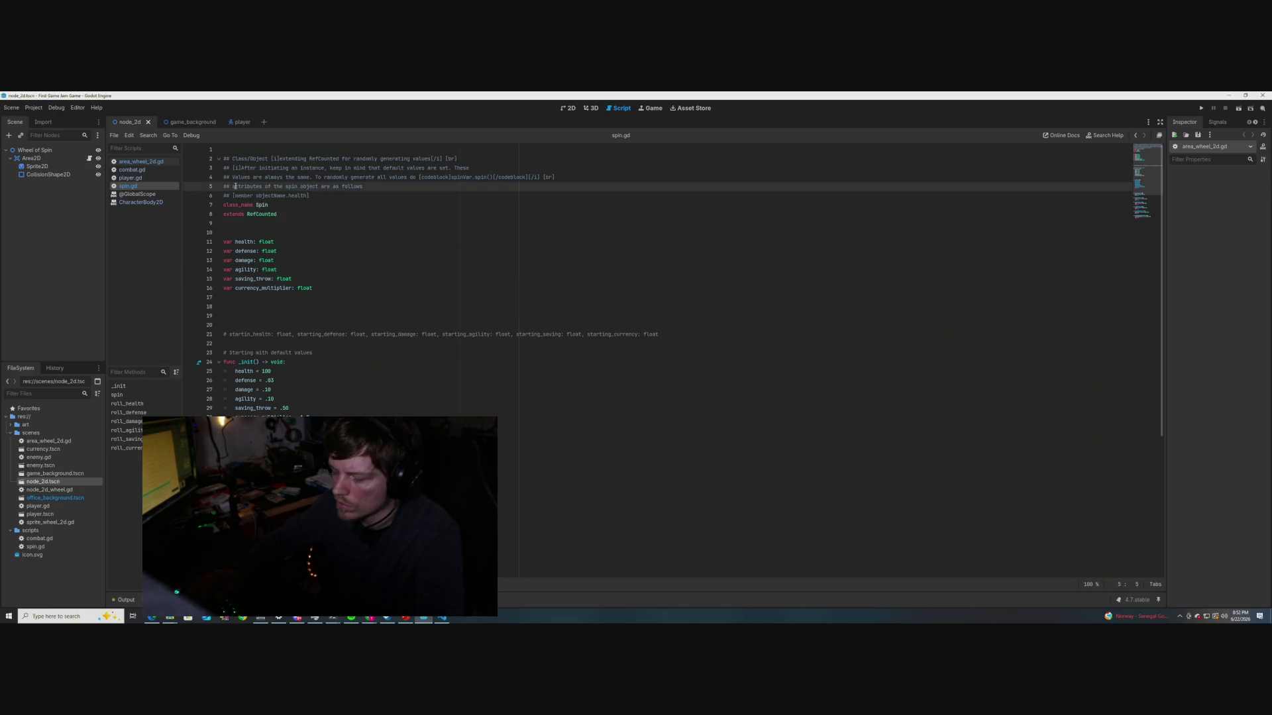
click(333, 236)
mouse_move(261, 205)
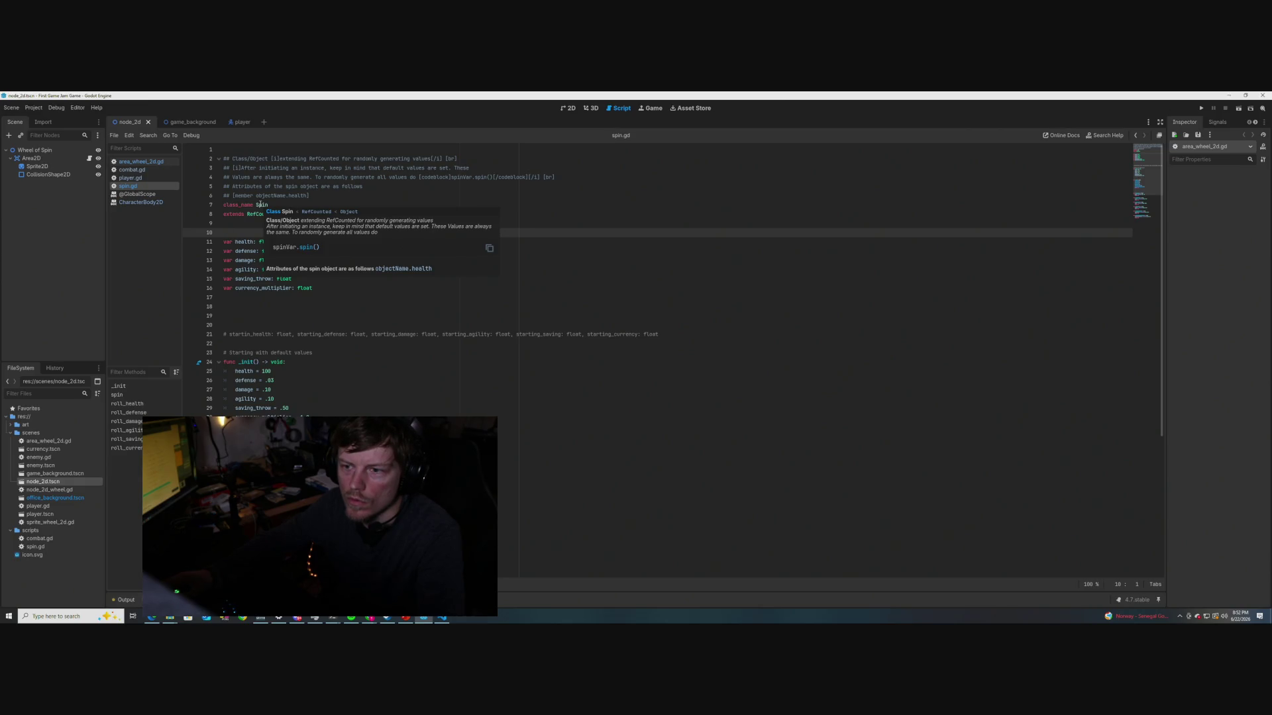
click(367, 188)
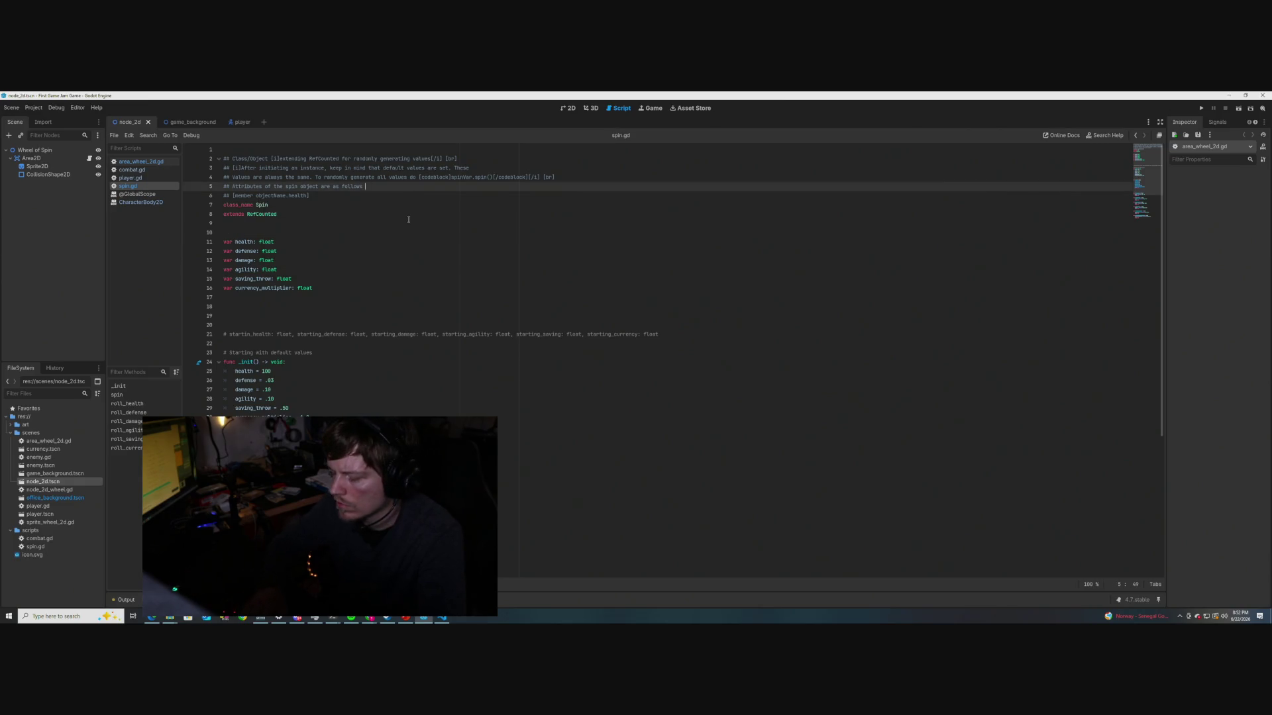
text([br])
click(287, 196)
Copy the health member line into defense, damage and agility [member objectName.…] entries
drag(287, 196, 220, 194)
key(ctrl+c)
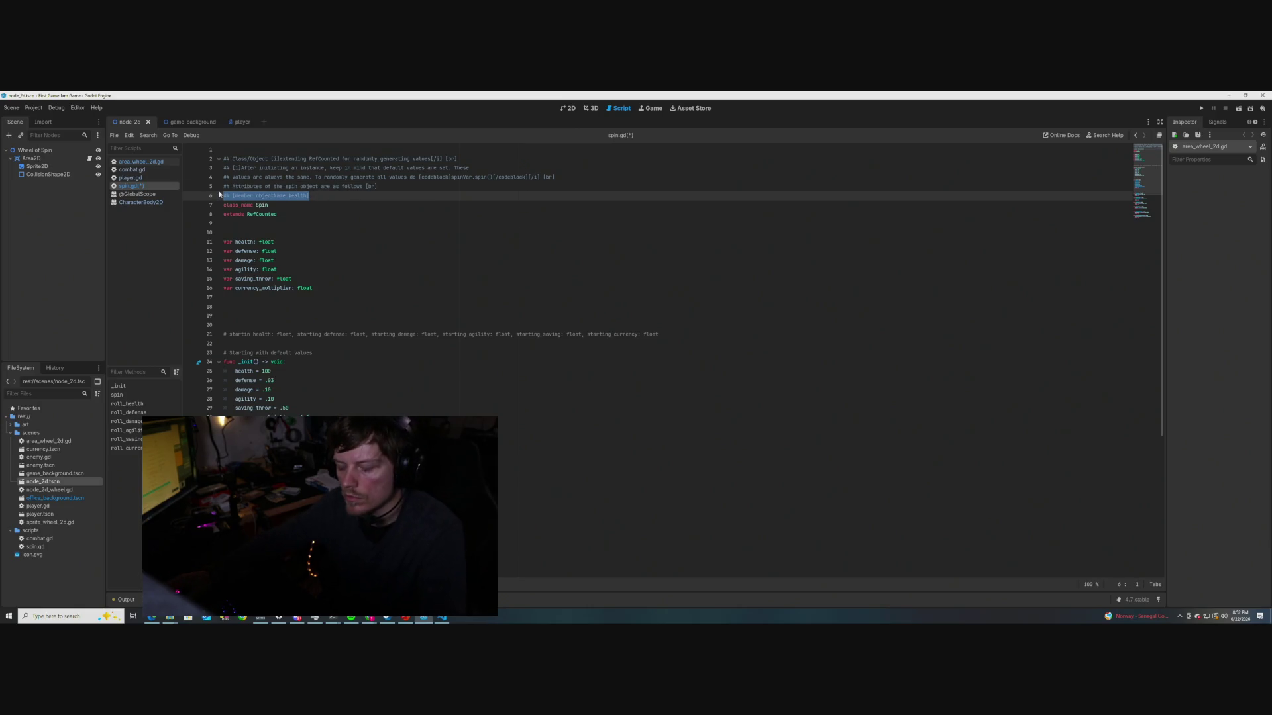
key(ctrl+alt+Down)
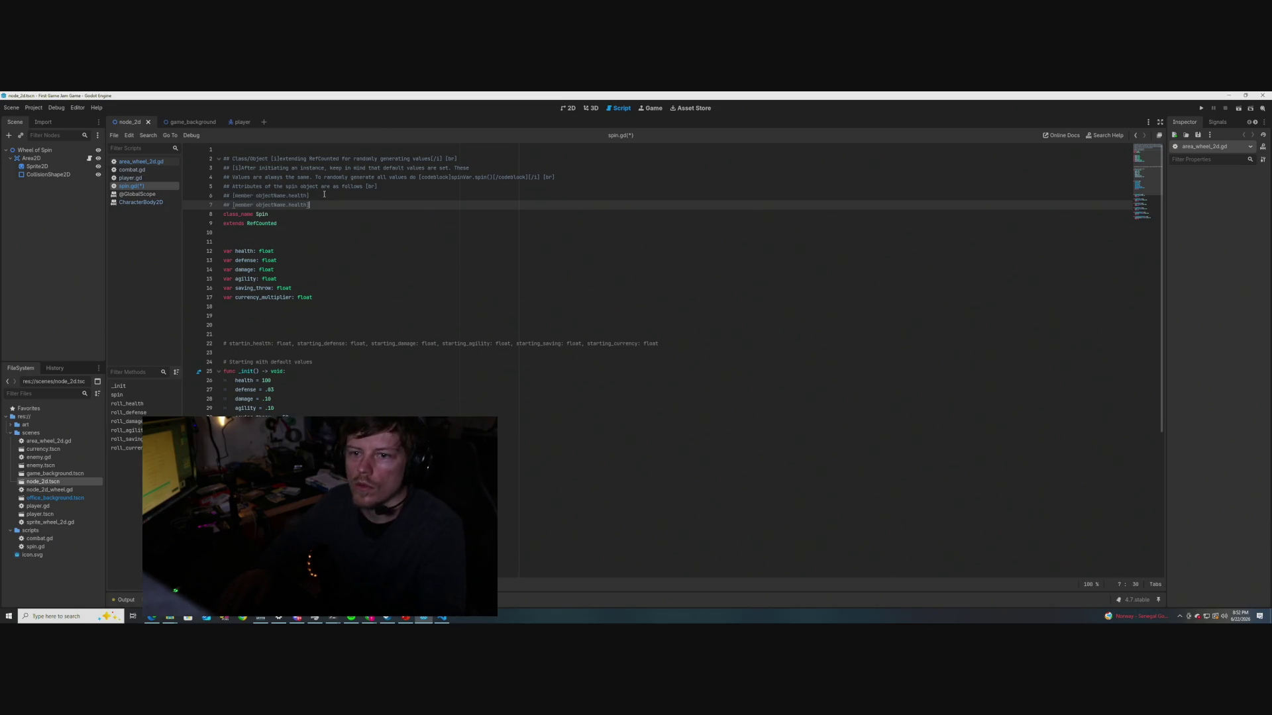
key(ctrl+BackSpace)
text(fense)
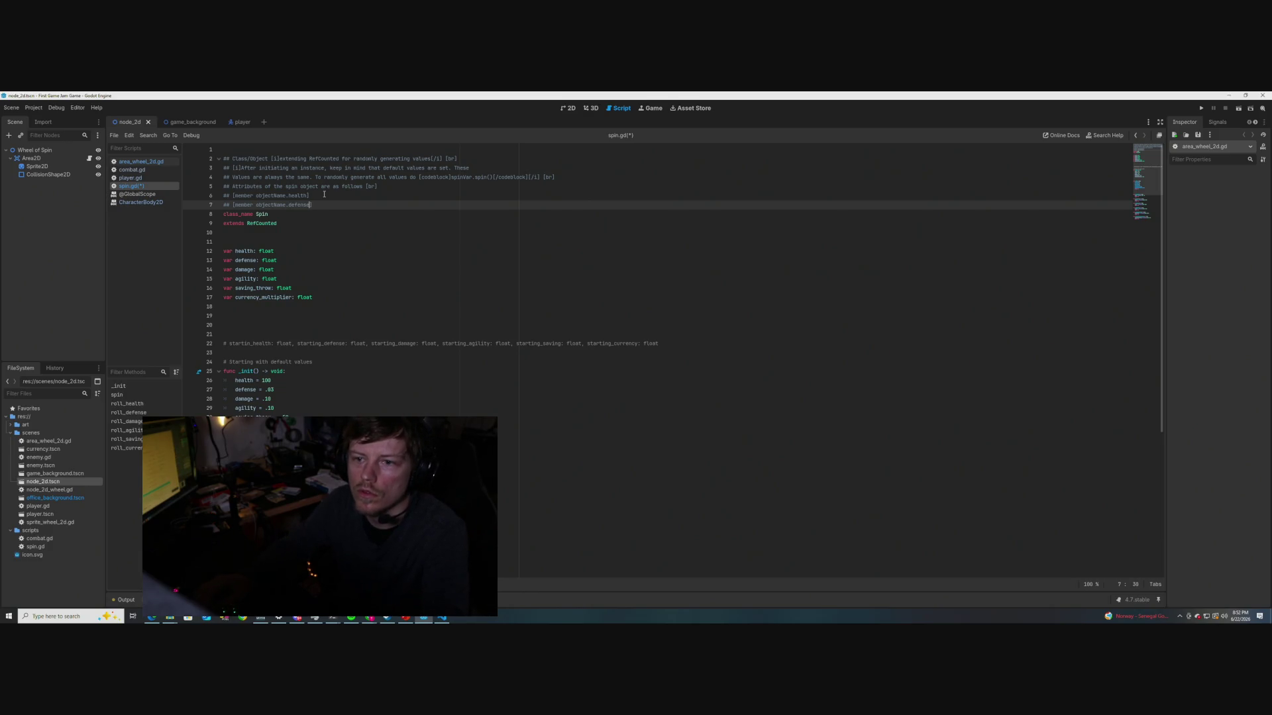
key(Return)
key(ctrl+v)
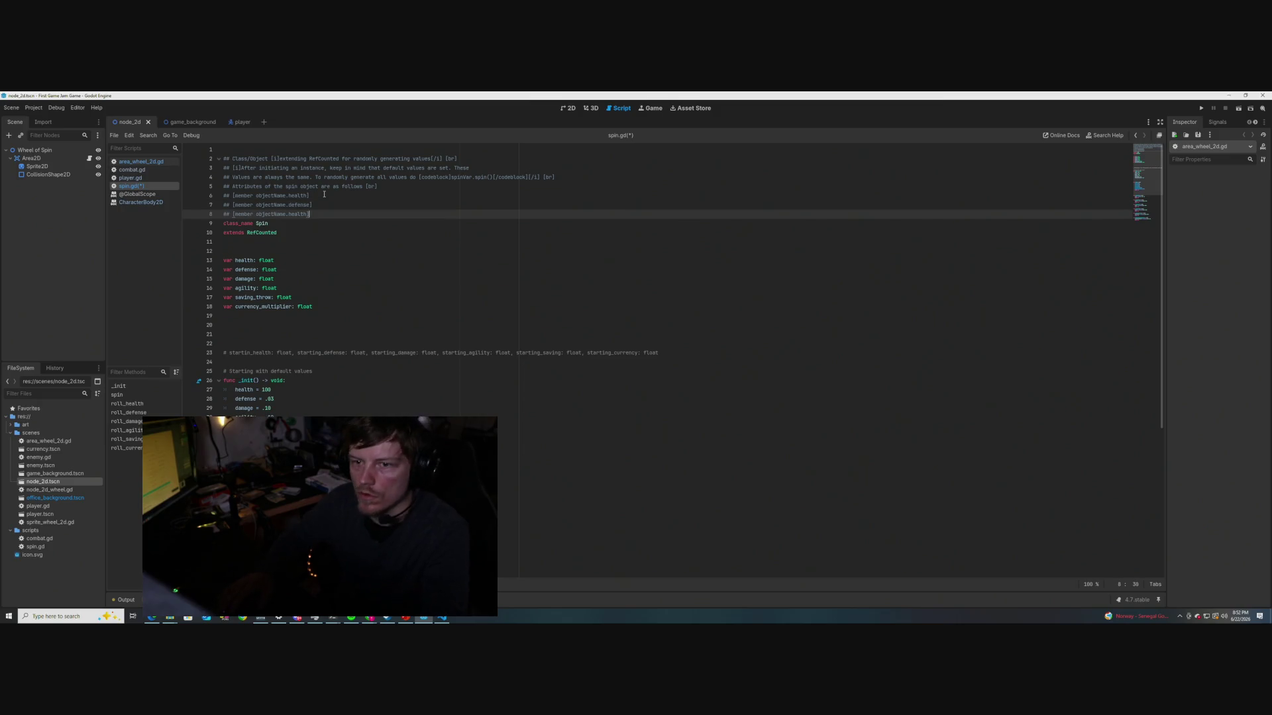
key(BackSpace)
key(BackSpace)
key(BackSpace)
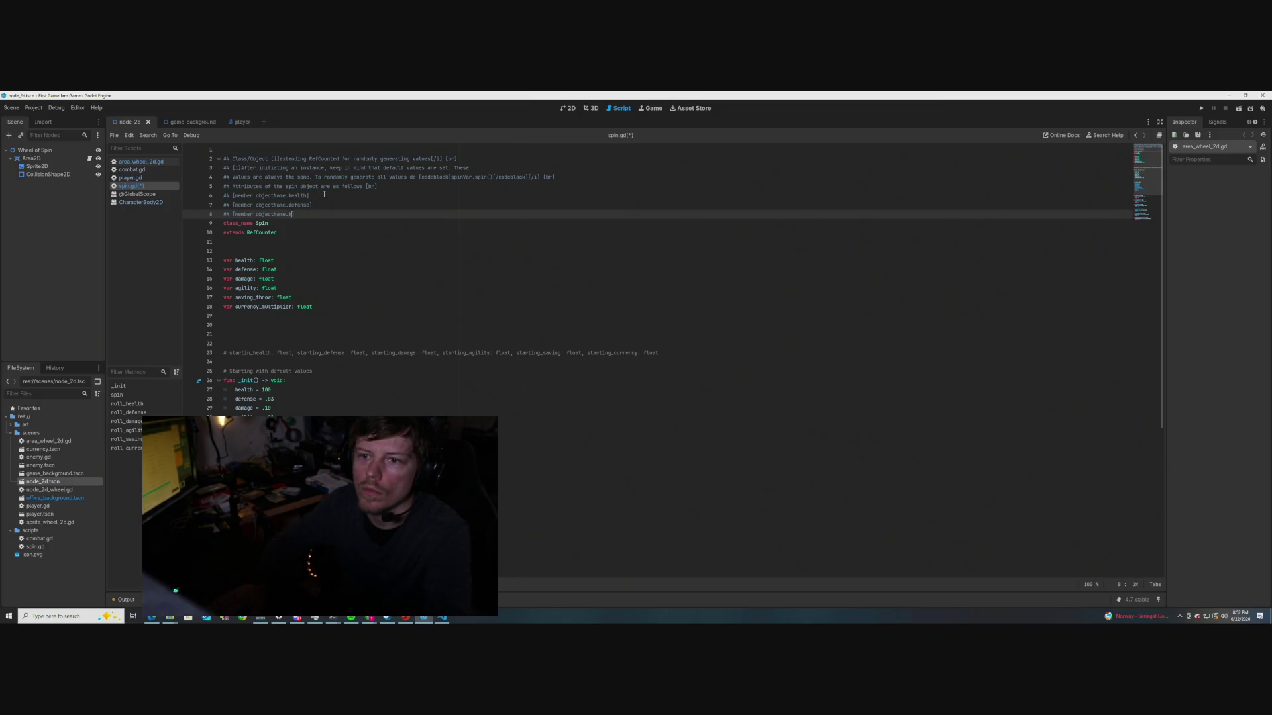
text(amage)
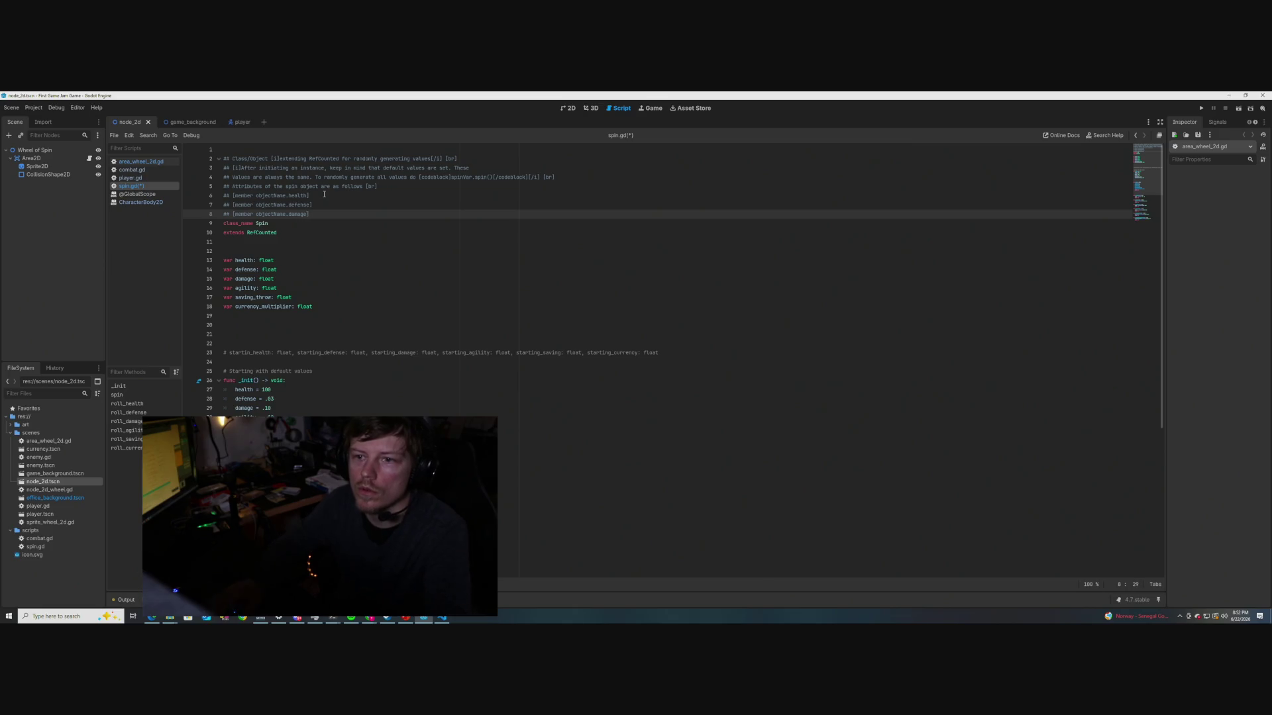
key(Return)
key(ctrl+v)
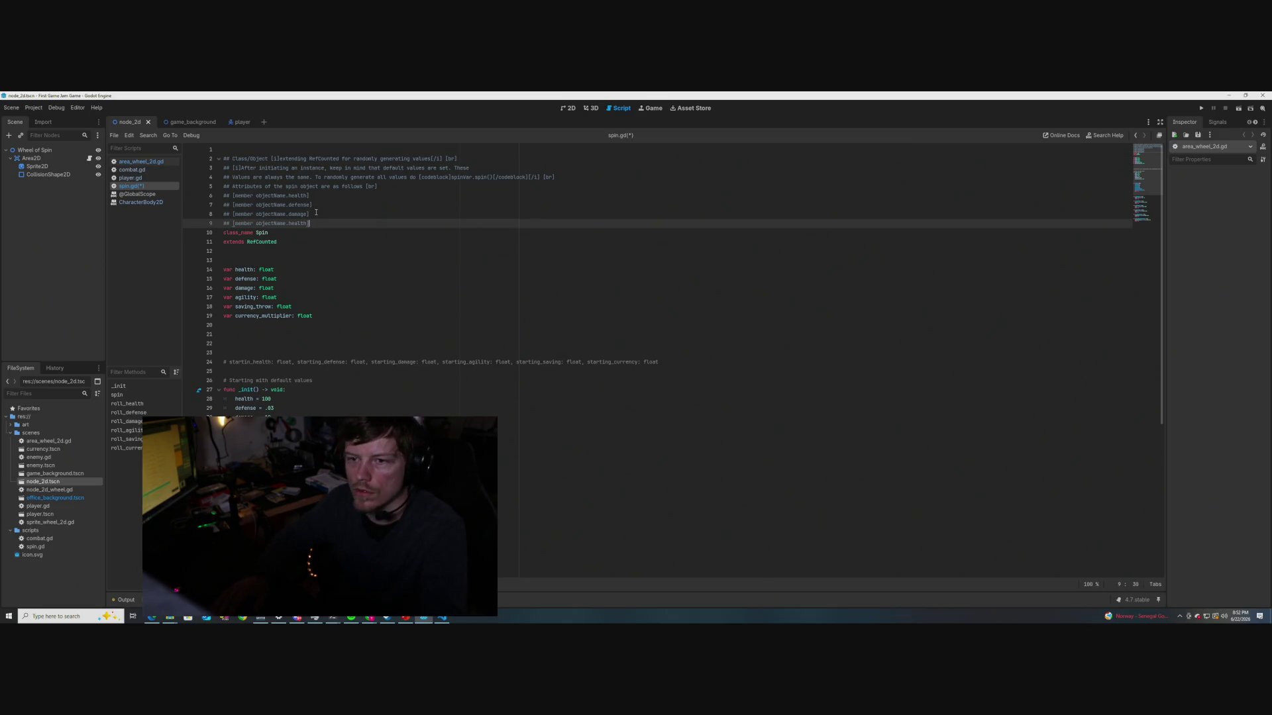
key(BackSpace)
key(BackSpace)
key(BackSpace)
text(agility)
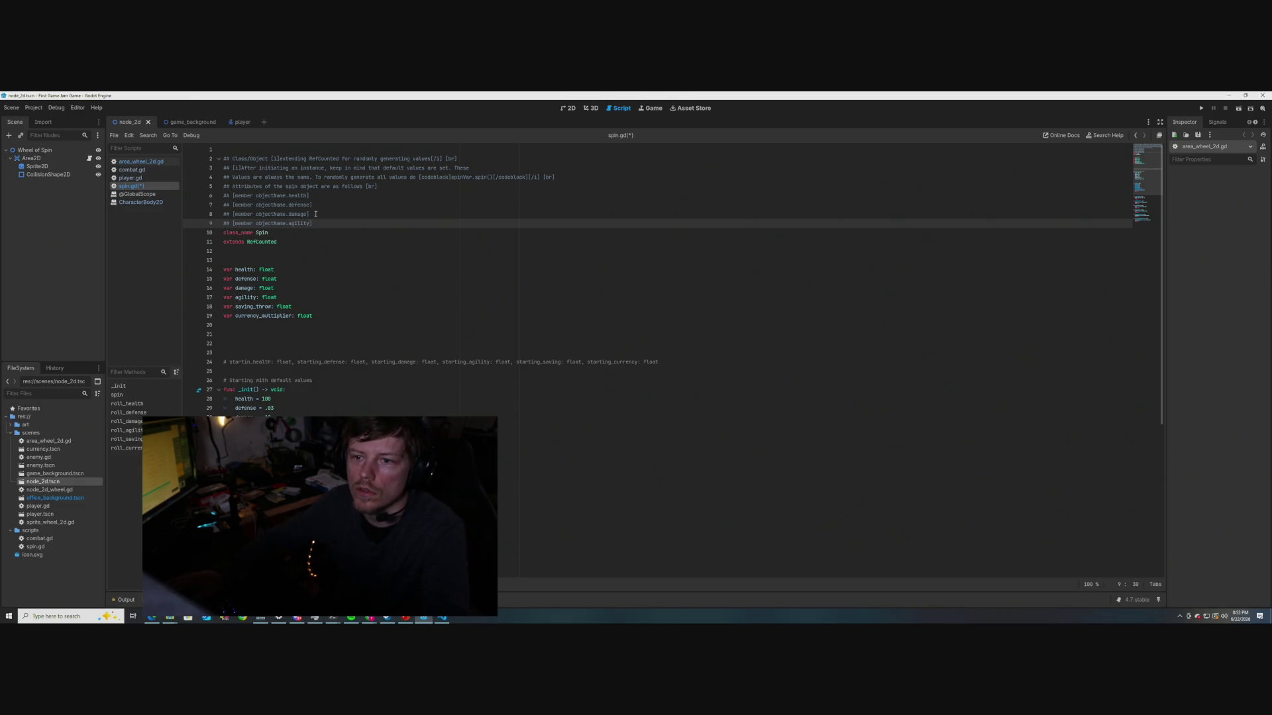
Add saving_throw and currency_multiplier member entries and save spin.gd
key(Return)
key(ctrl+v)
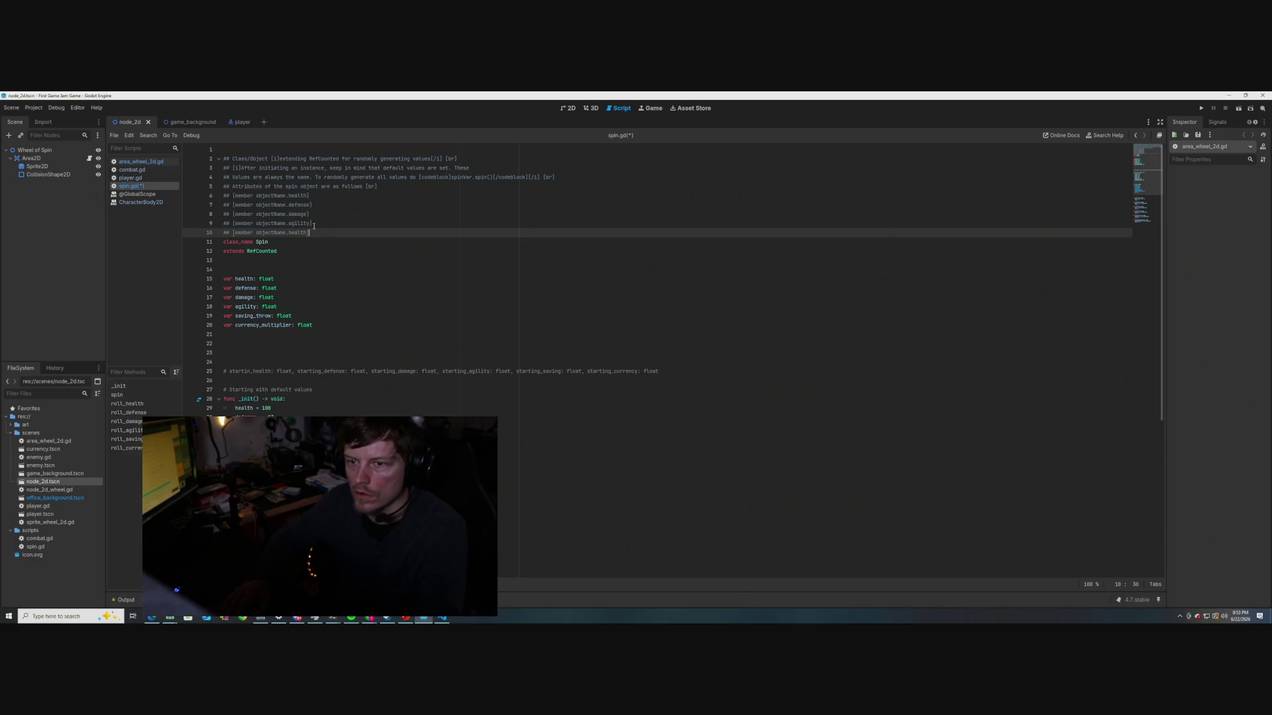
key(BackSpace)
key(BackSpace)
key(BackSpace)
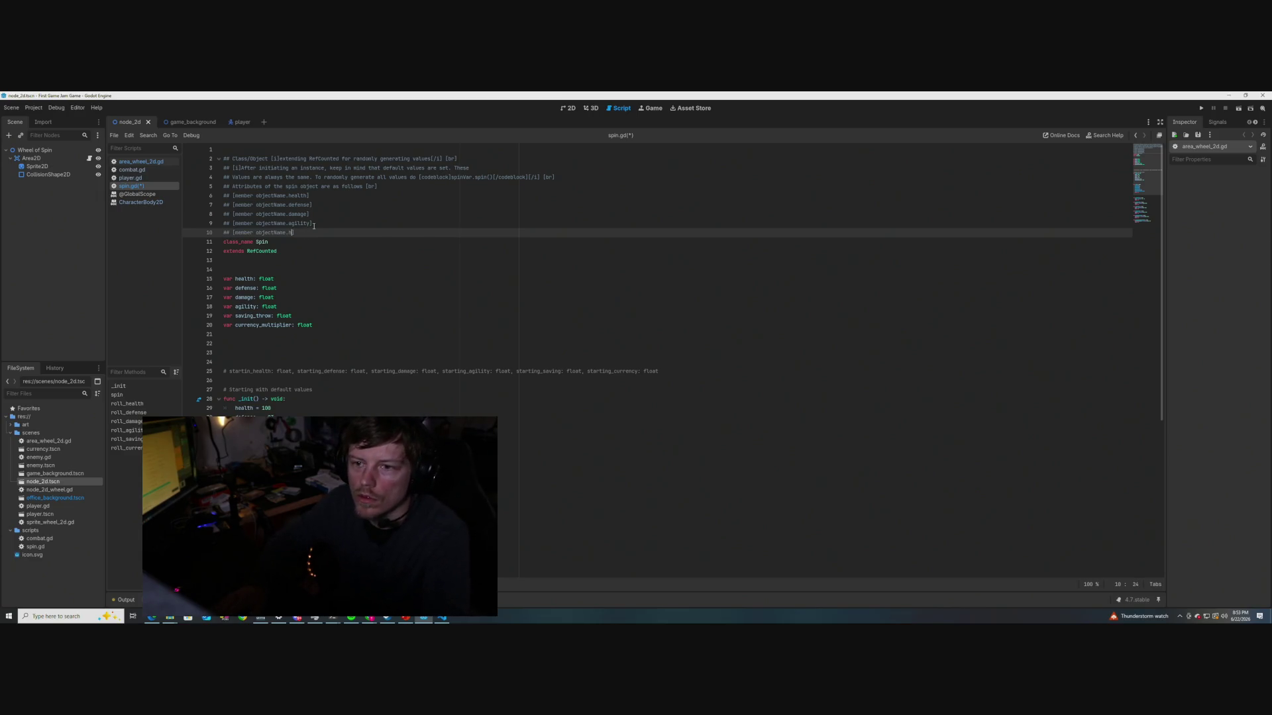
text(aving_)
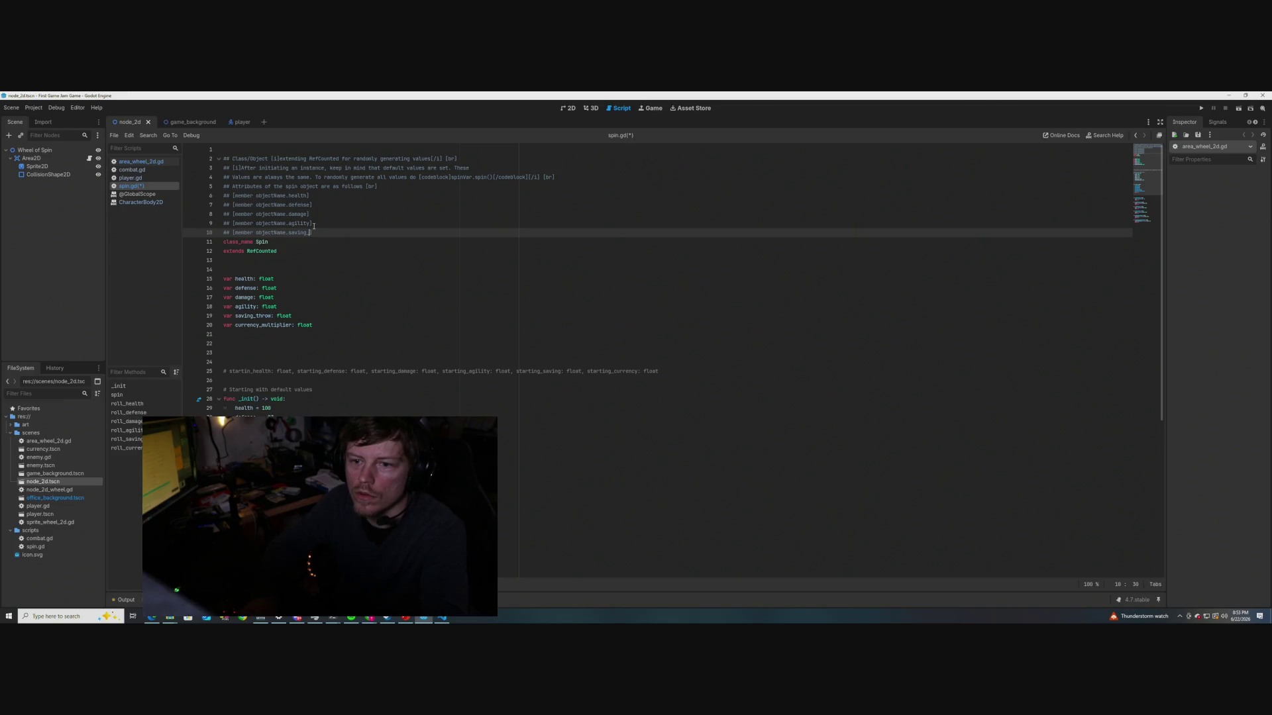
text(throw)
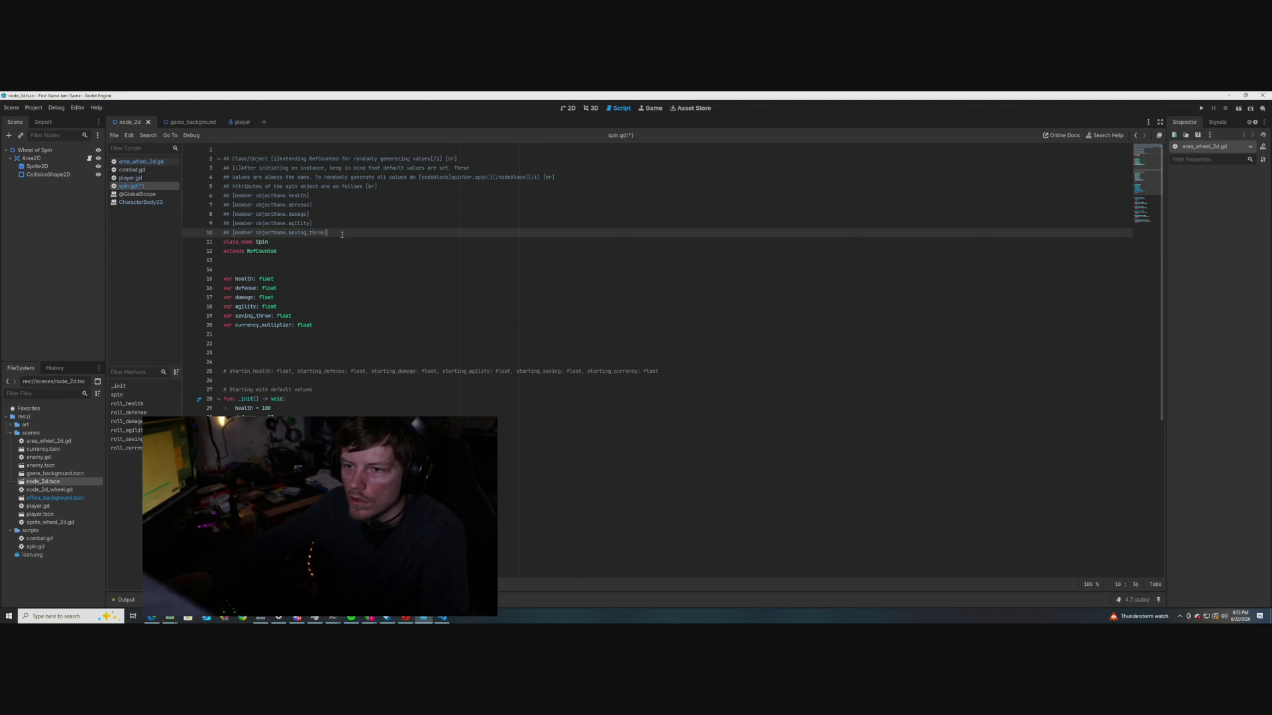
key(Return)
text(## [member objectName.health])
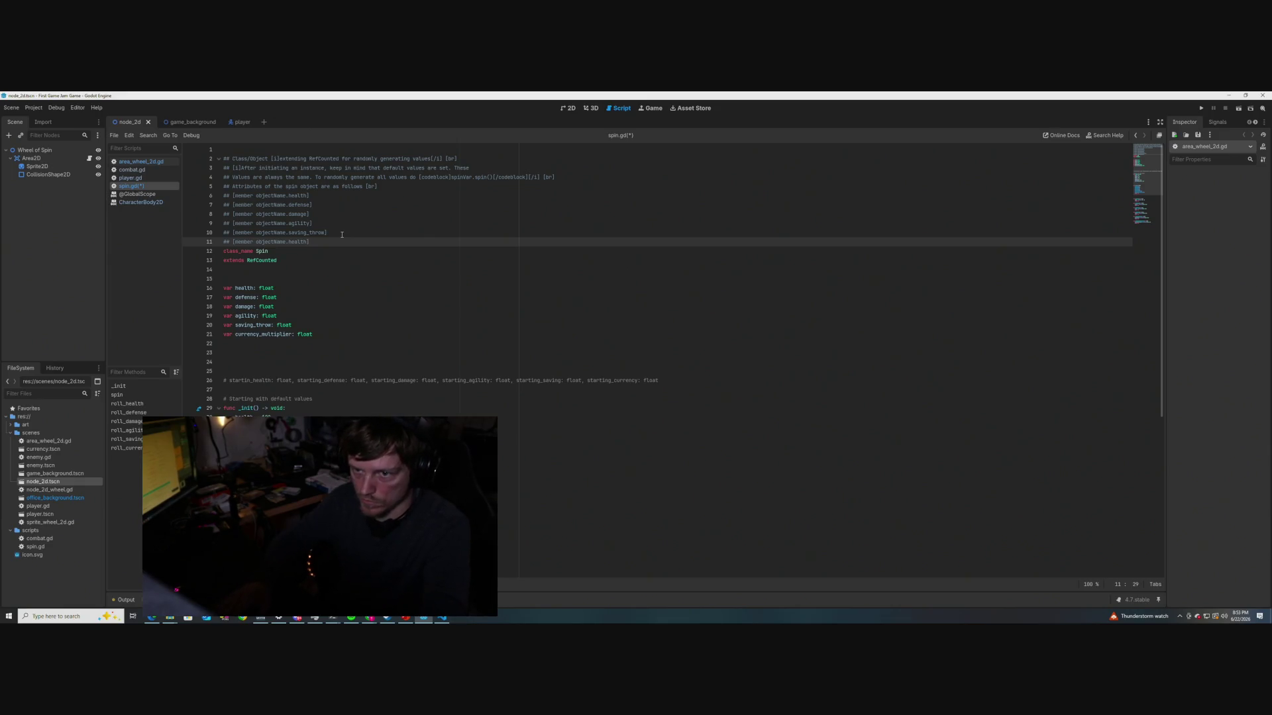
key(BackSpace)
key(BackSpace)
key(BackSpace)
text(currency_multiplier)
key(ctrl+s)
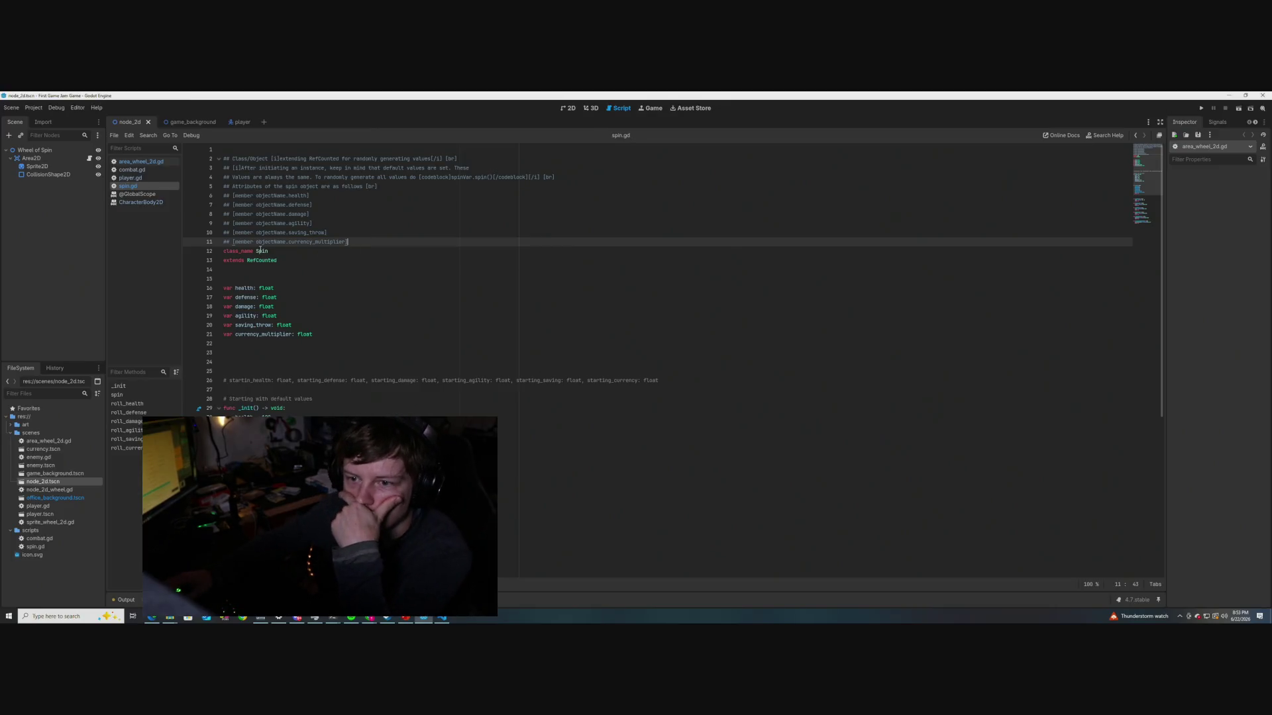
mouse_move(260, 250)
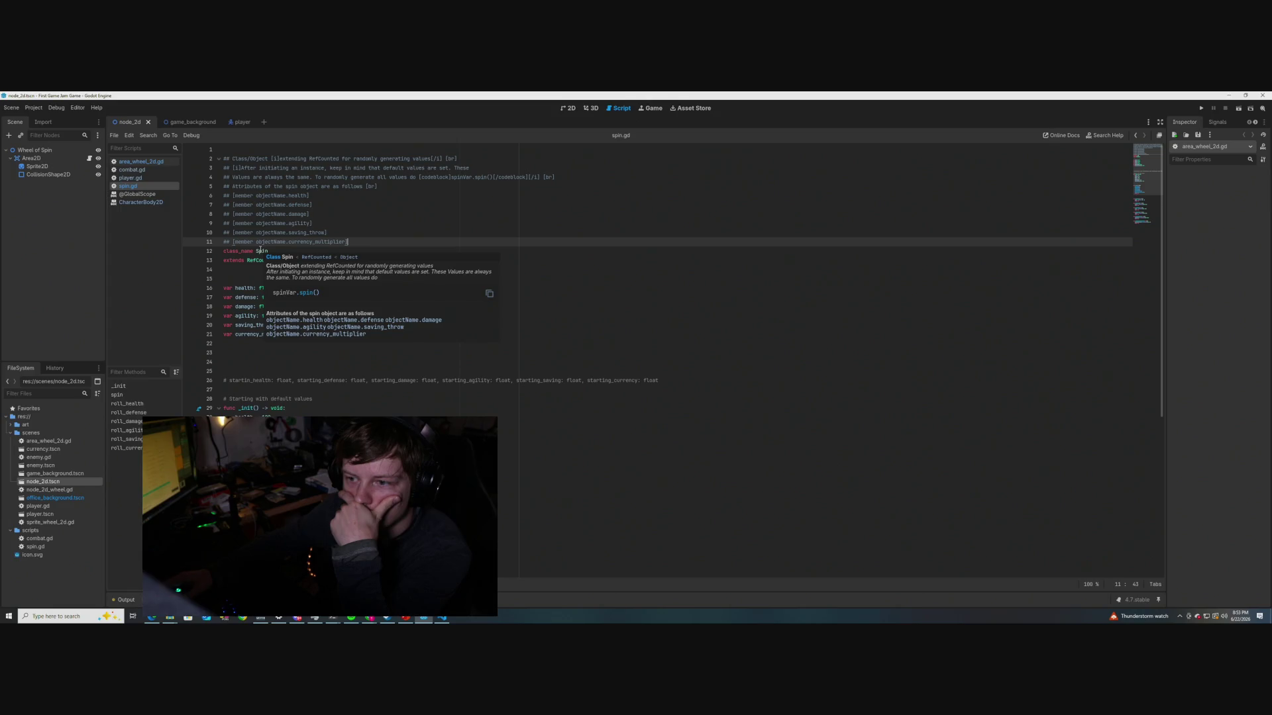
Append [br] to the health, defense, damage, agility, saving_throw and currency_multiplier lines and save
click(317, 196)
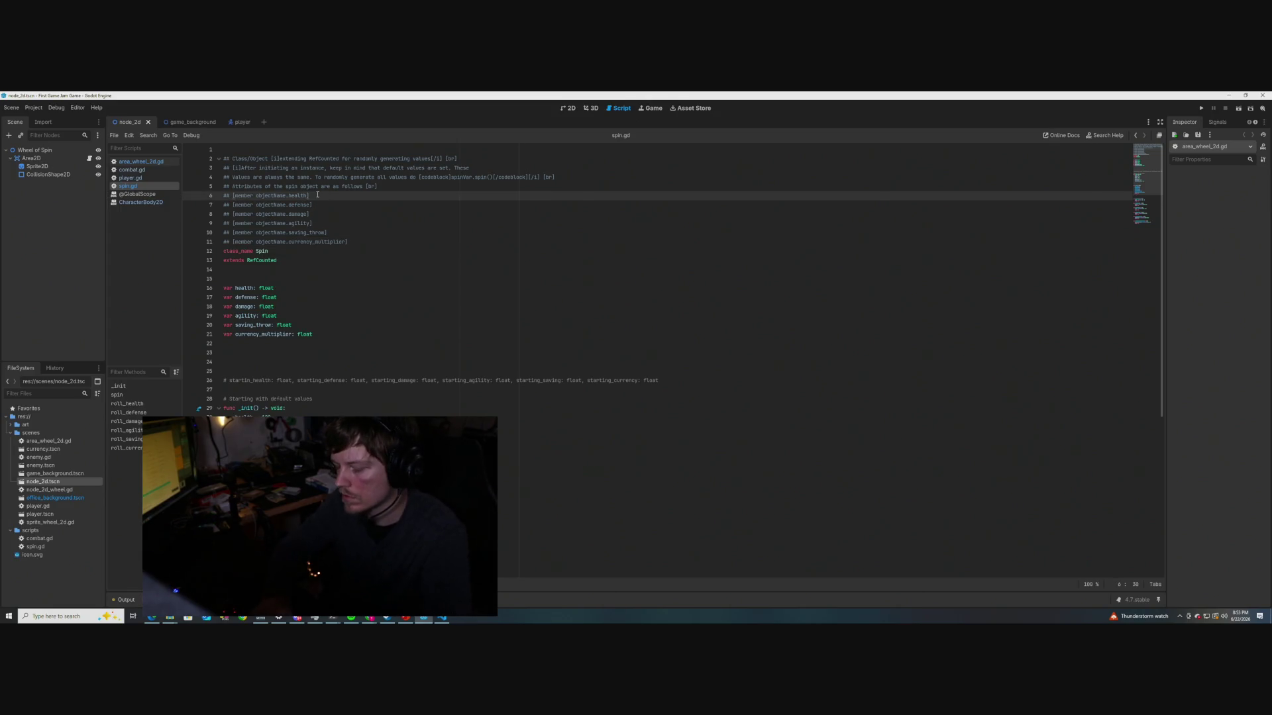
text([br)
key(Down)
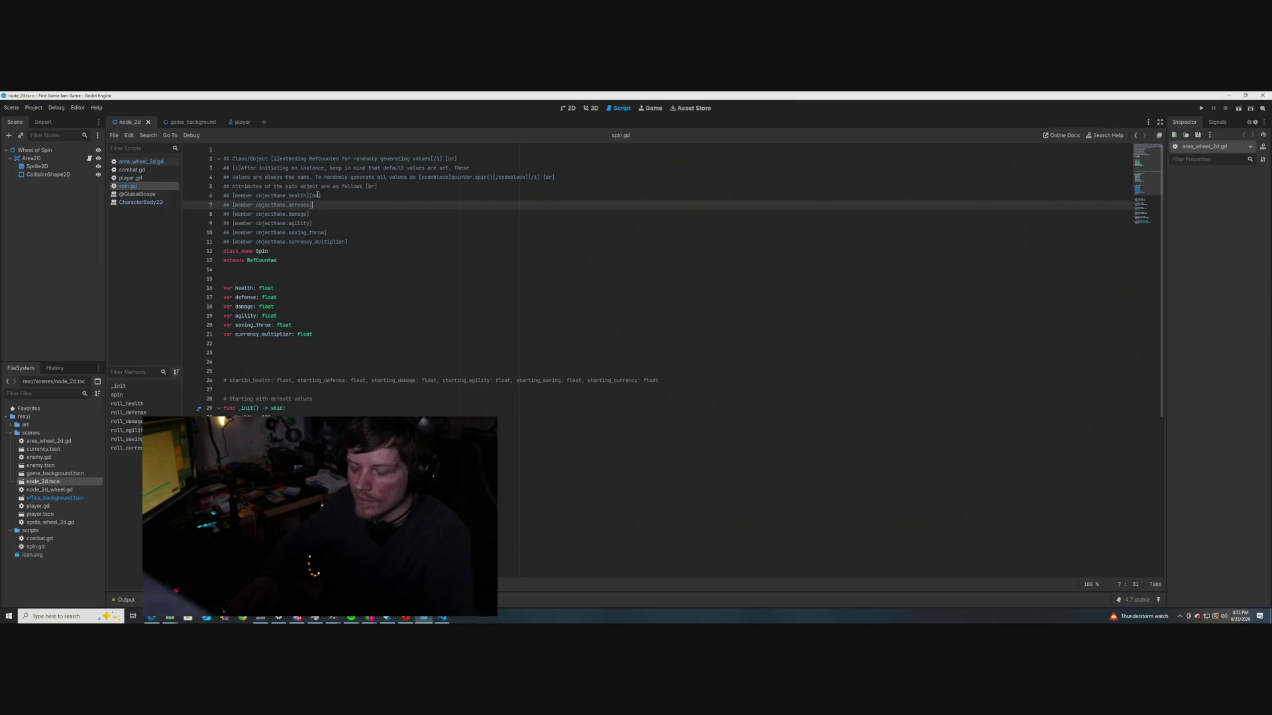
text(])
key(Down)
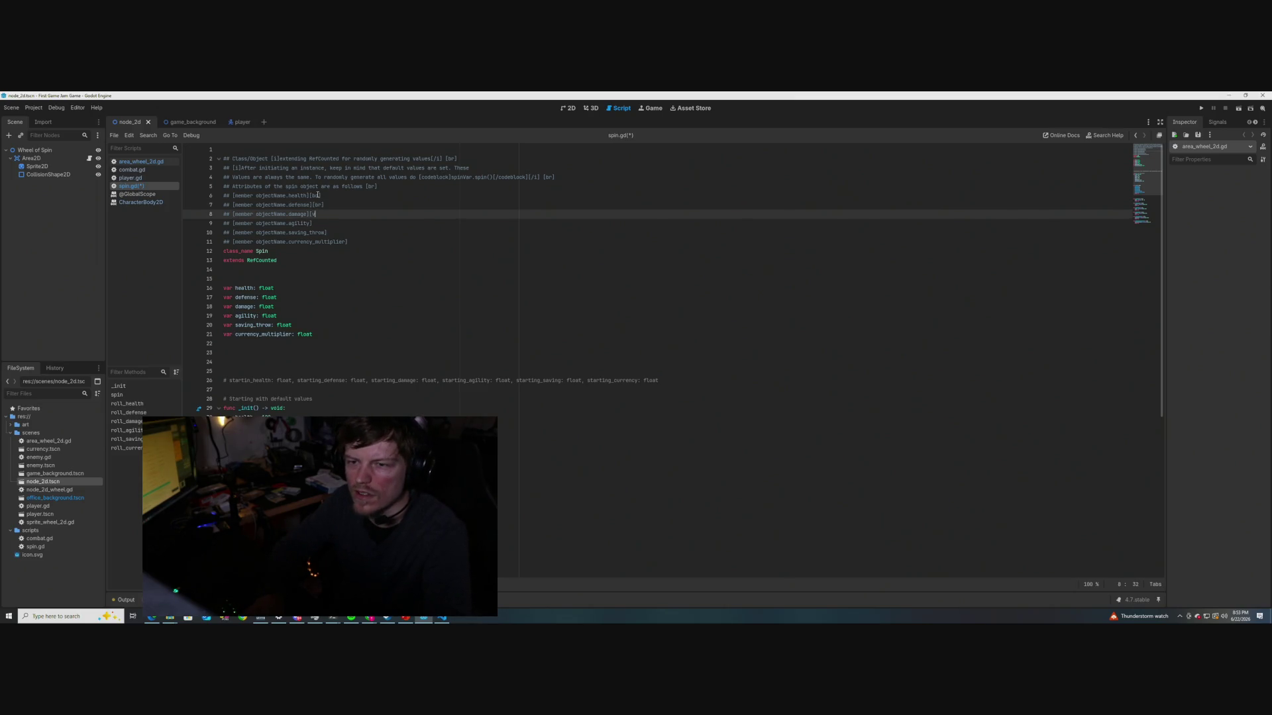
key(Down)
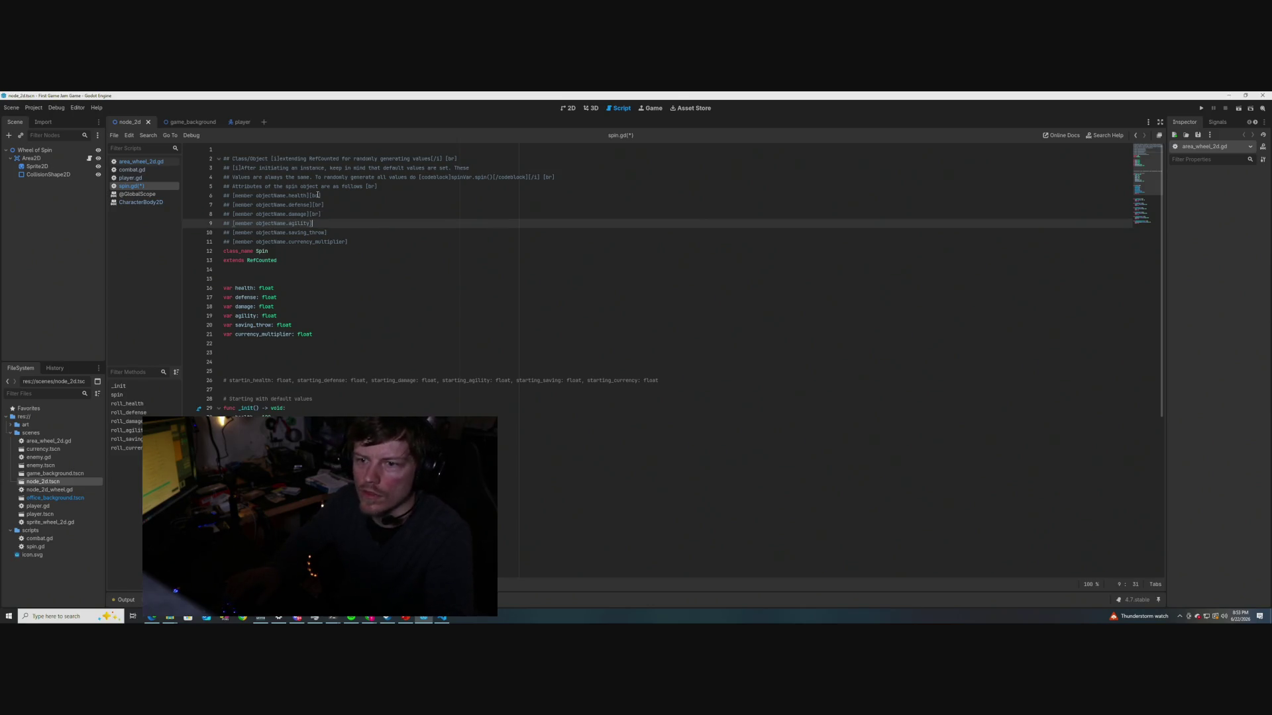
text(br])
key(Down)
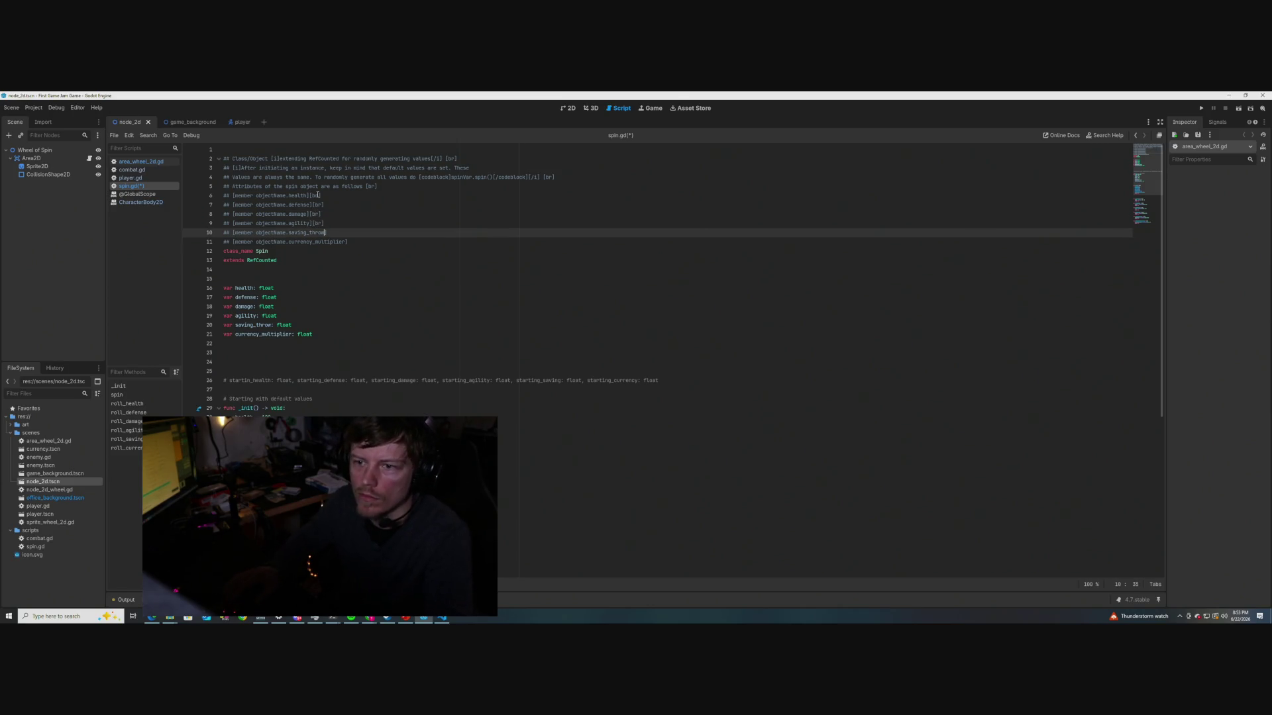
text([)
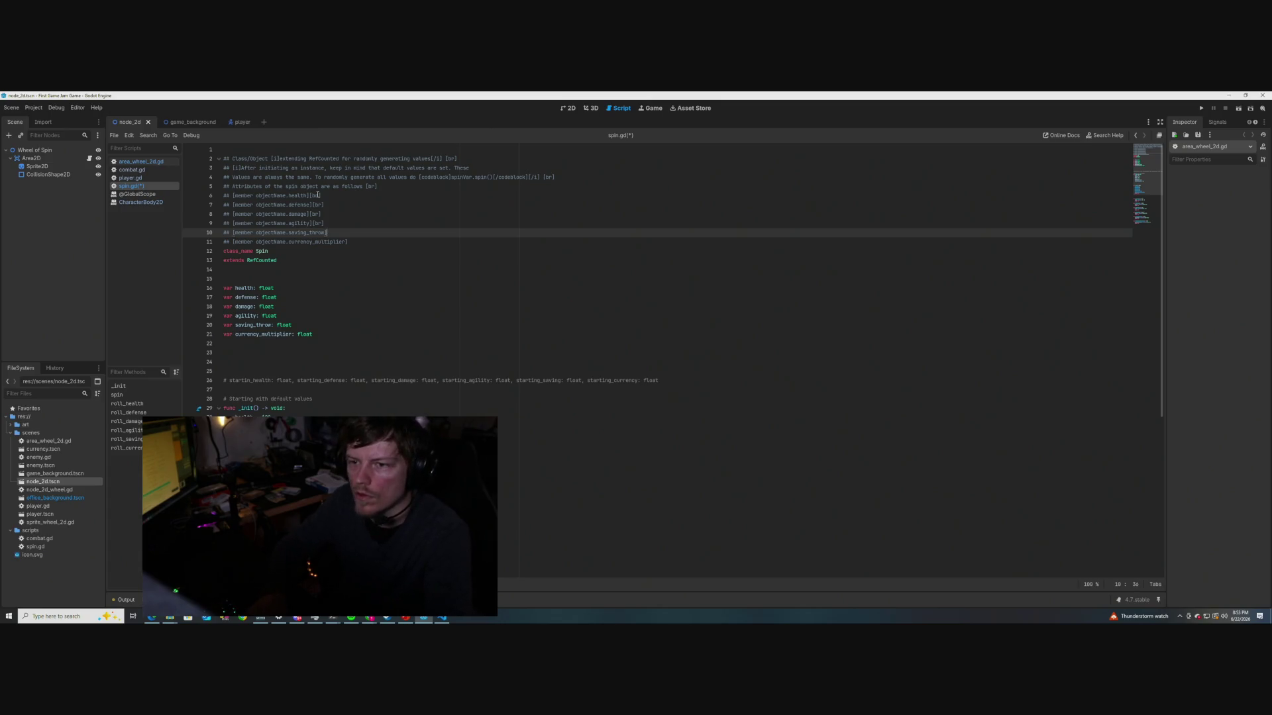
text(br])
key(Down)
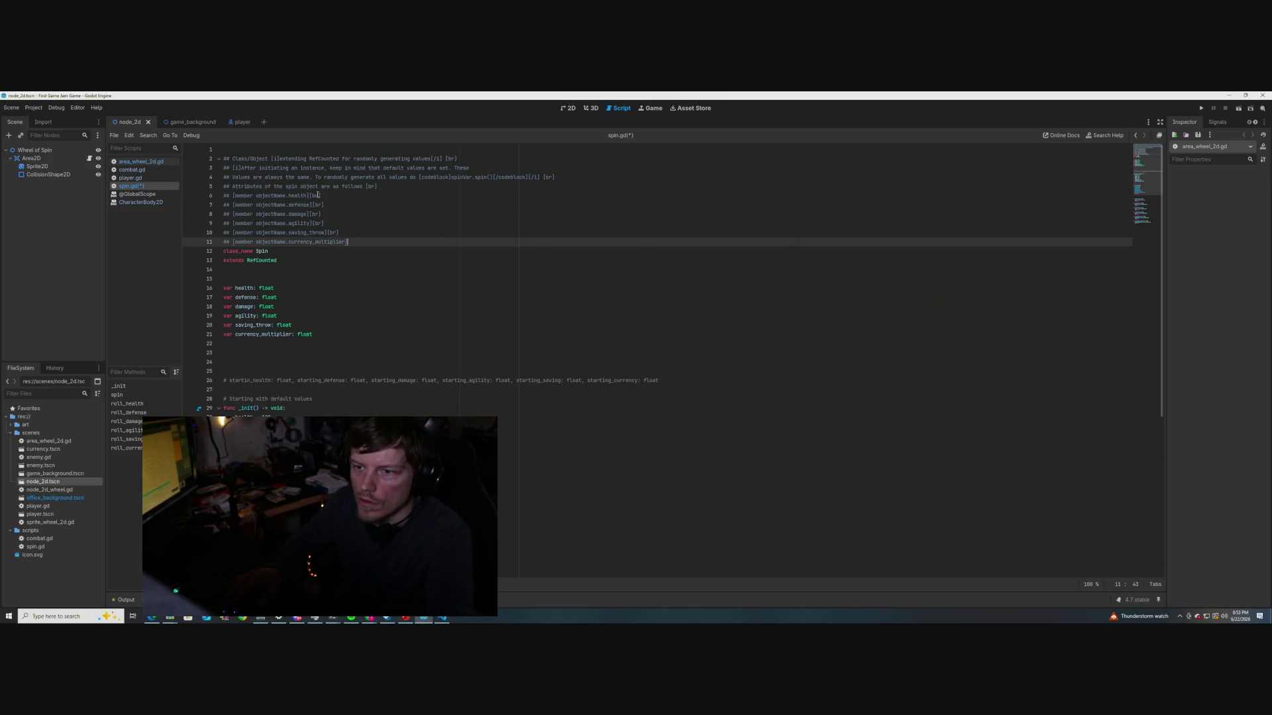
text([br)
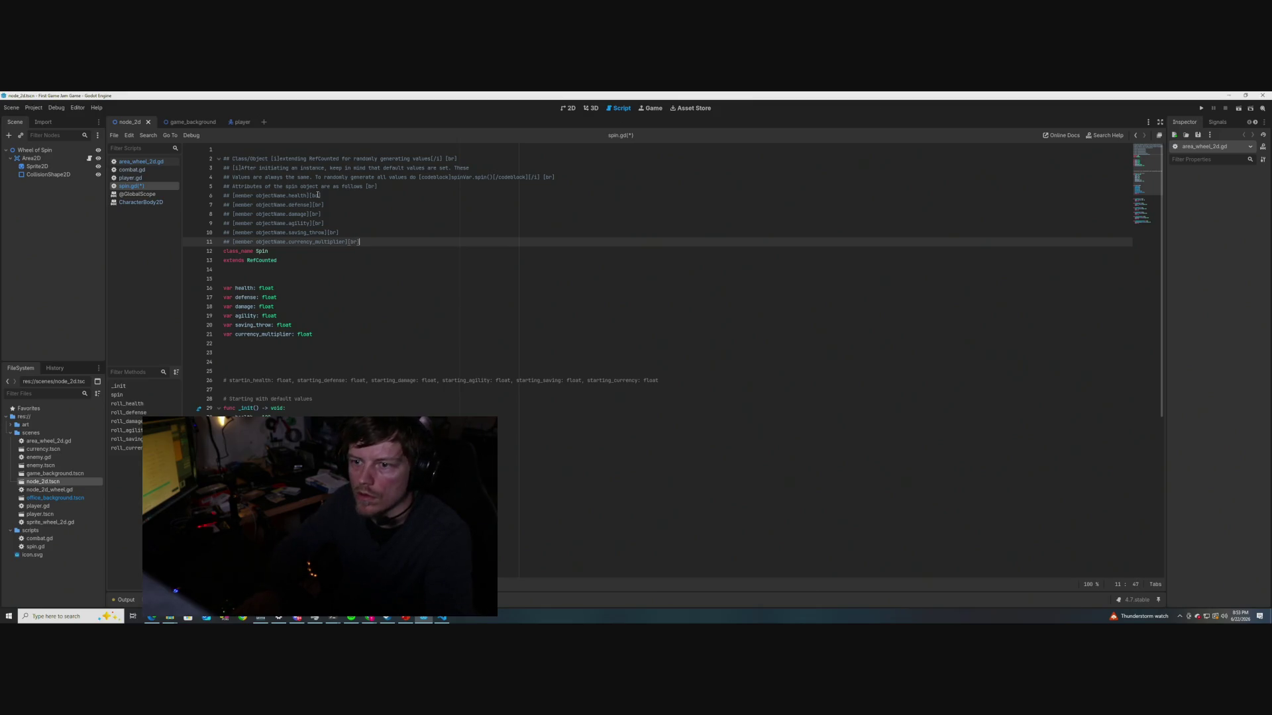
key(ctrl+s)
Check the rendered Spin help and undo the stray space before the line break
click(461, 293)
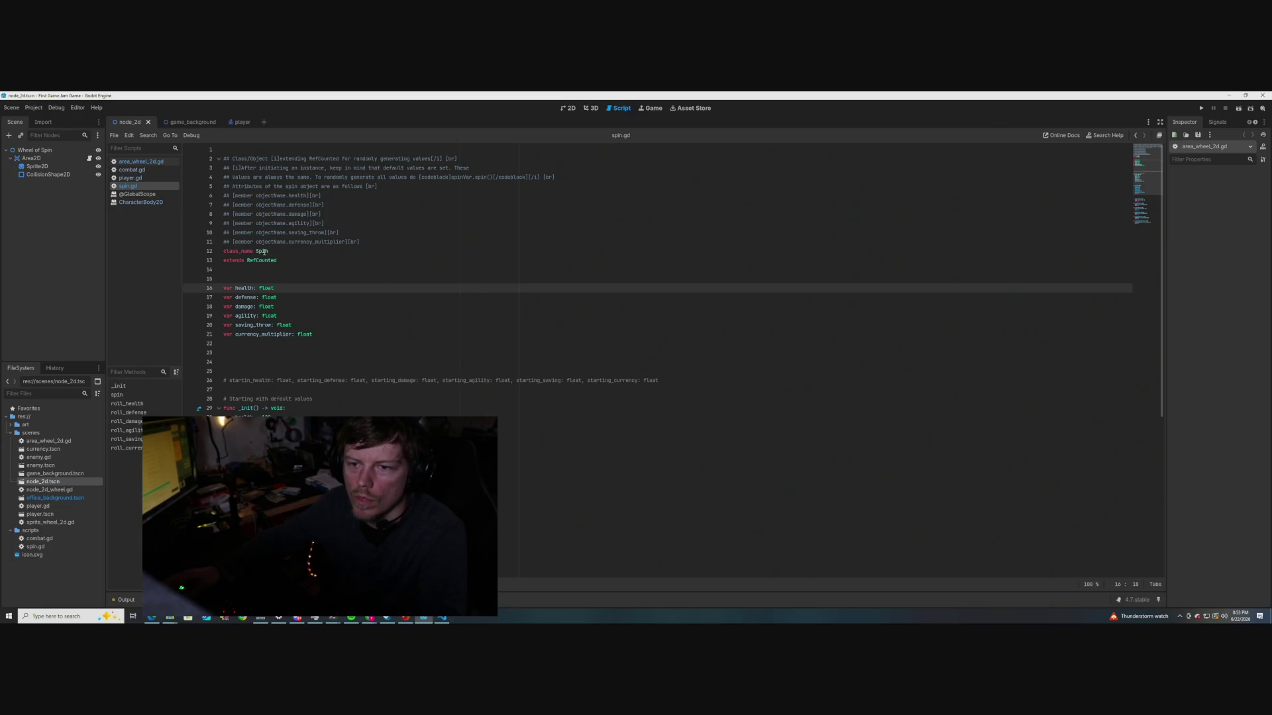
mouse_move(264, 252)
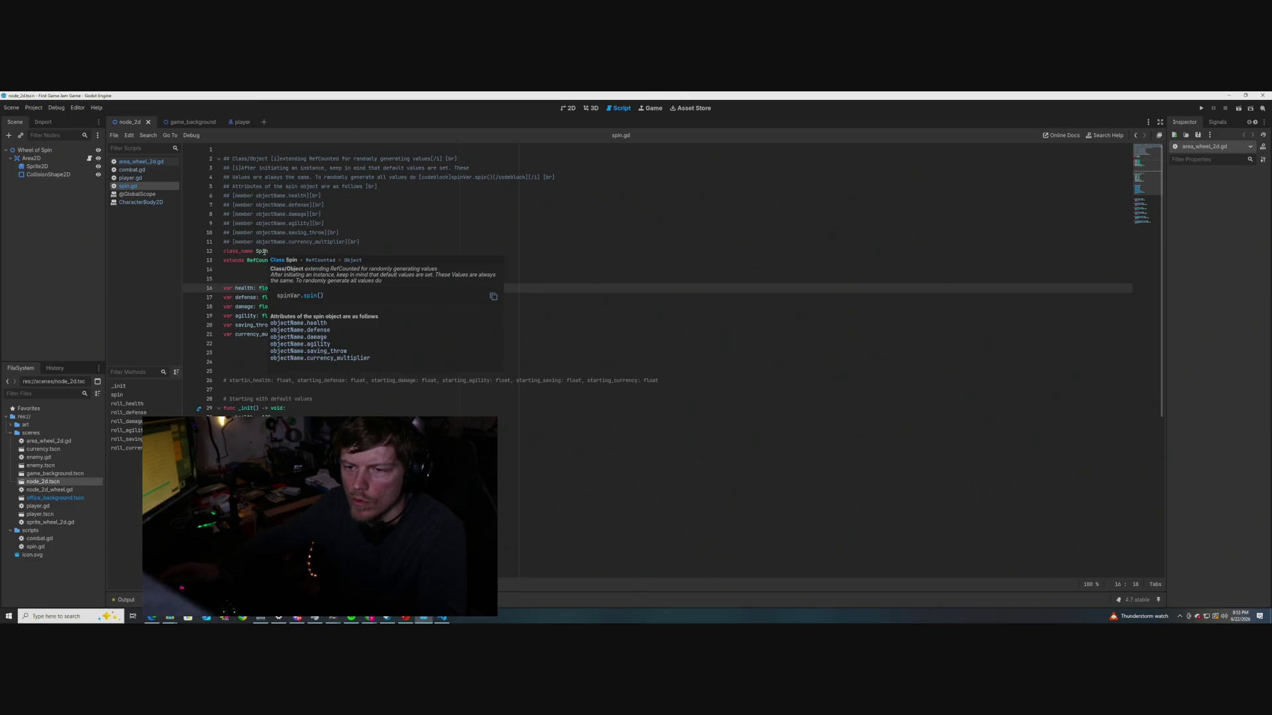
click(325, 205)
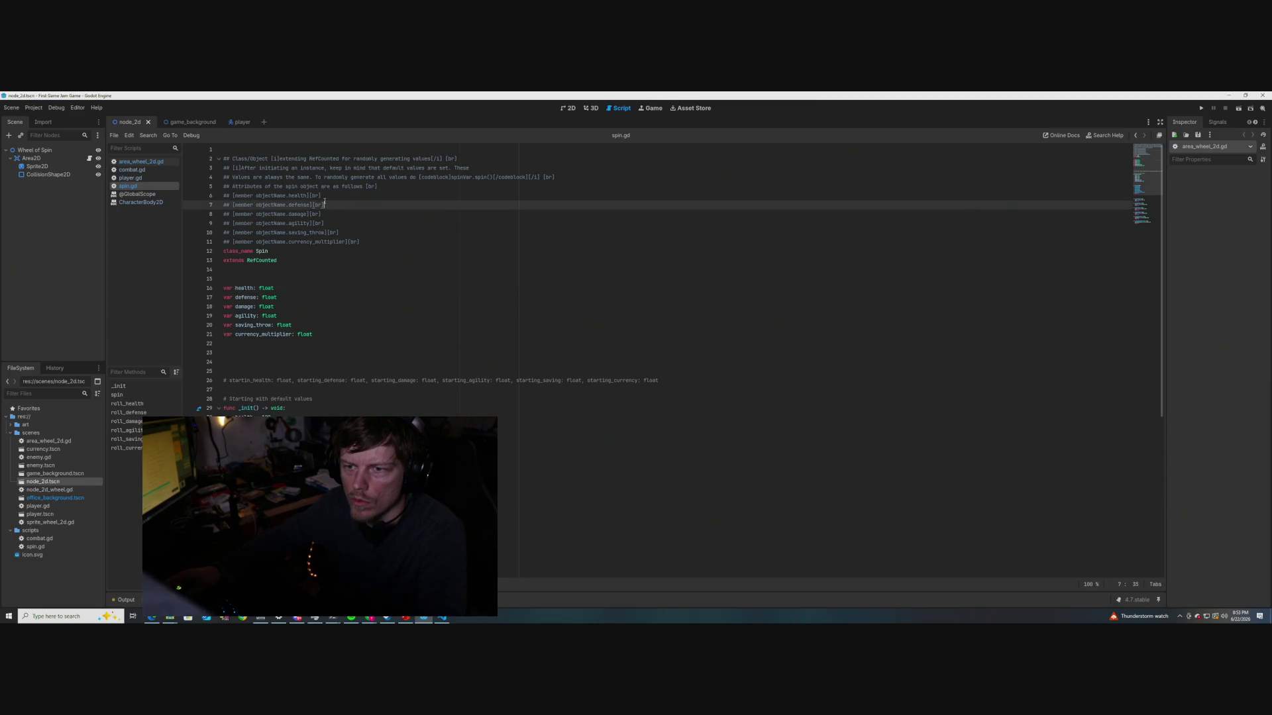
click(310, 196)
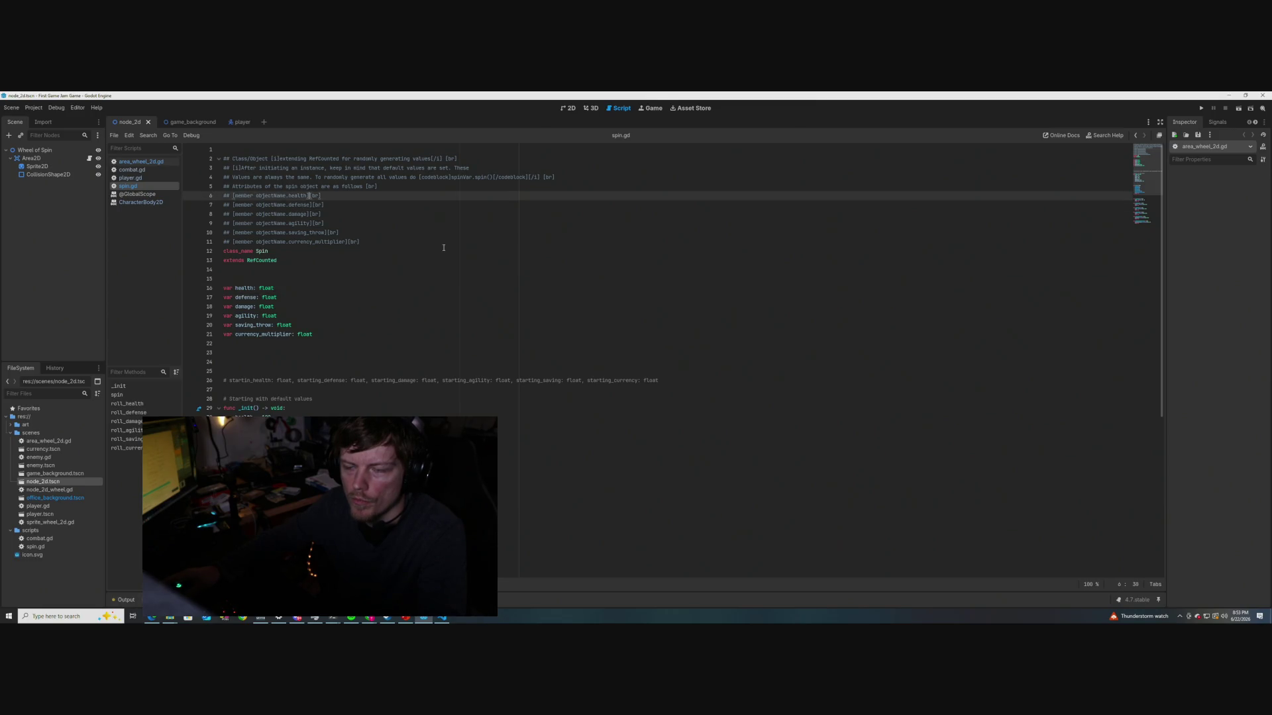
scroll(412, 305, down, 3)
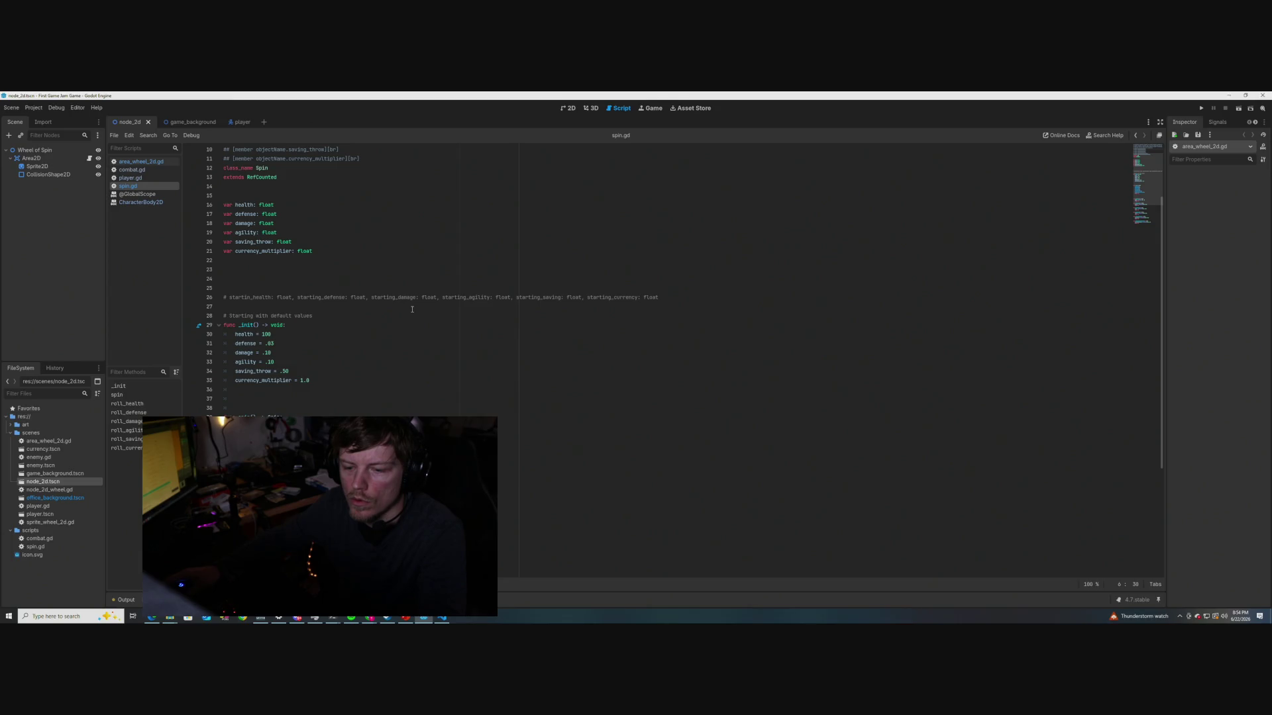
scroll(412, 310, up, 2)
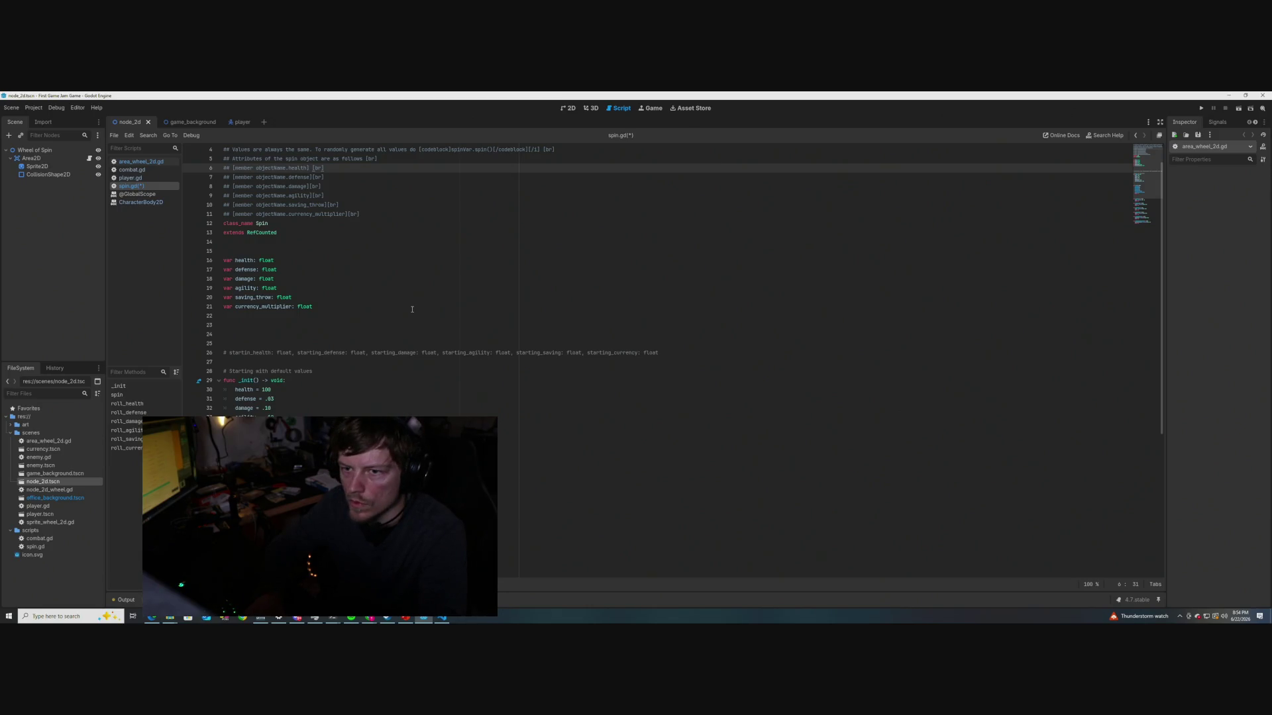
key(ctrl+z)
scroll(380, 298, up, 2)
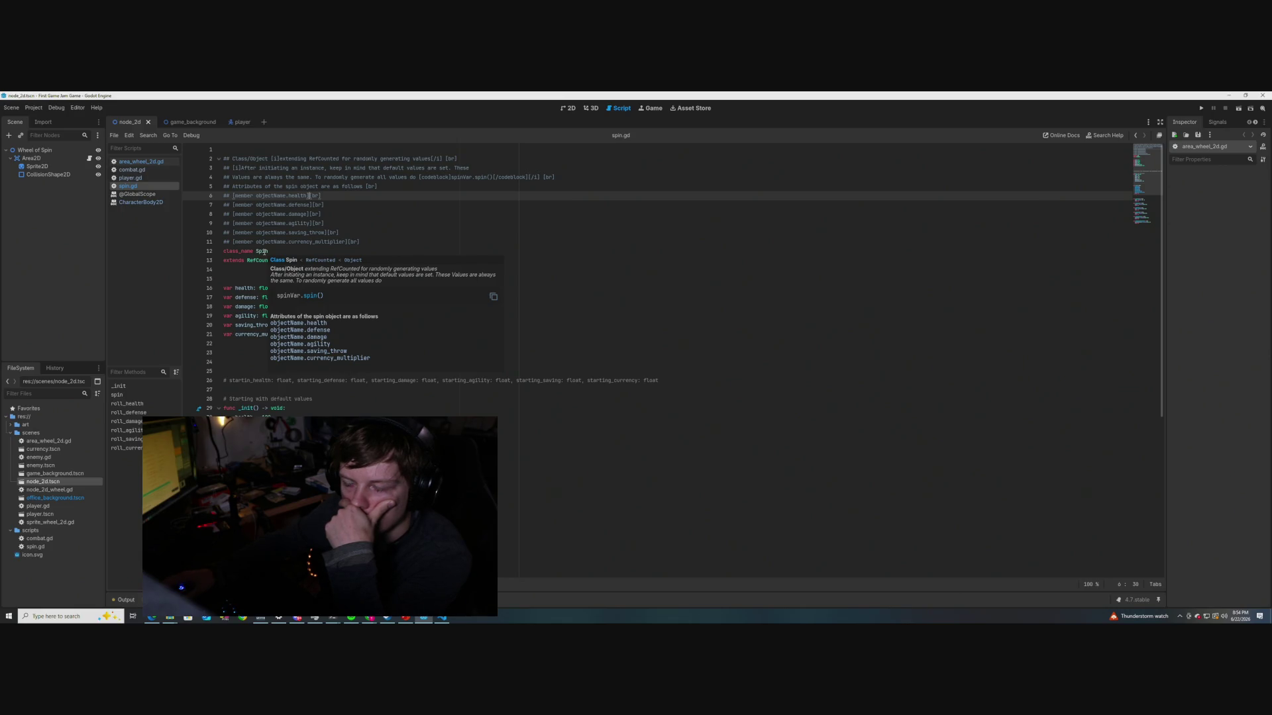
Replace 'do' with 'use the method' before the example code on line 4
click(416, 178)
key(BackSpace)
key(BackSpace)
text(use the method)
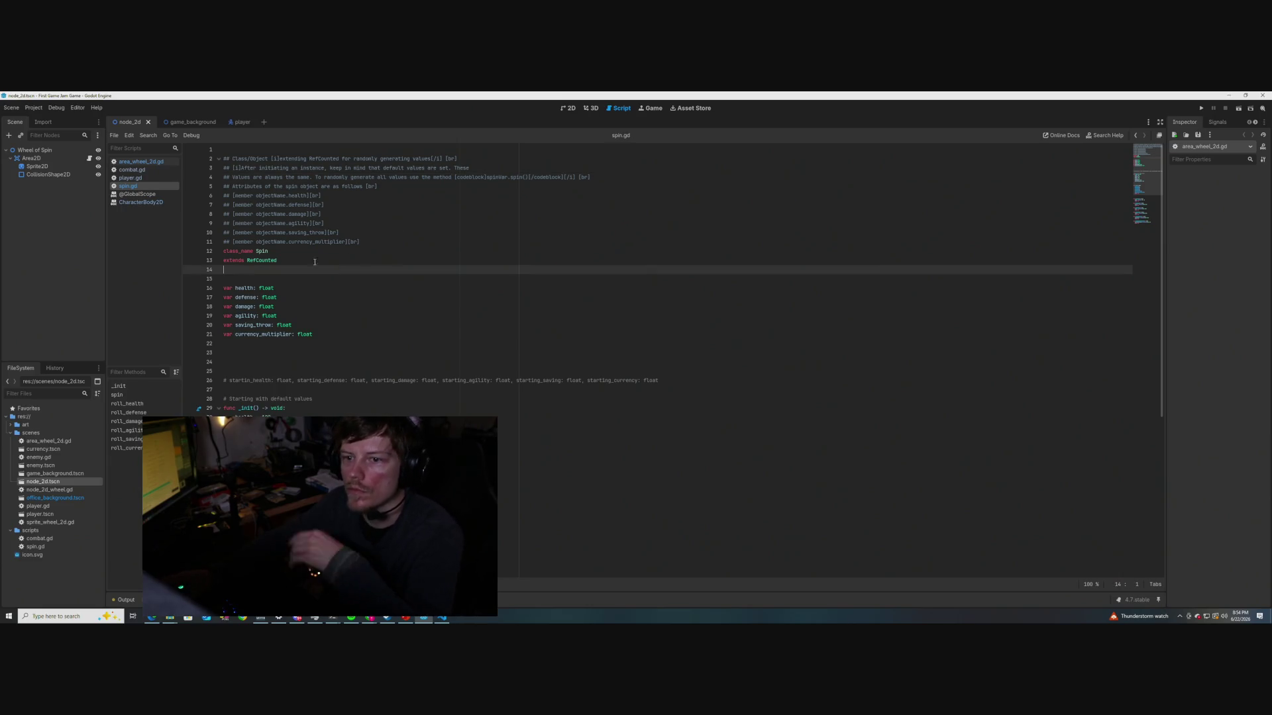
click(371, 269)
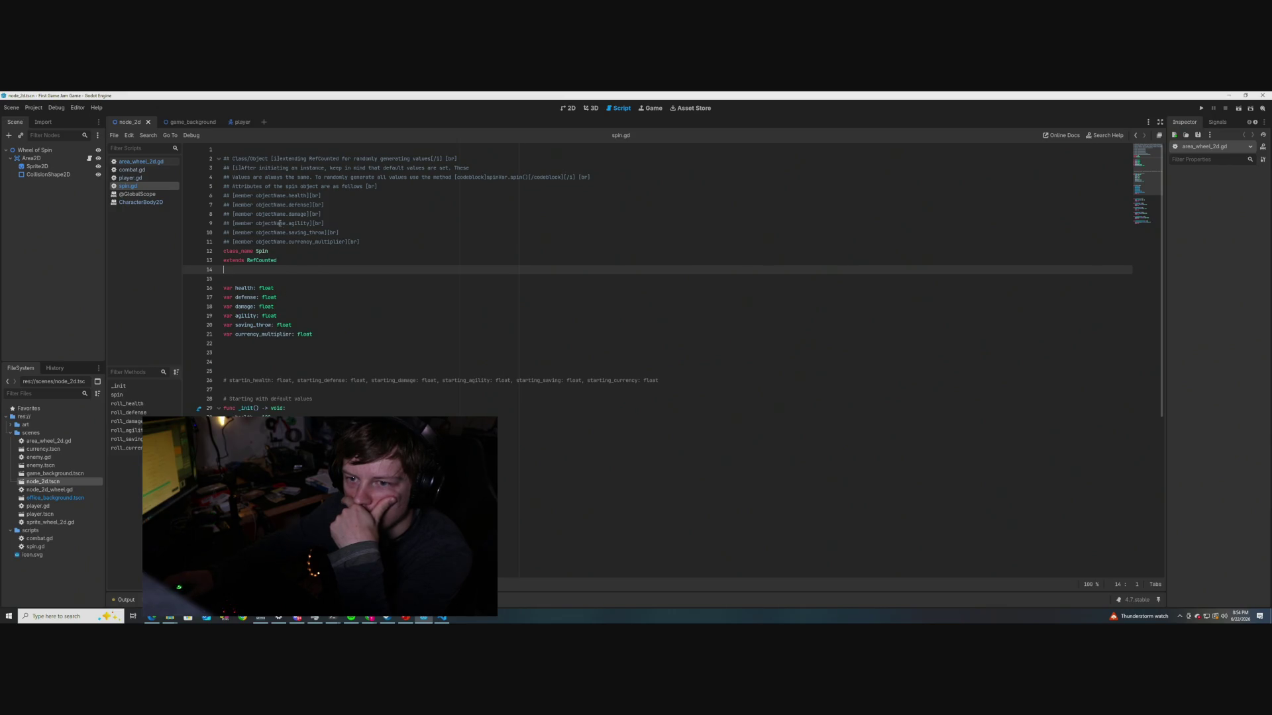
Change 'spin object' to 'class' on line 5
drag(316, 188, 286, 188)
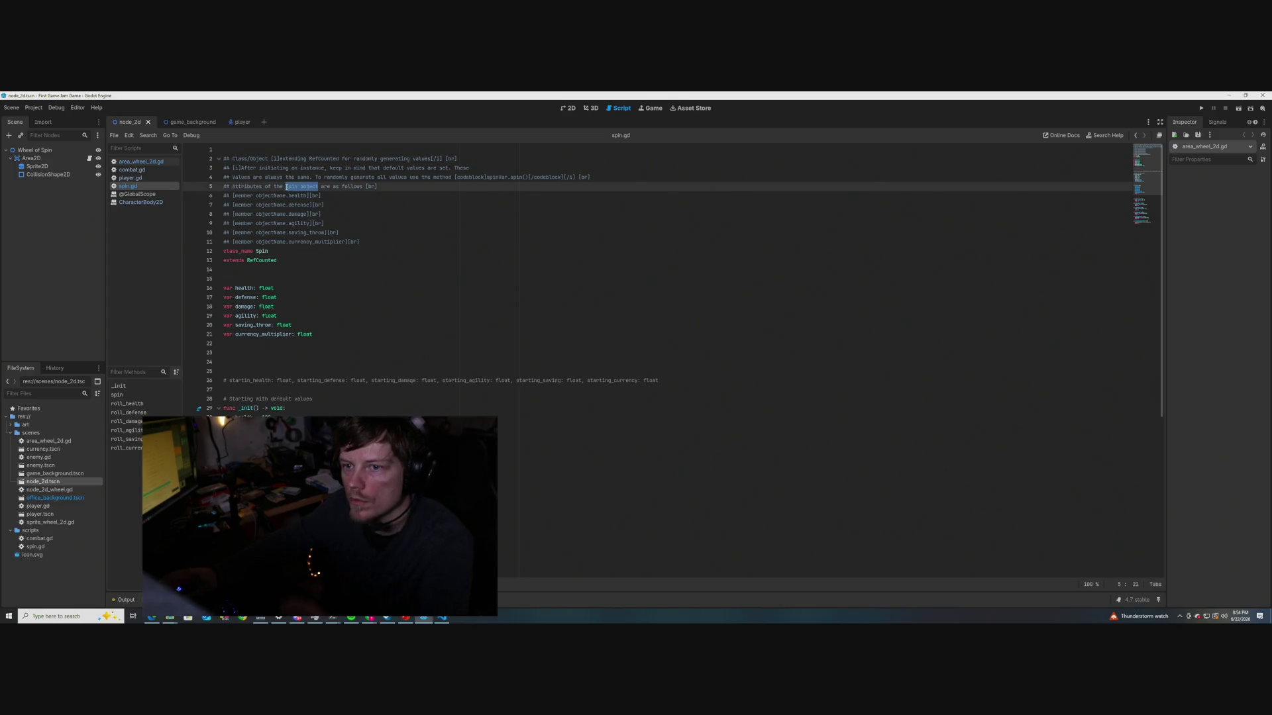
text(class)
click(318, 279)
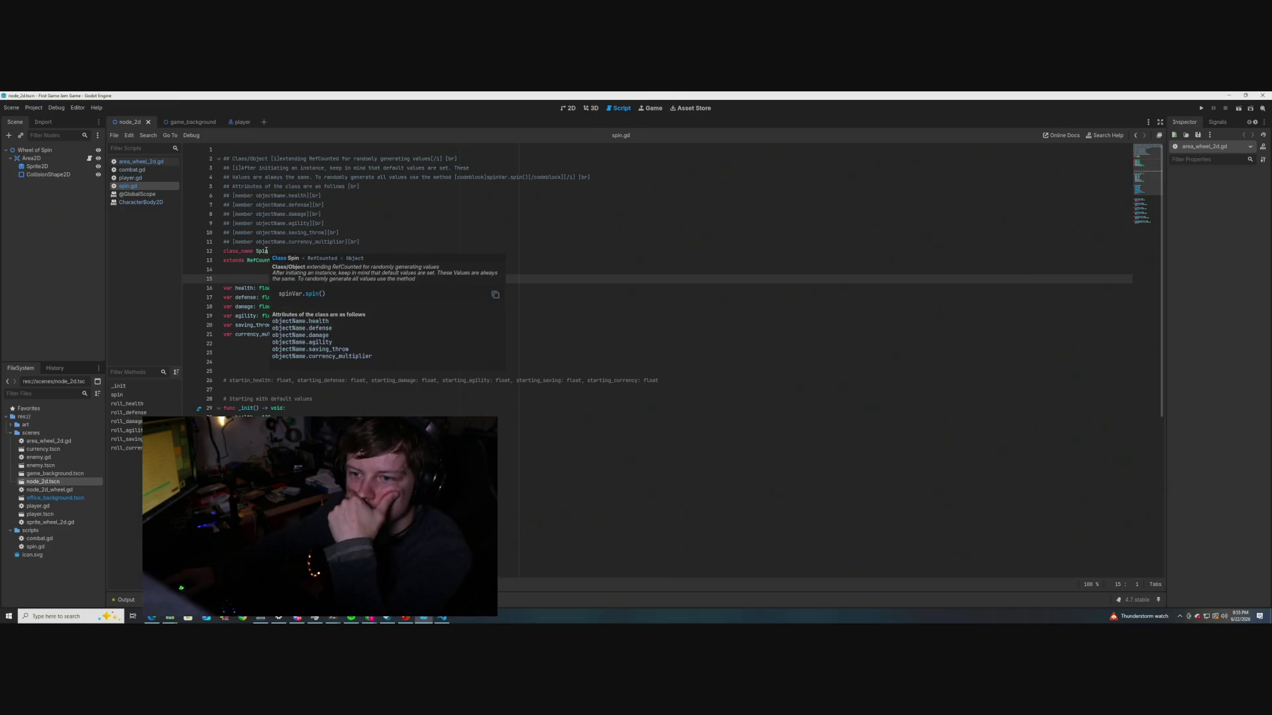
scroll(295, 274, down, 5)
scroll(319, 283, up, 3)
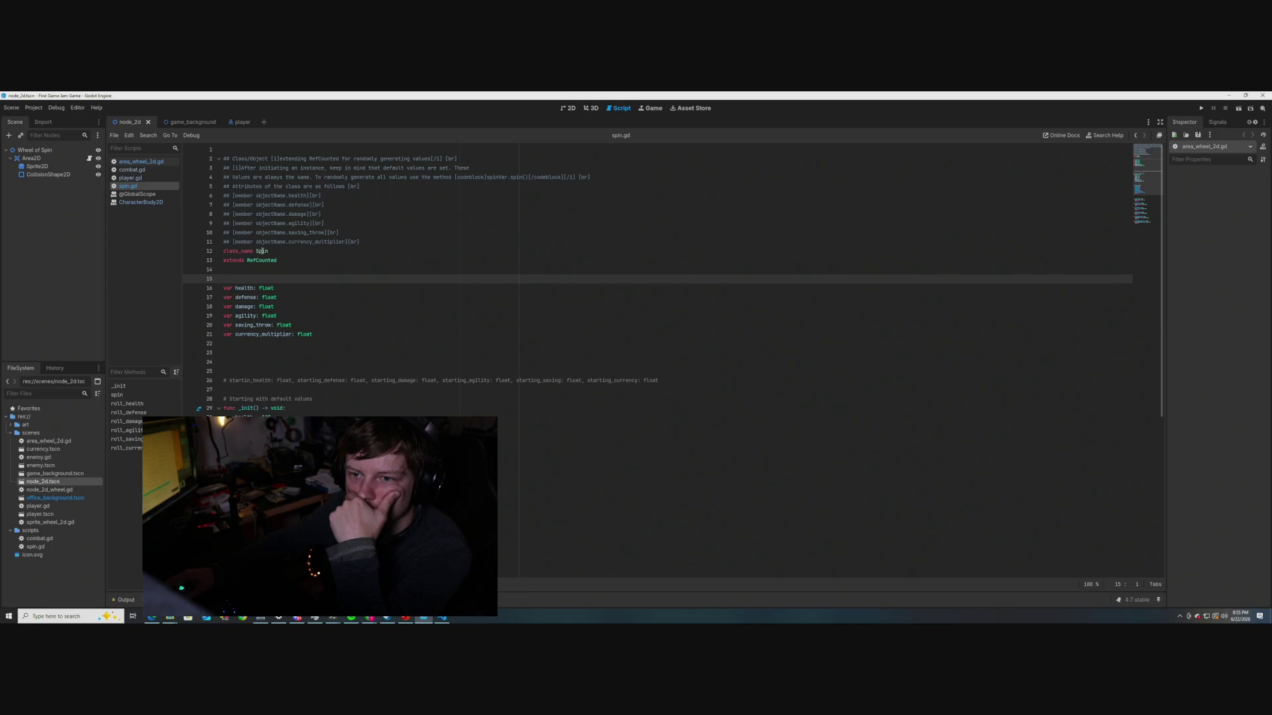
Review the Spin hover docs and return to the end of the last member doc line
mouse_move(262, 251)
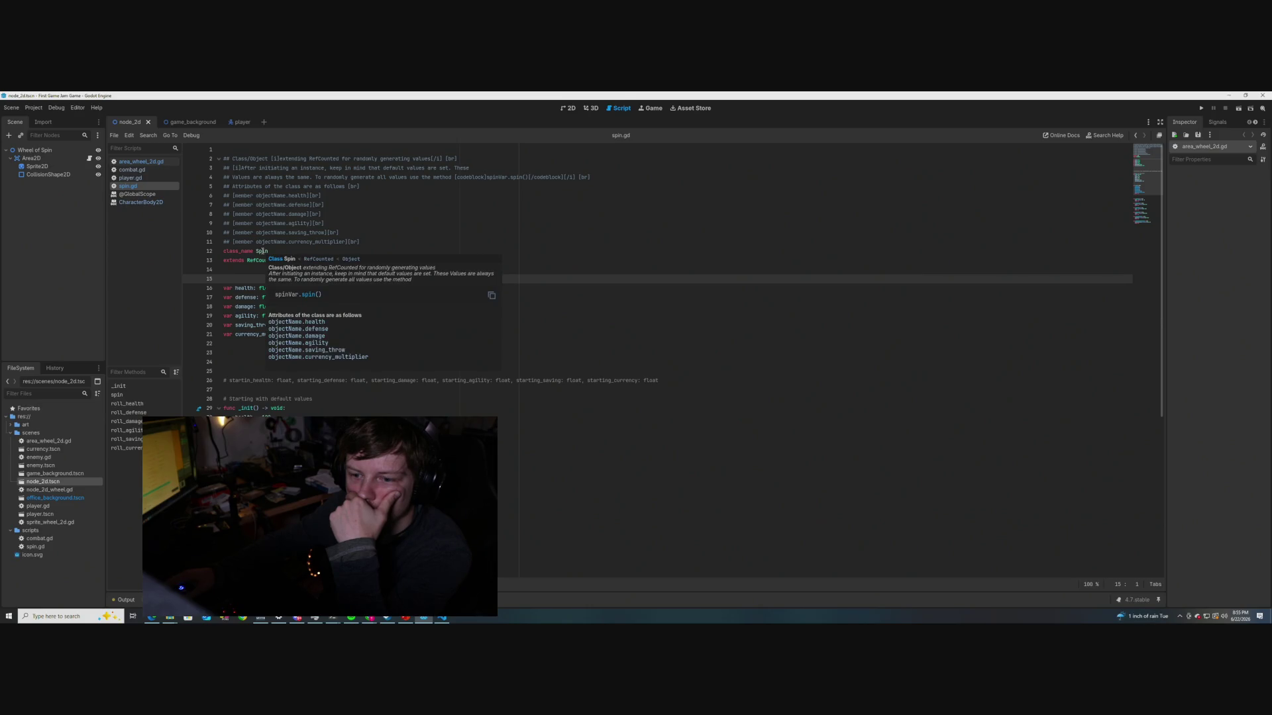
scroll(262, 341, down, 5)
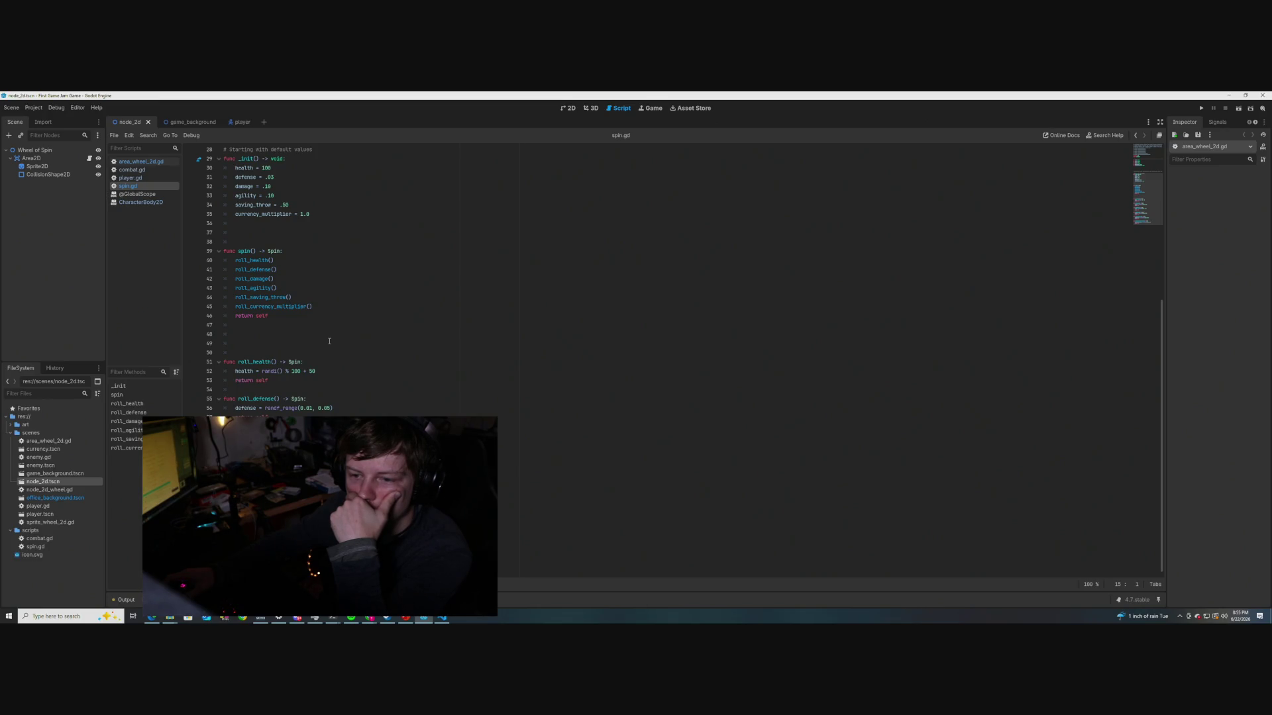
scroll(329, 341, up, 8)
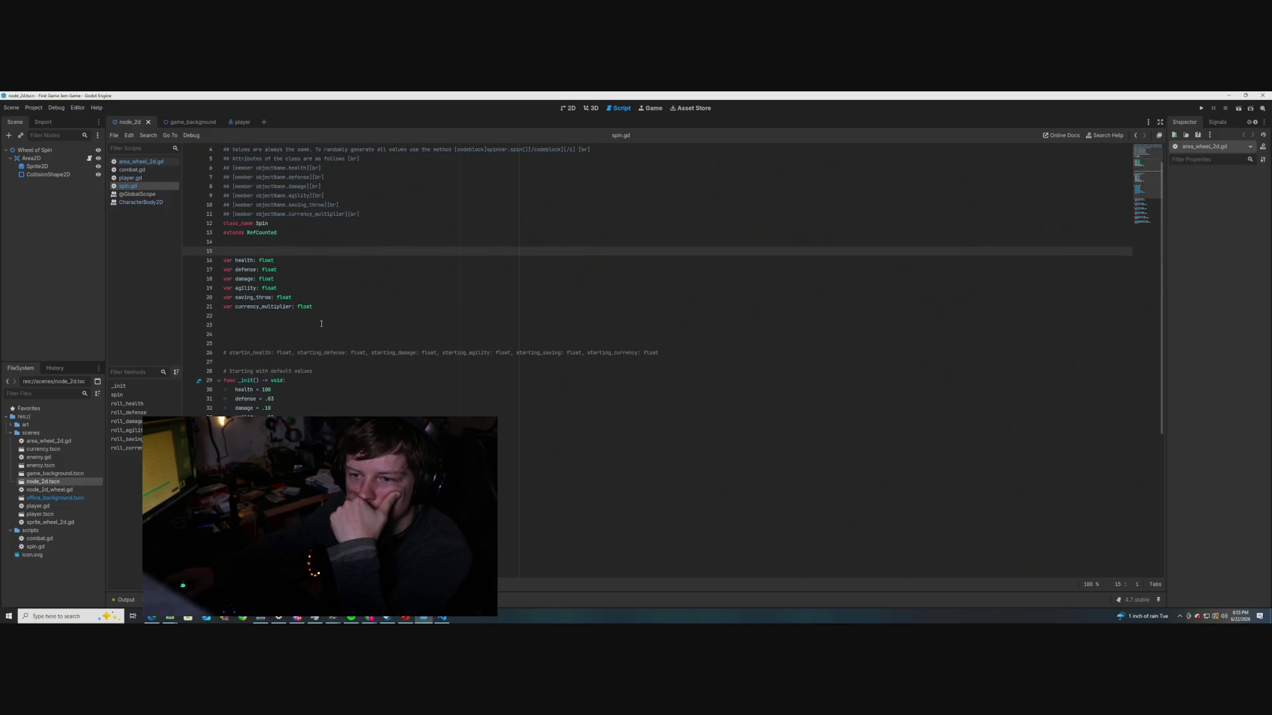
scroll(264, 251, up, 1)
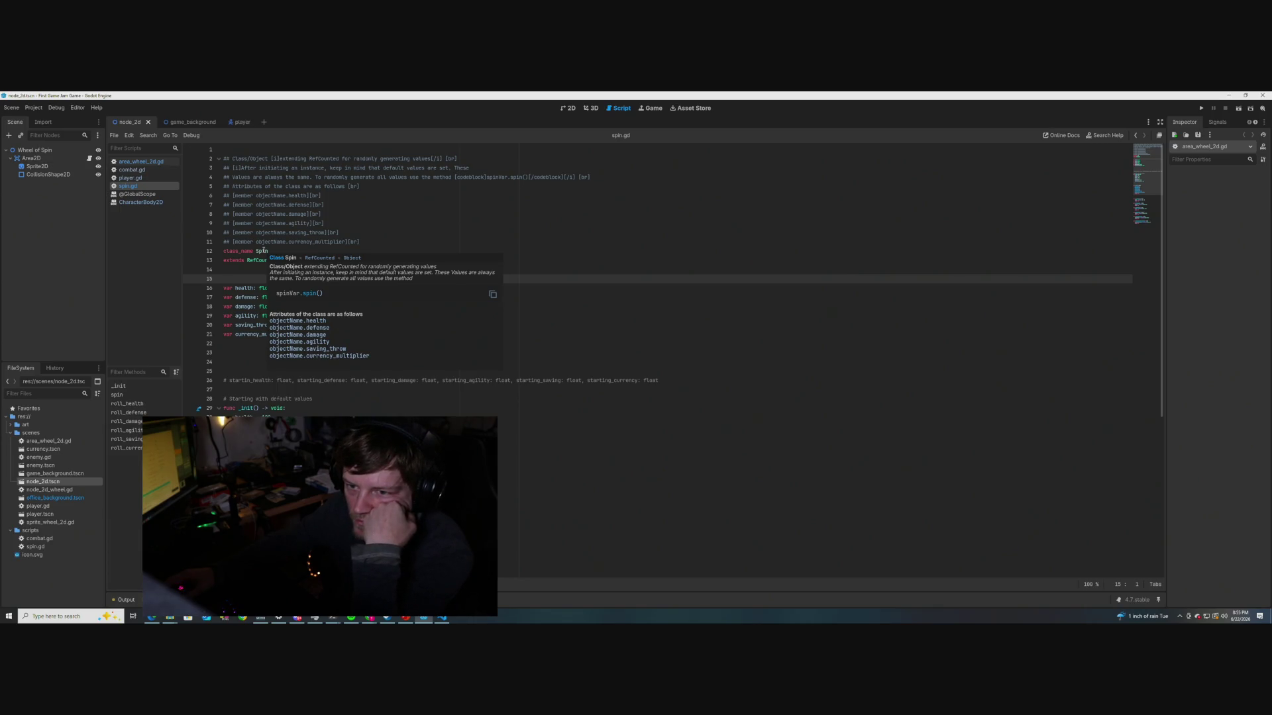
scroll(263, 251, down, 1)
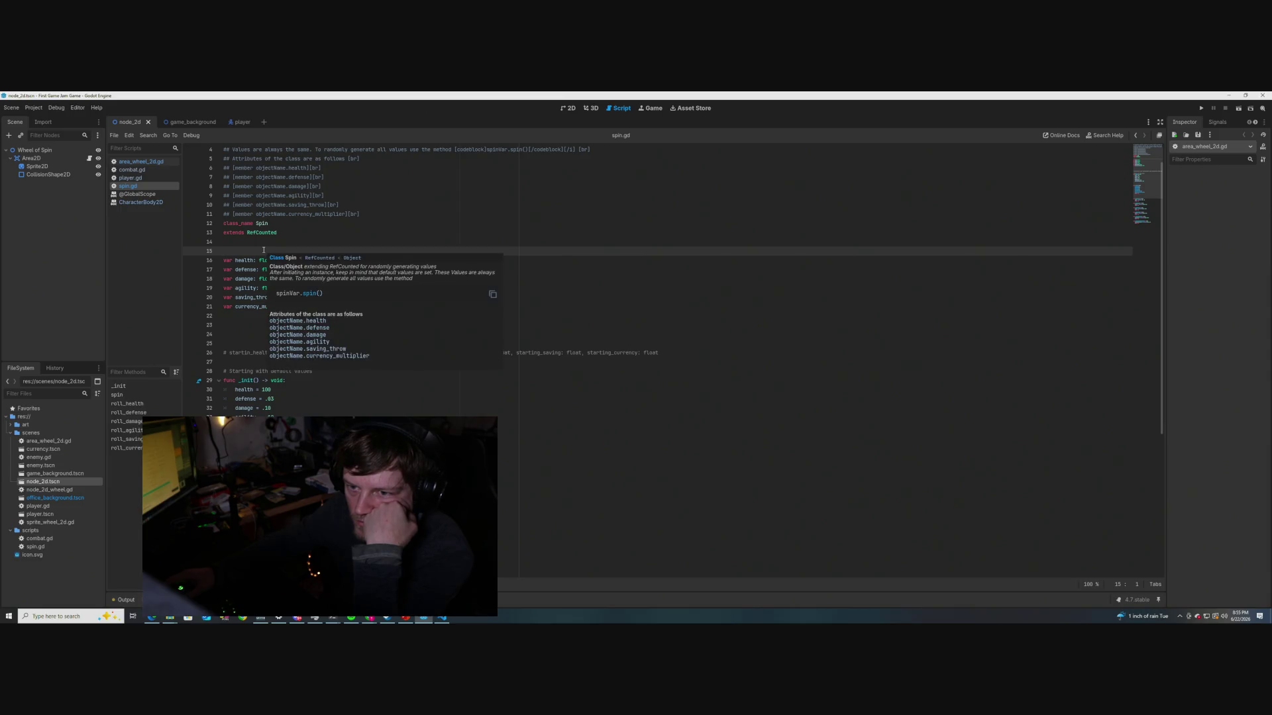
click(324, 307)
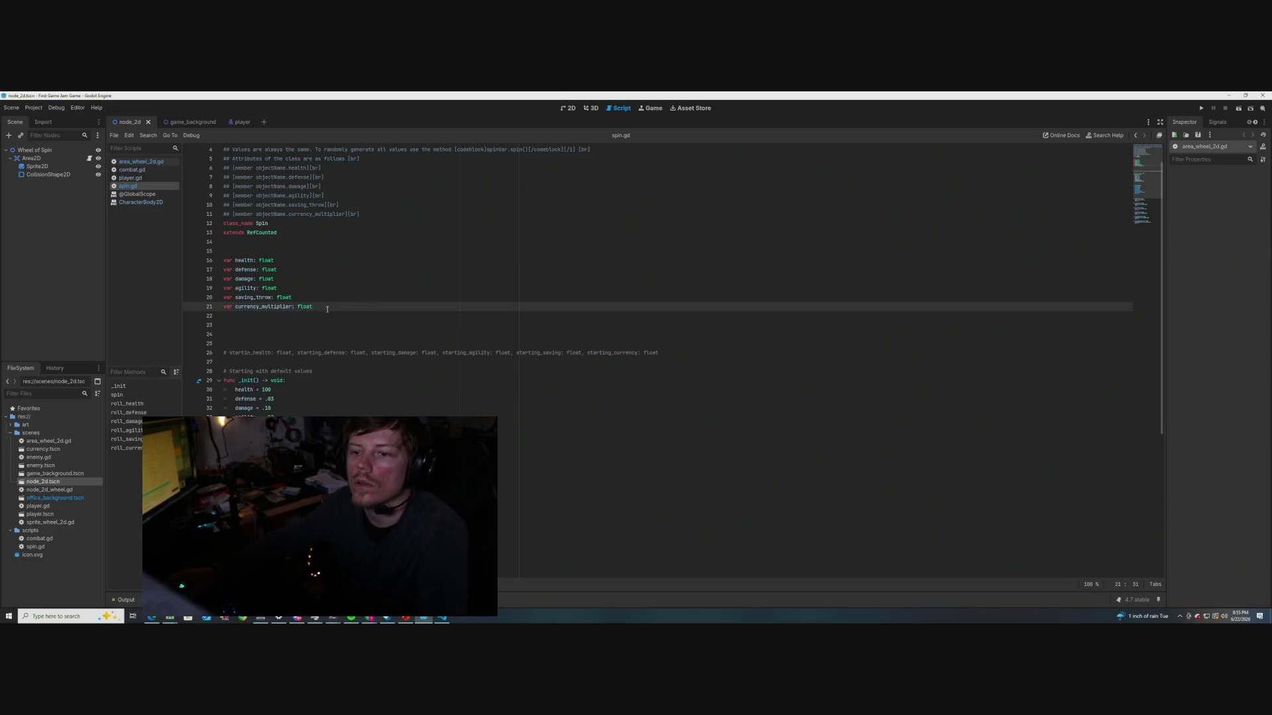
scroll(309, 276, up, 1)
click(371, 242)
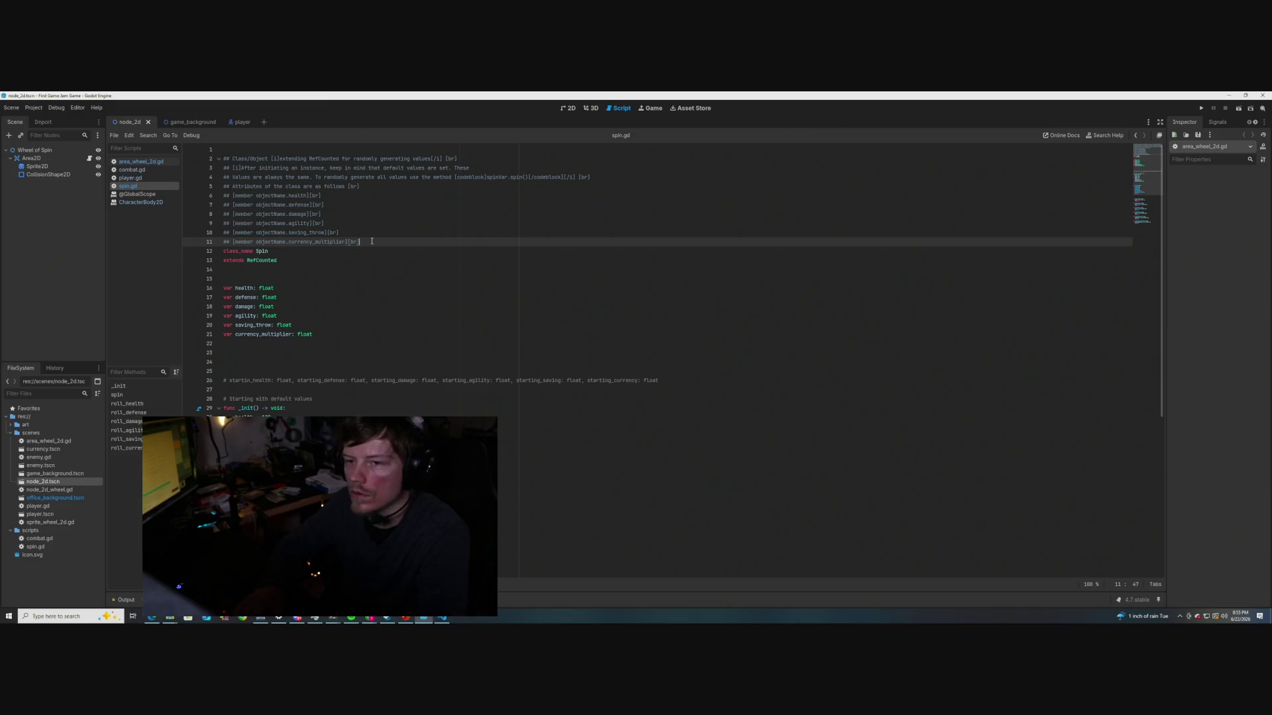
Add a new line after the member list and remove the stray 'Using' text
key(Return)
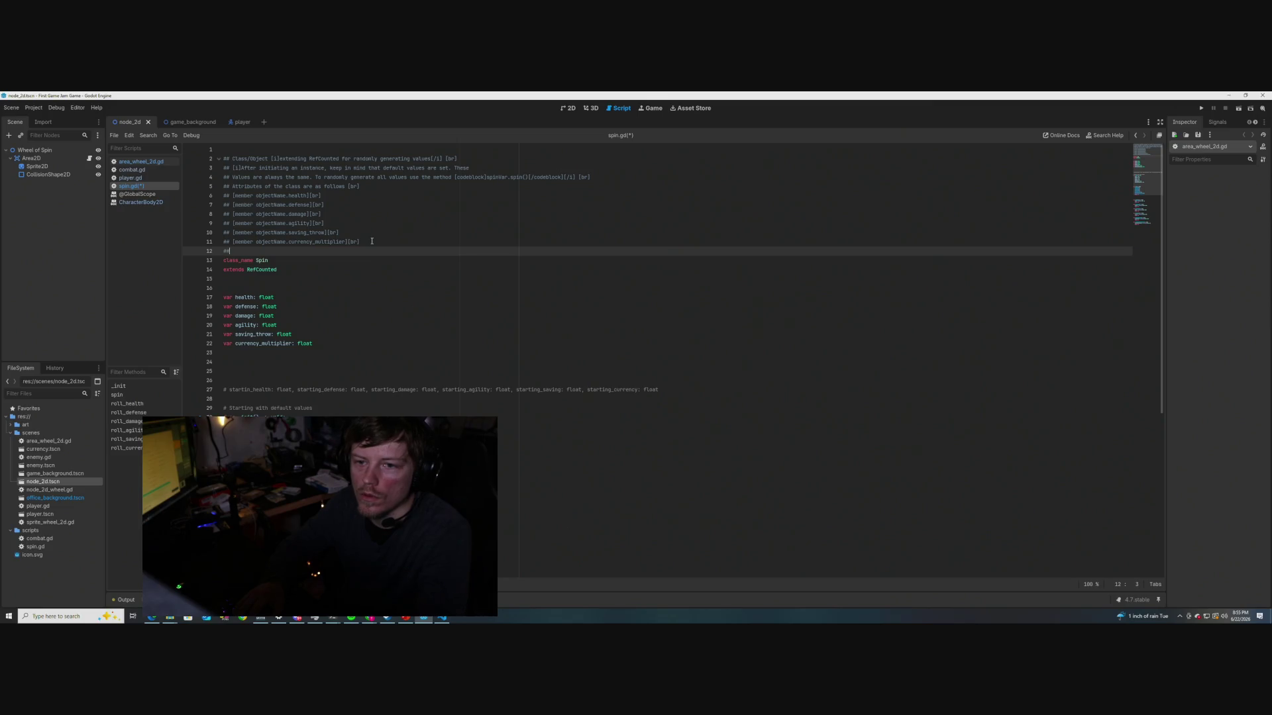
text( Using)
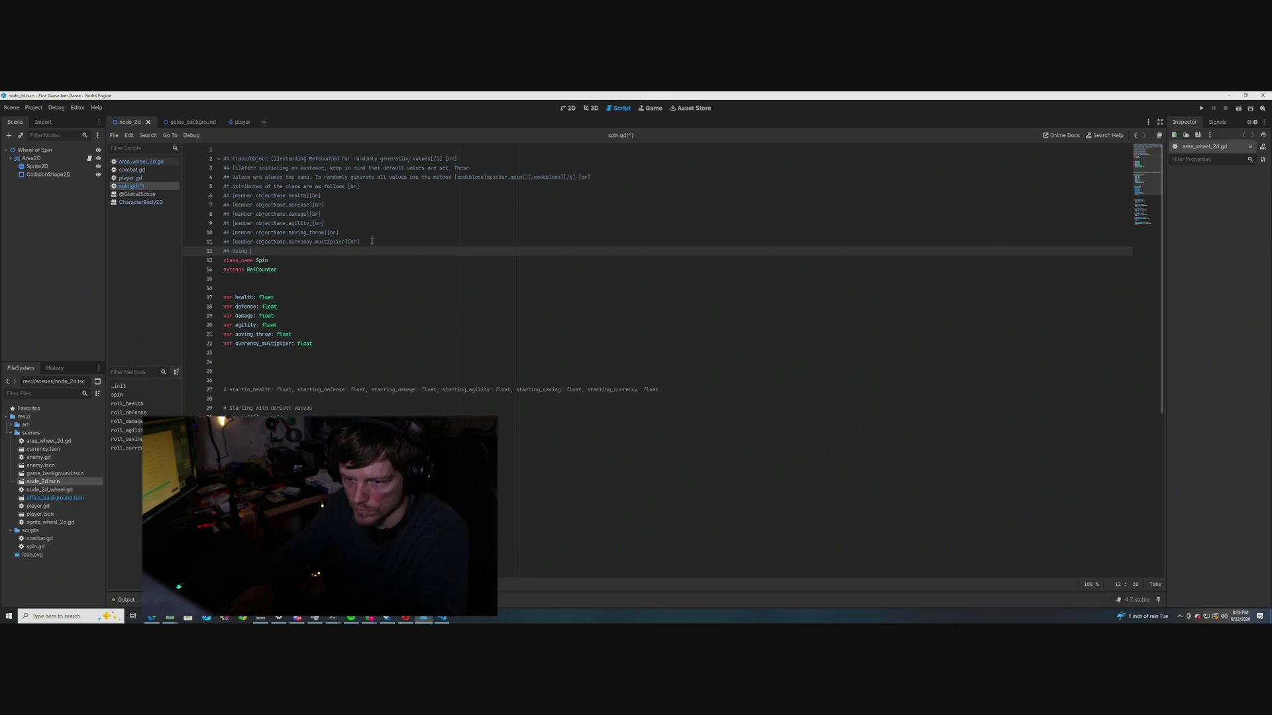
key(BackSpace)
key(BackSpace)
key(BackSpace)
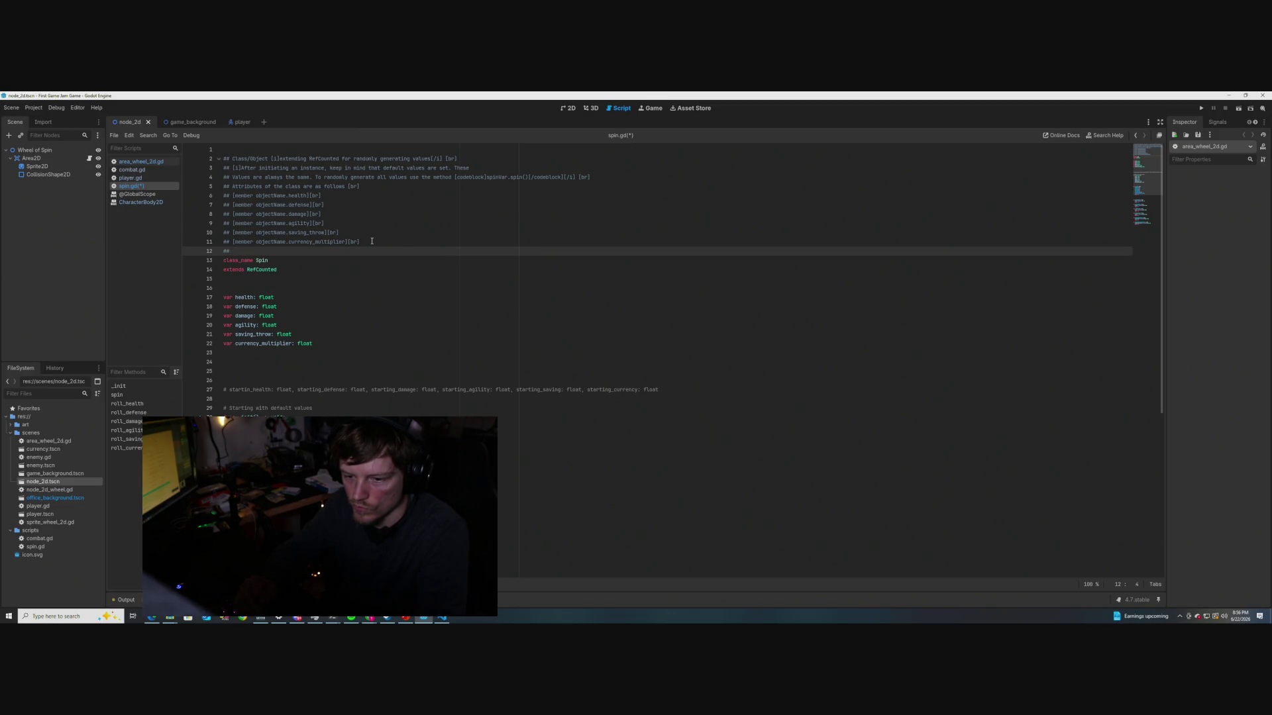
scroll(365, 242, down, 5)
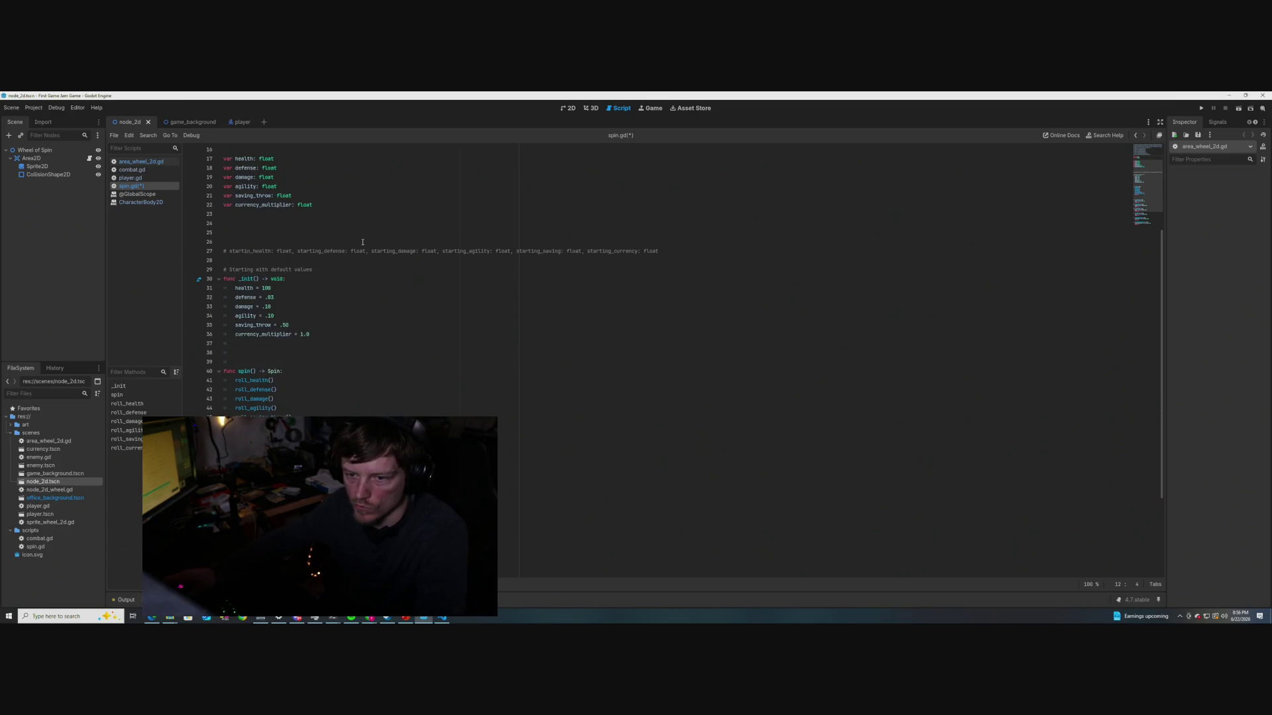
scroll(363, 241, up, 2)
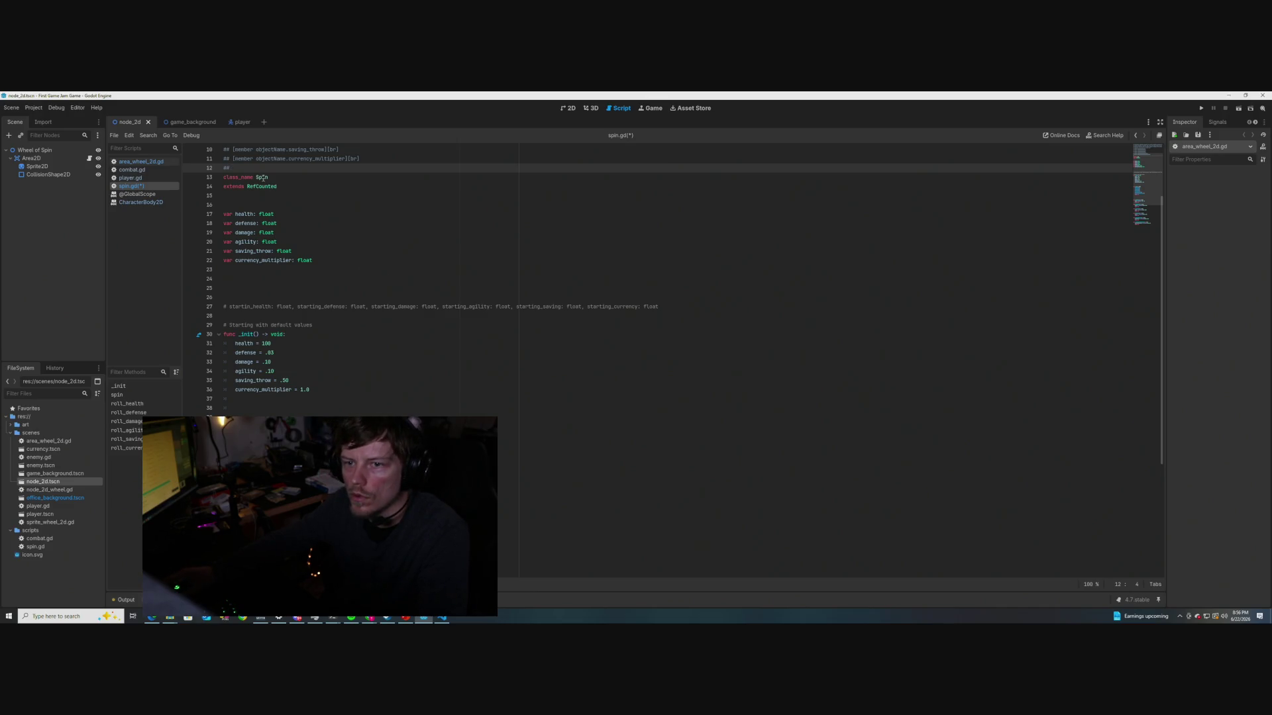
mouse_move(263, 177)
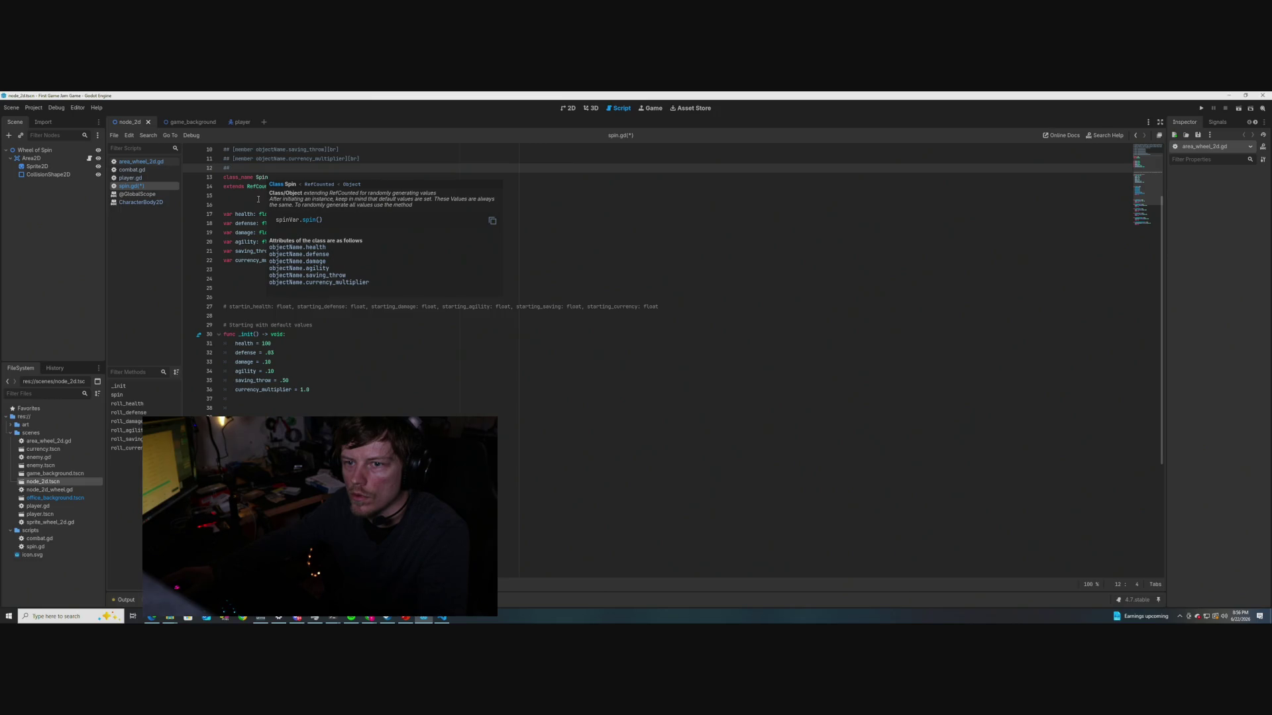
scroll(477, 182, up, 3)
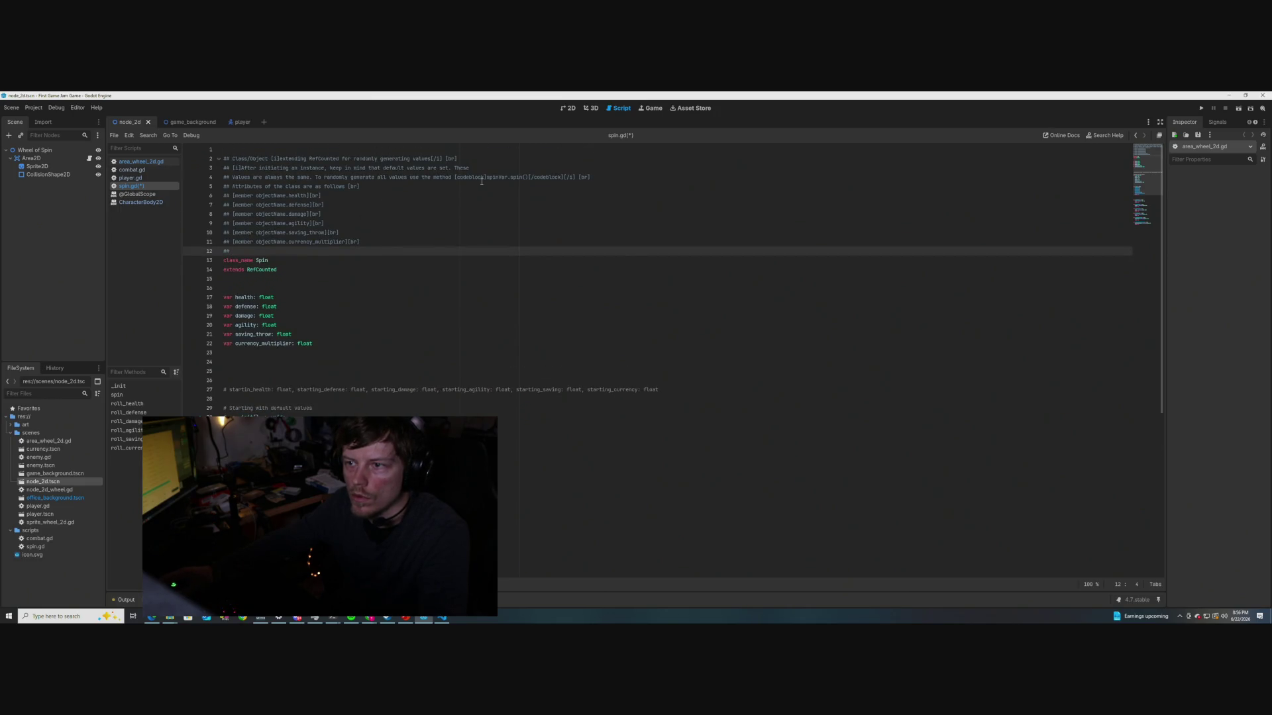
Change the example call on line 4 from spinVar to Class.spin() and save
click(508, 177)
key(BackSpace)
key(BackSpace)
key(BackSpace)
key(BackSpace)
key(BackSpace)
key(BackSpace)
text(Class)
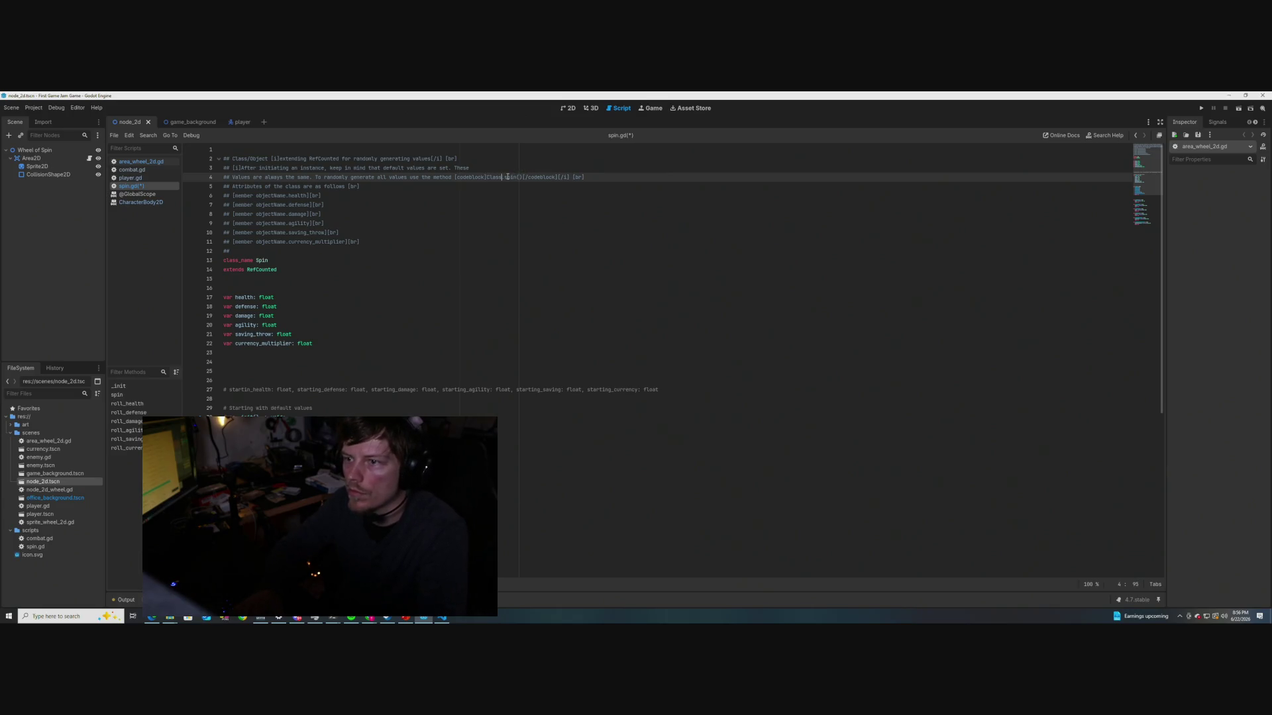
key(ctrl+s)
click(340, 216)
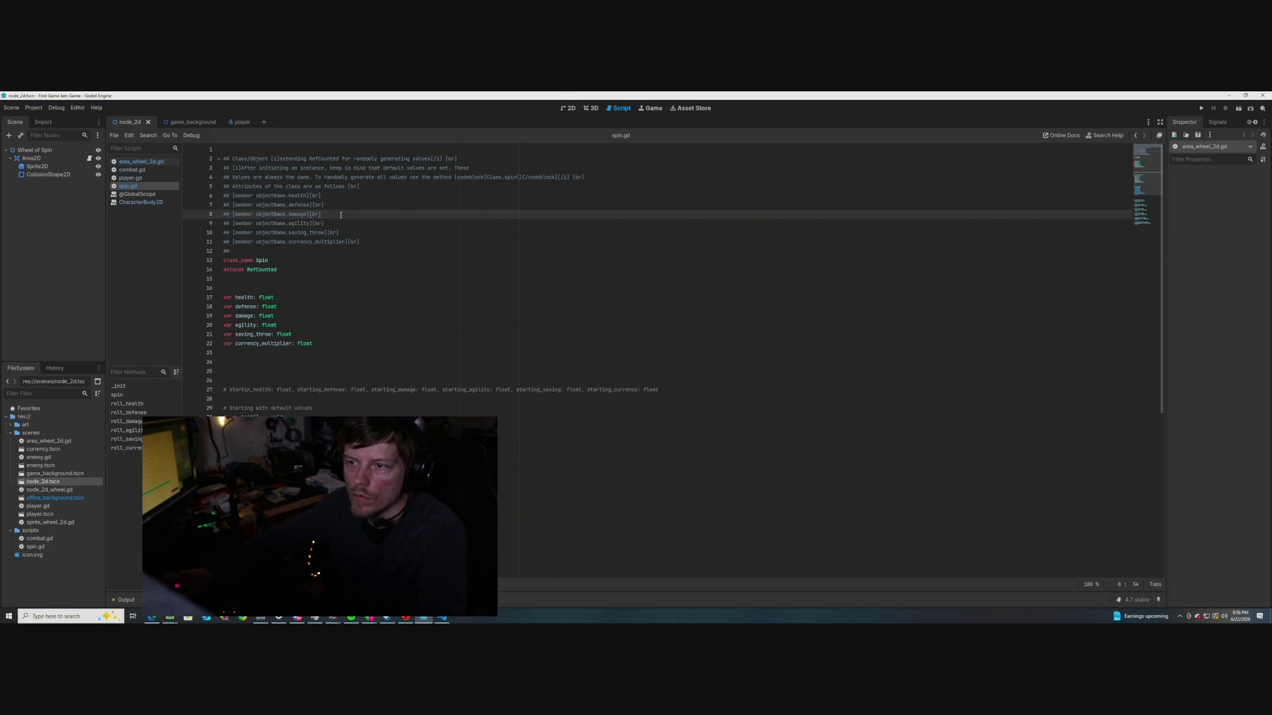
mouse_move(261, 260)
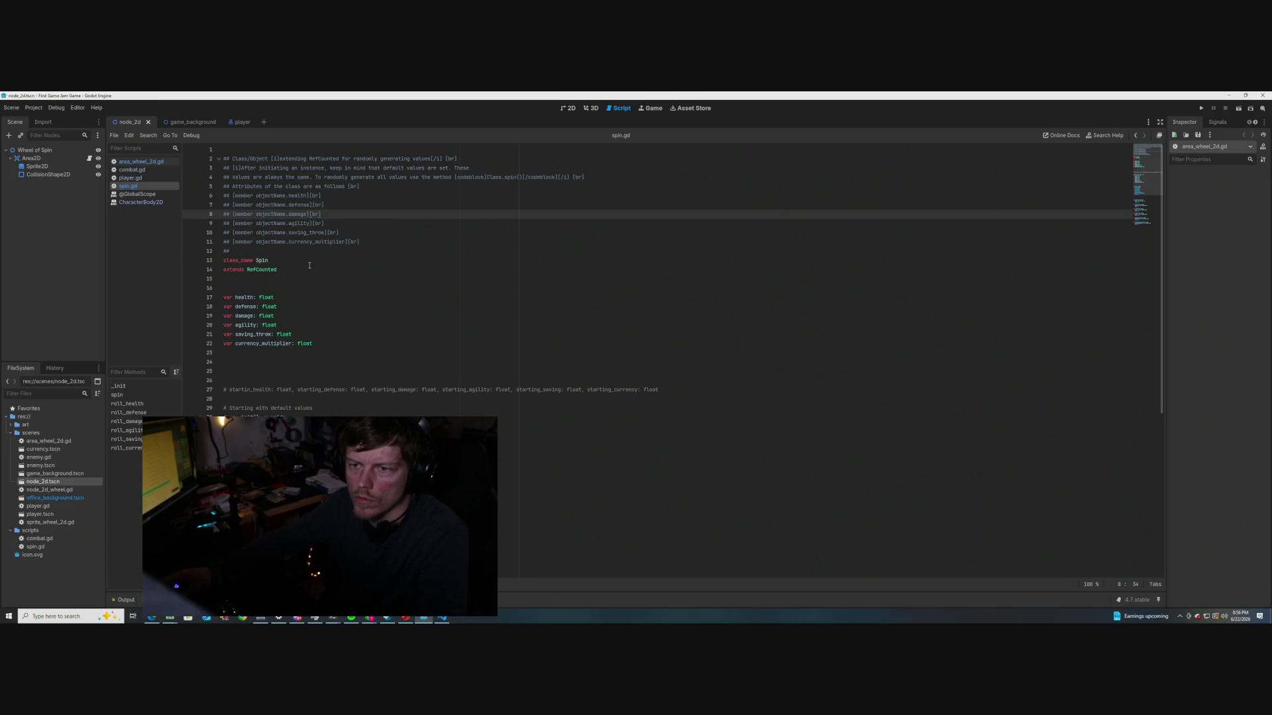
click(245, 250)
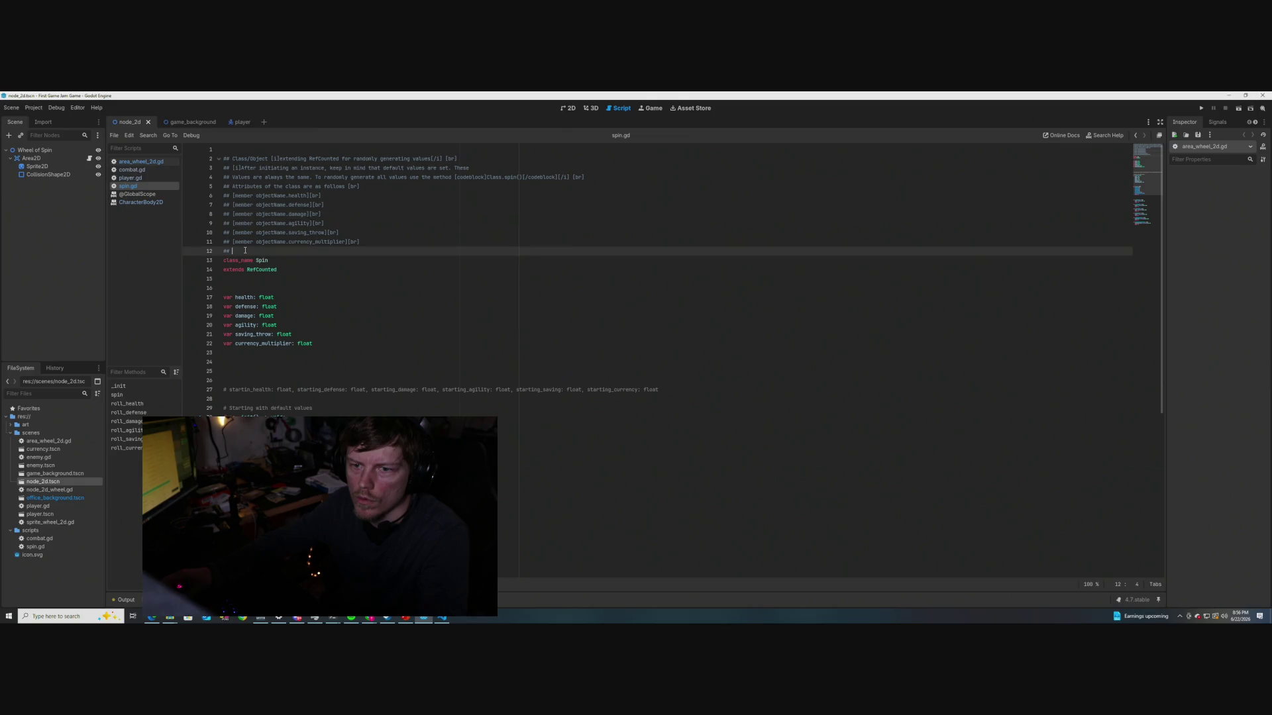
Add a '## Methods [br]' heading after the member list and start a 'method' line beneath it
key(Return)
key(Return)
key(Return)
key(BackSpace)
key(BackSpace)
key(BackSpace)
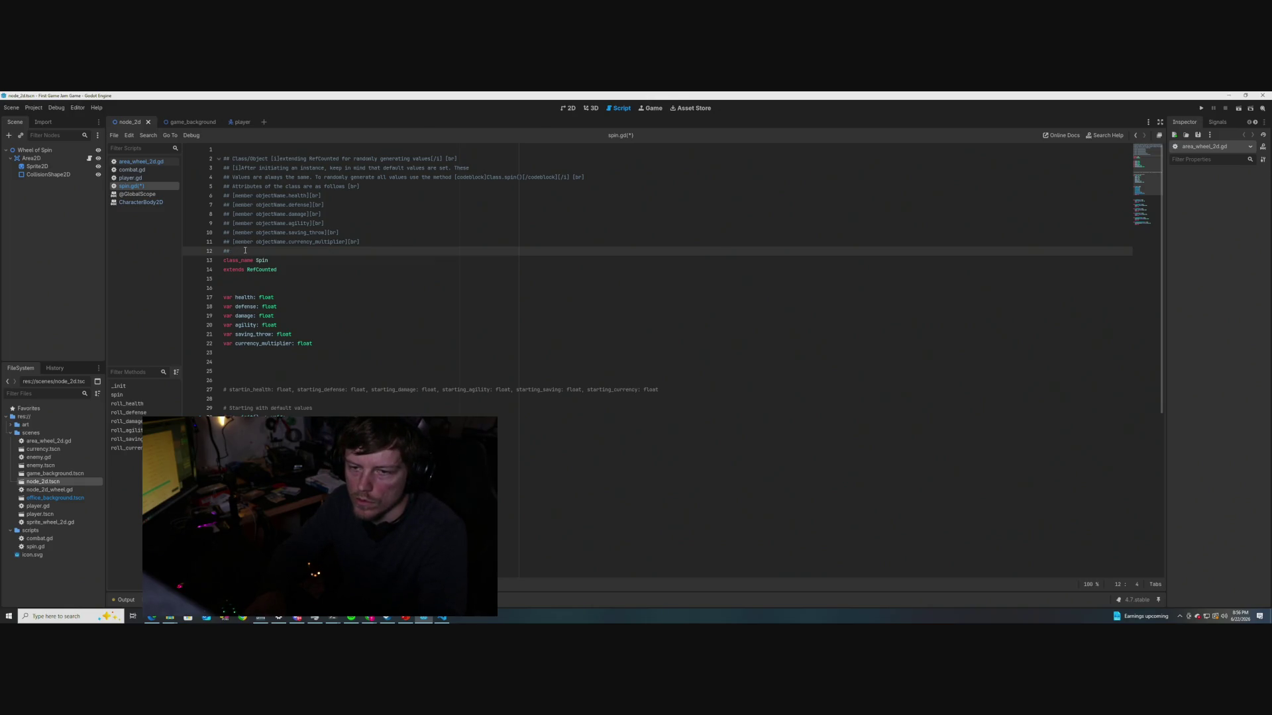
text(Other)
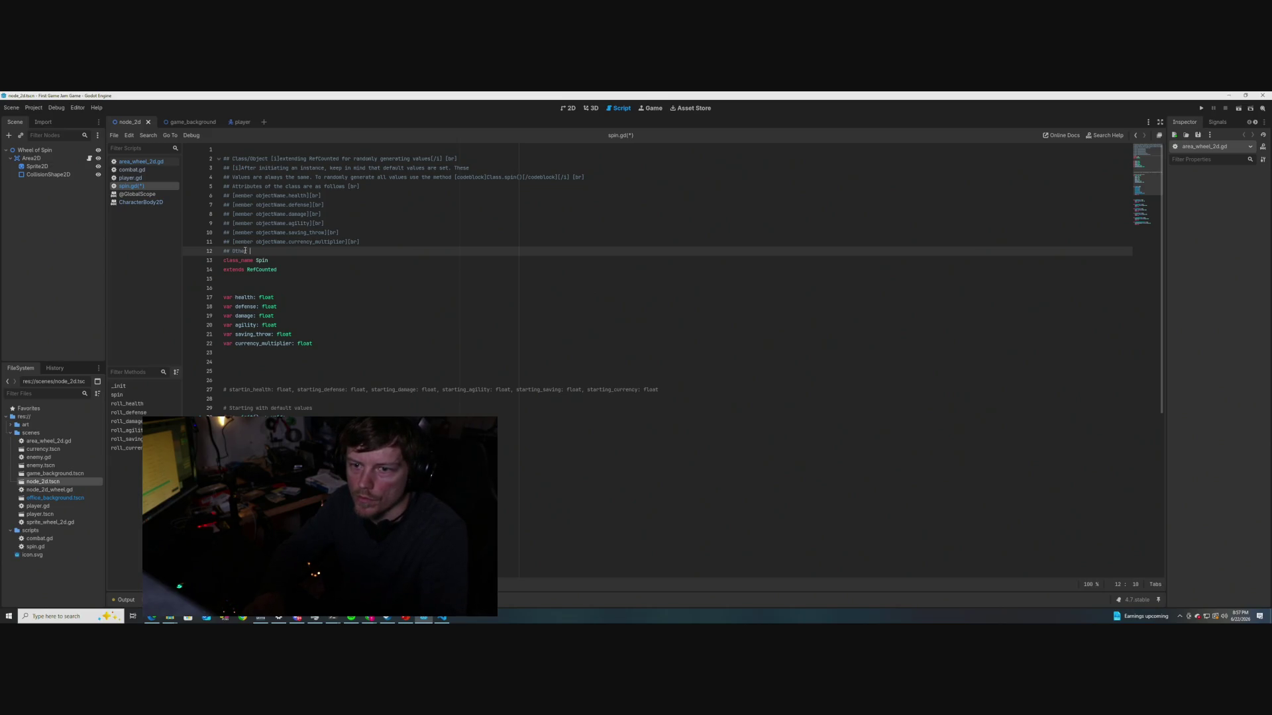
key(BackSpace)
key(BackSpace)
key(BackSpace)
text(Methods)
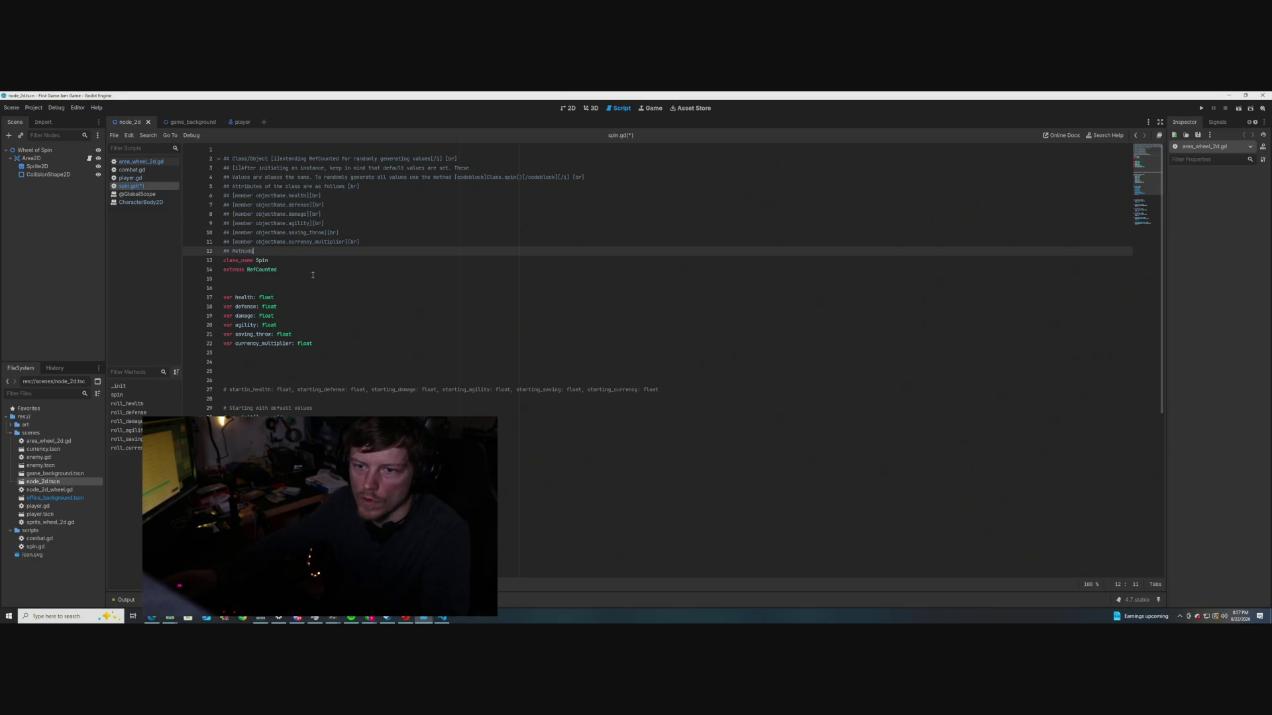
key(Return)
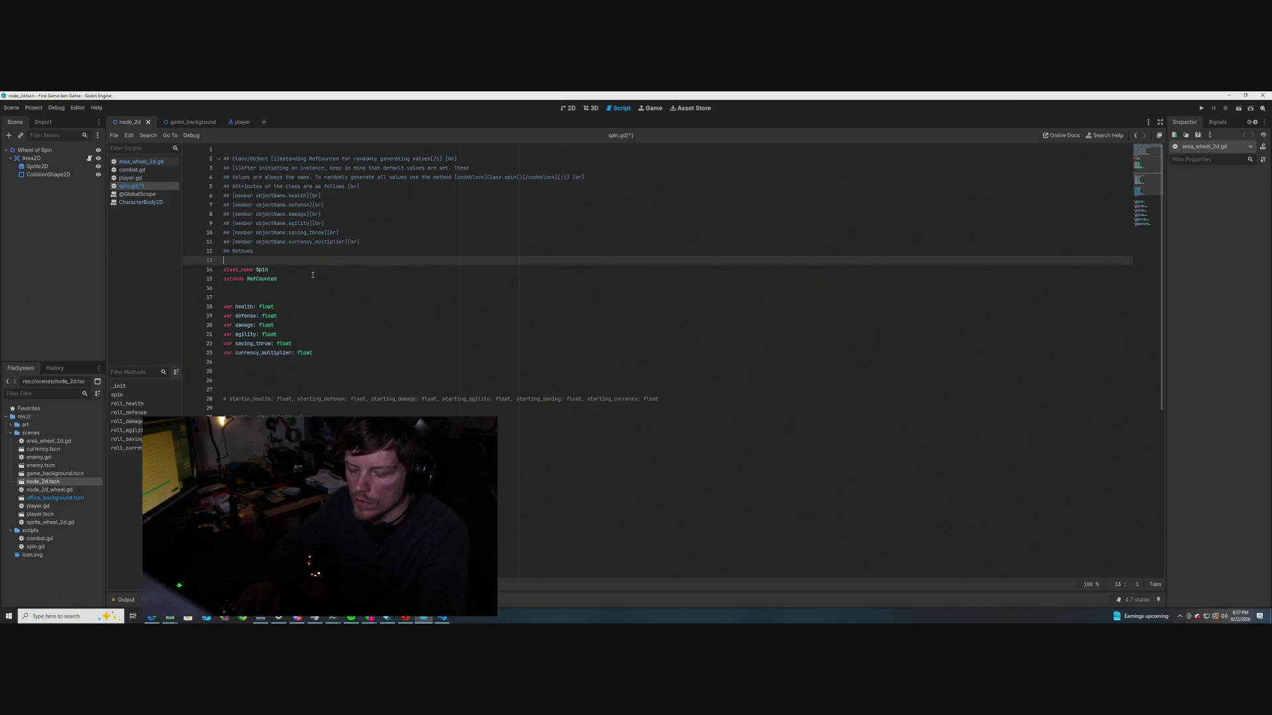
text(##)
click(289, 250)
text([]b)
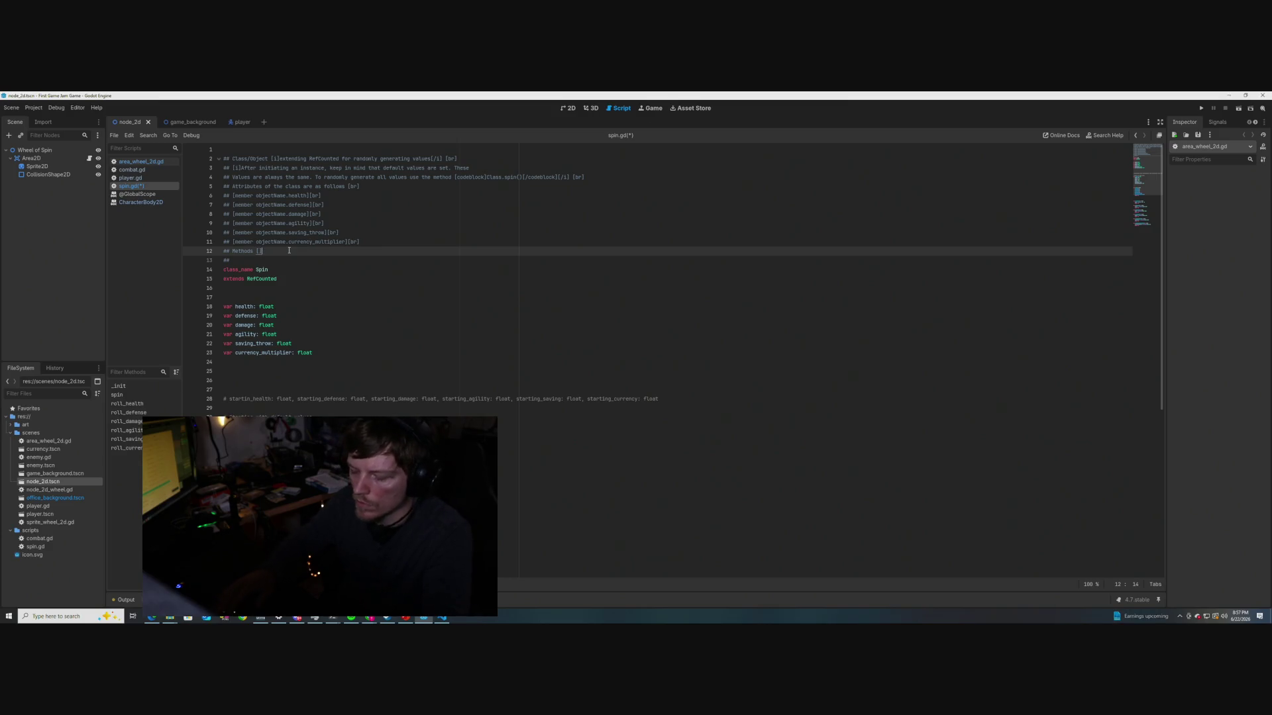
text(r)
key(Down)
text(m)
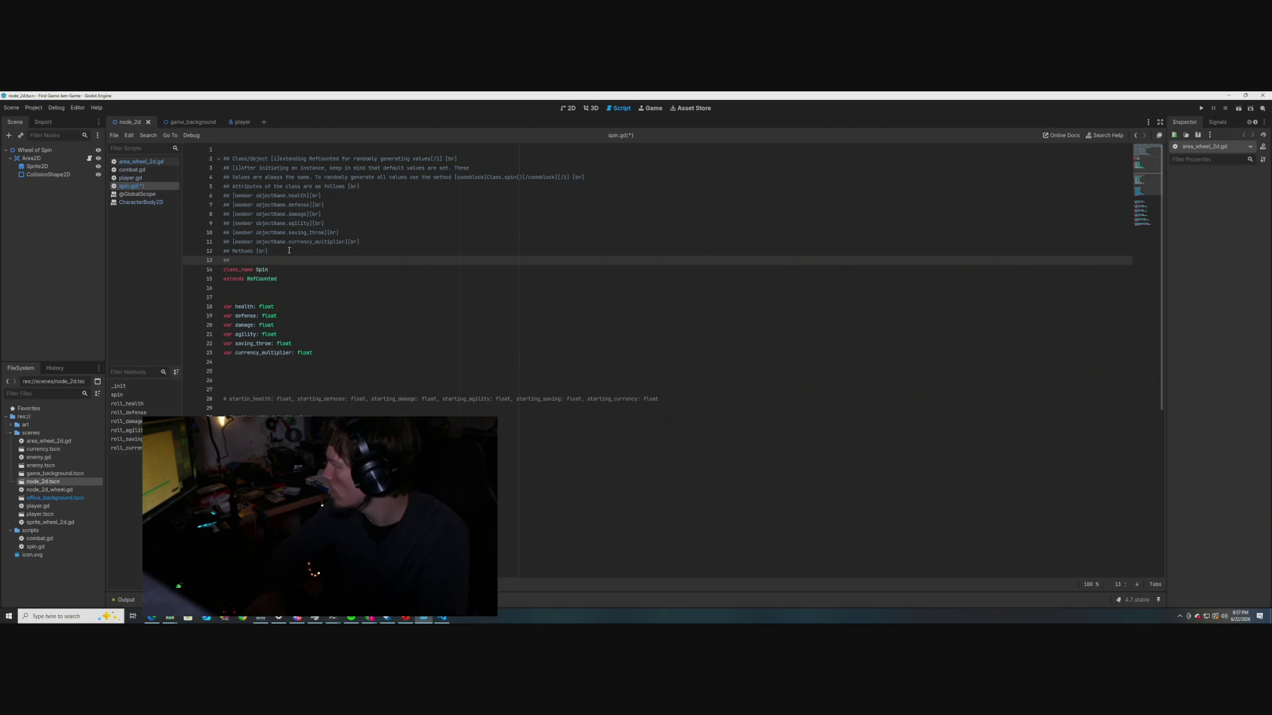
text(ethod Class.roll_health()
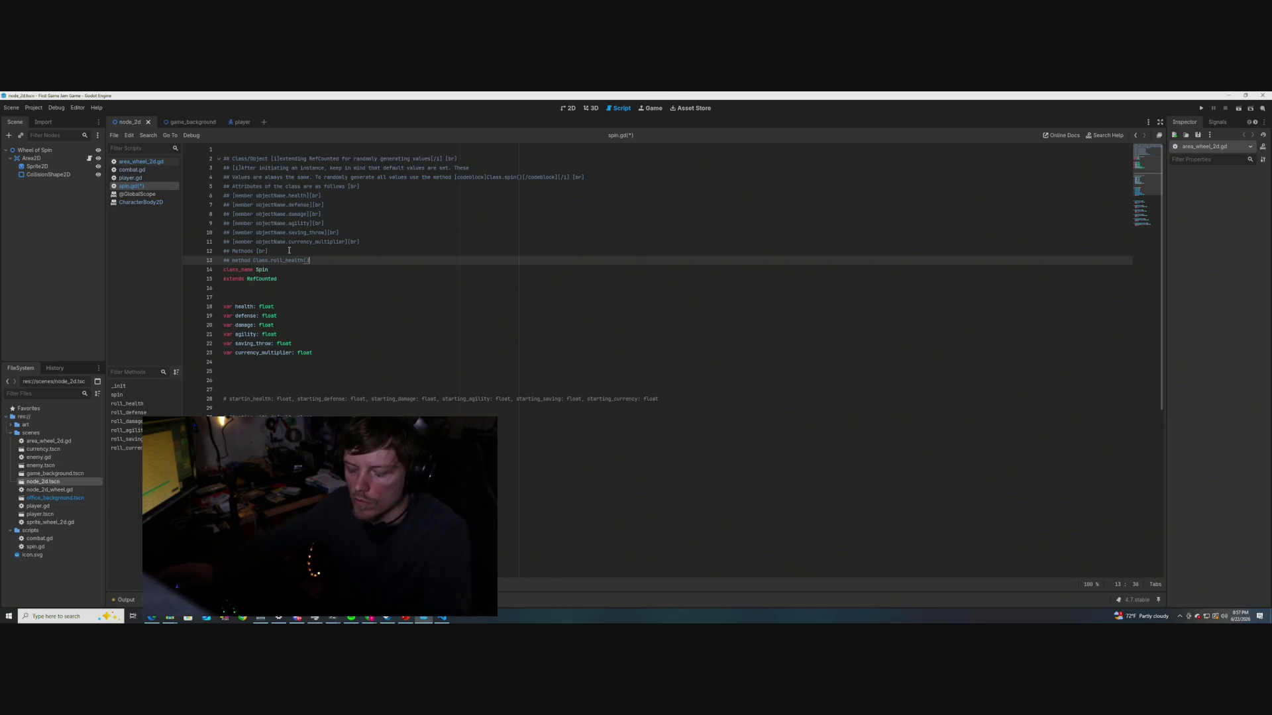
Wrap the roll_health line as a [method Class.roll_health] reference and save
key(ctrl+s)
mouse_move(259, 272)
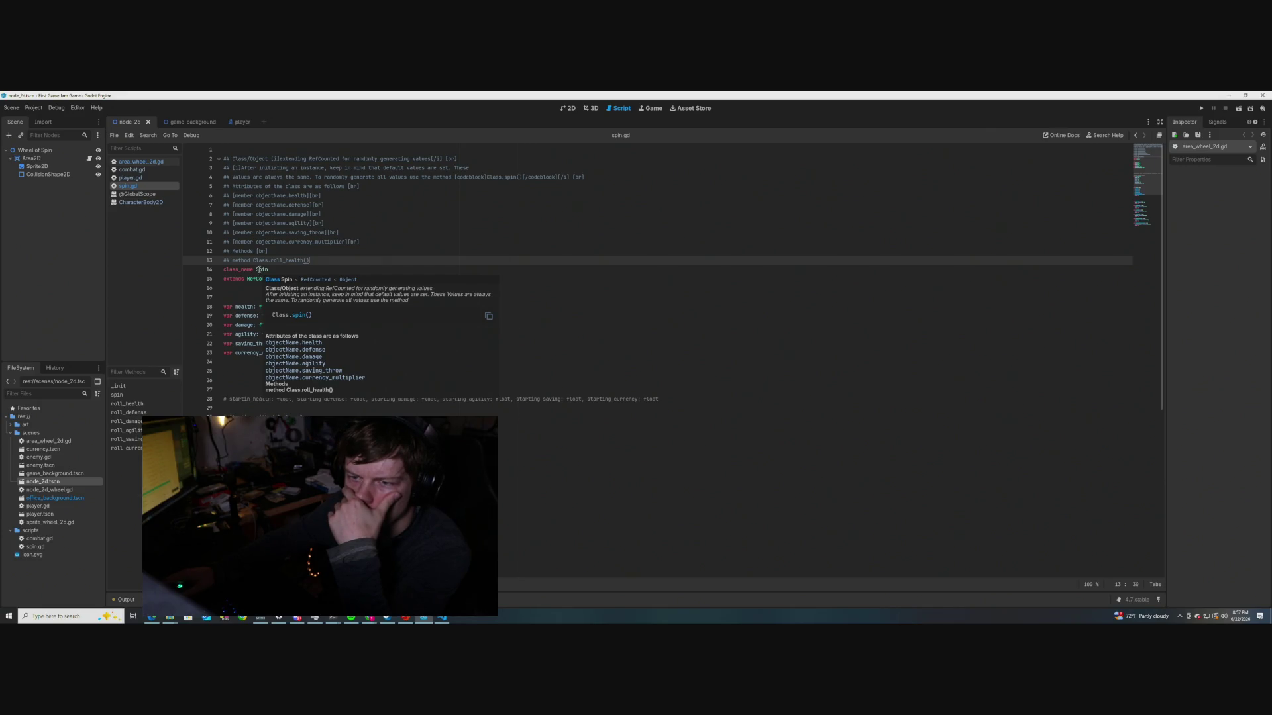
text([)
key(Right)
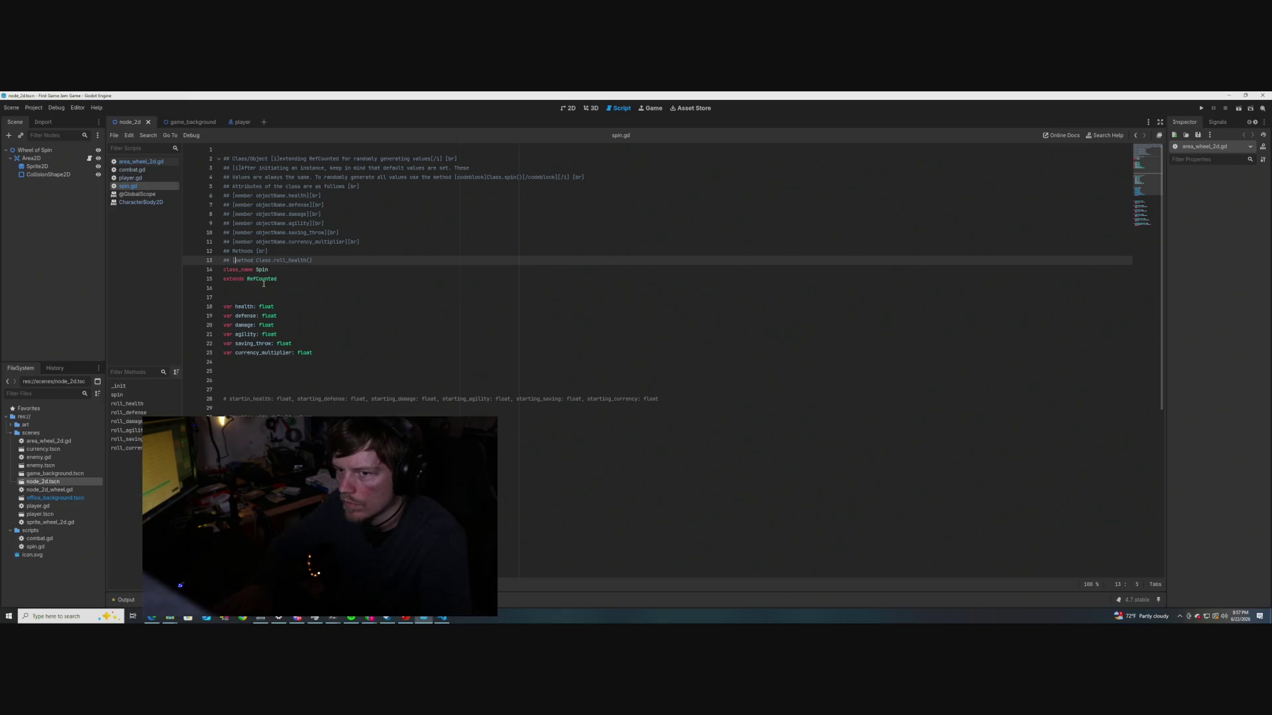
key(ctrl+Right)
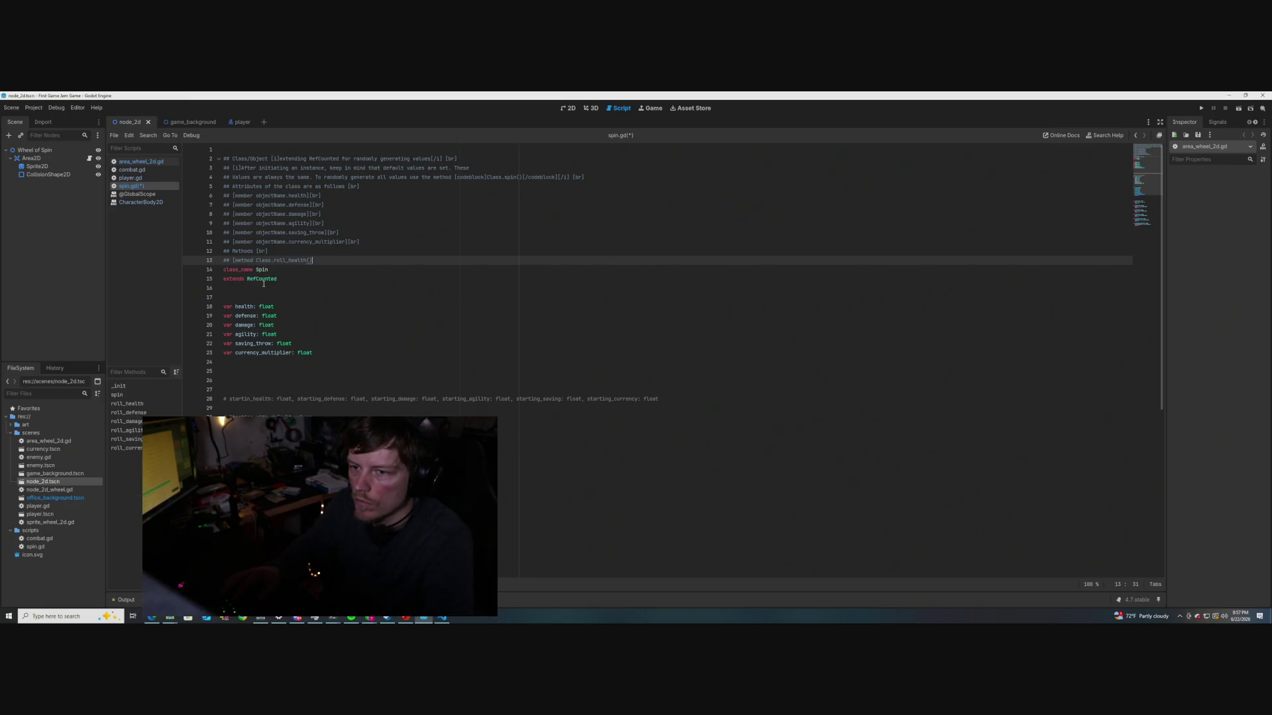
key(ctrl+s)
Delete the () after roll_health and add 'returns' text for its 50 to 150 range
click(327, 297)
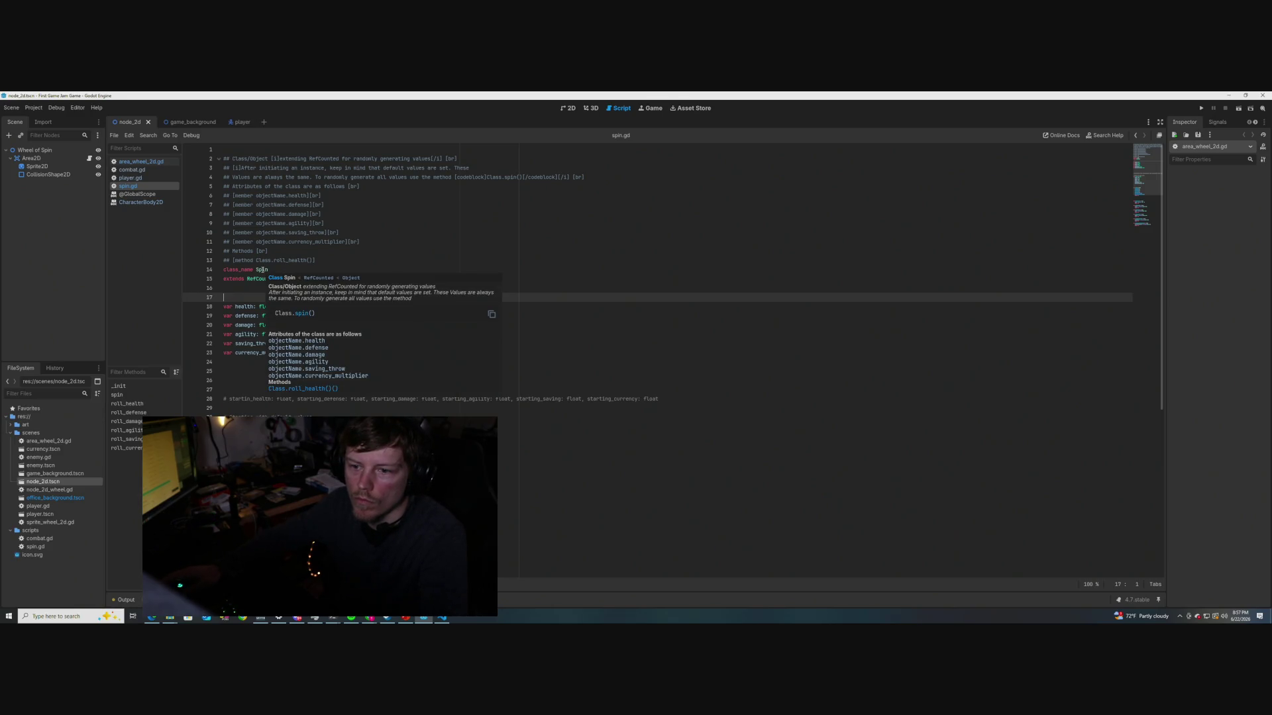
click(313, 261)
key(BackSpace)
key(BackSpace)
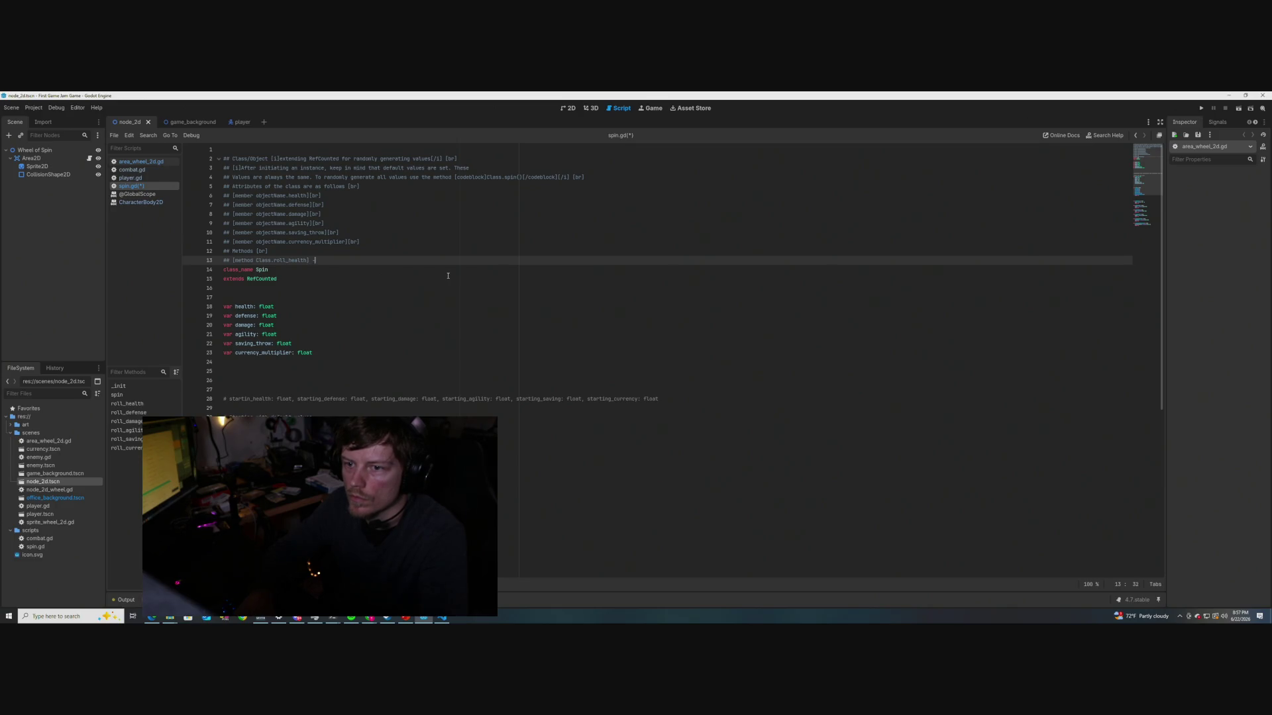
text(eturns)
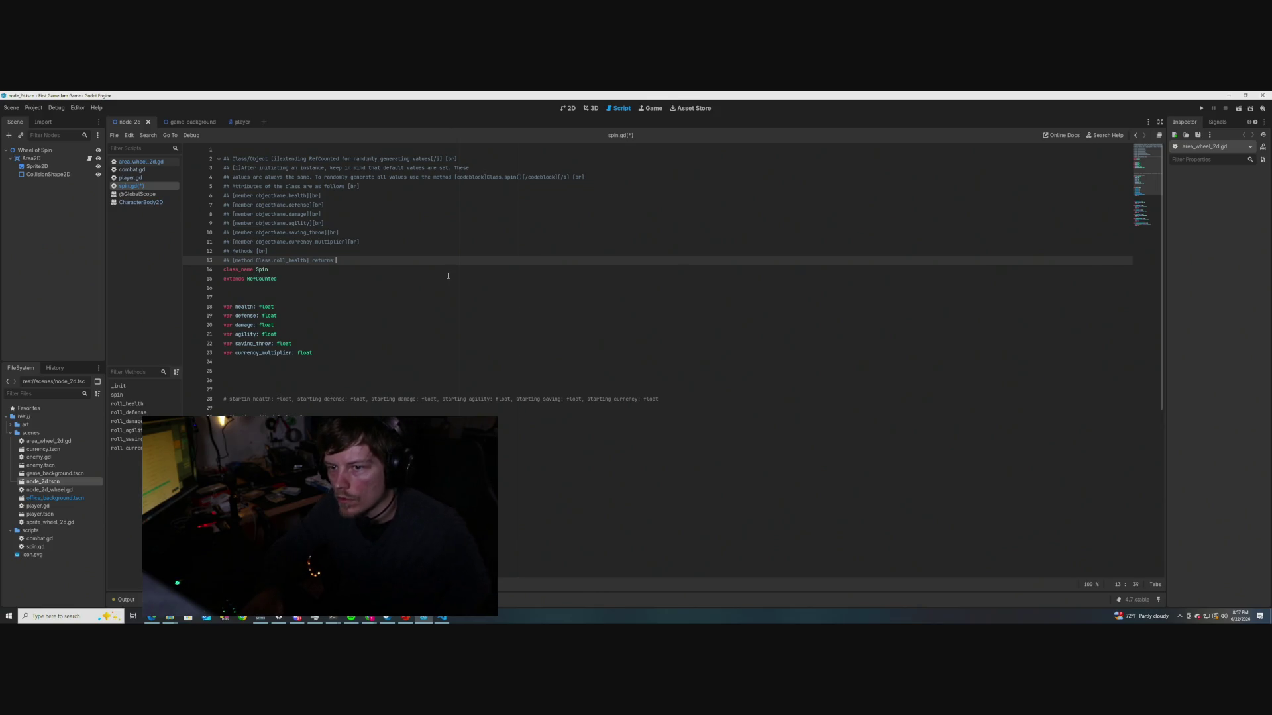
scroll(437, 277, down, 3)
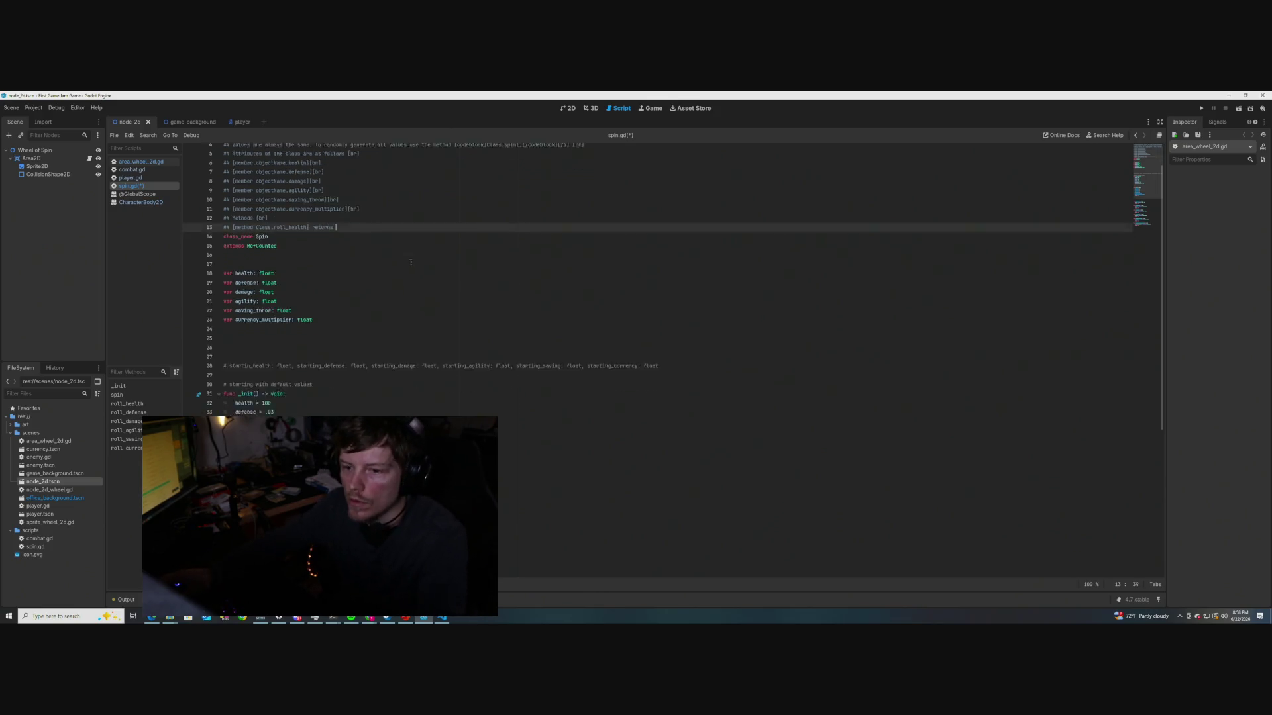
scroll(428, 276, down, 1)
text([b]50 to 150)
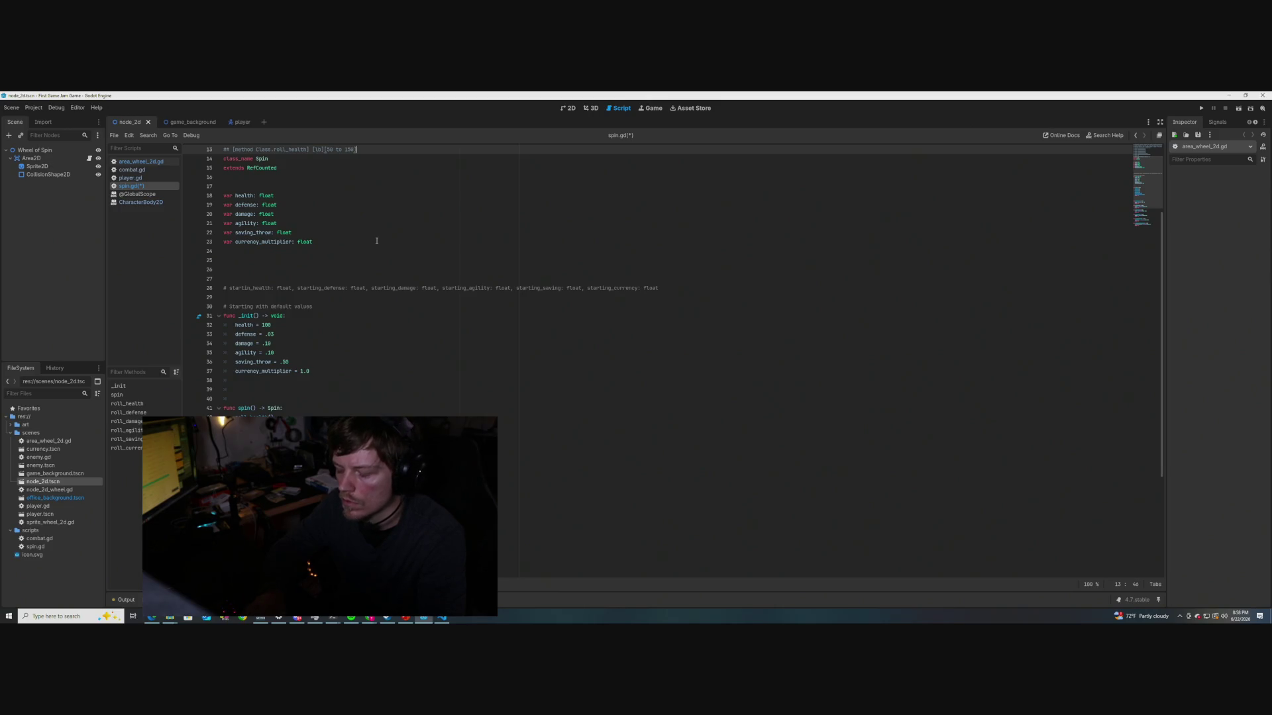
Close the 50 to 150 range note with [rb], save, and check the Spin doc popup
text([rb])
key(ctrl+s)
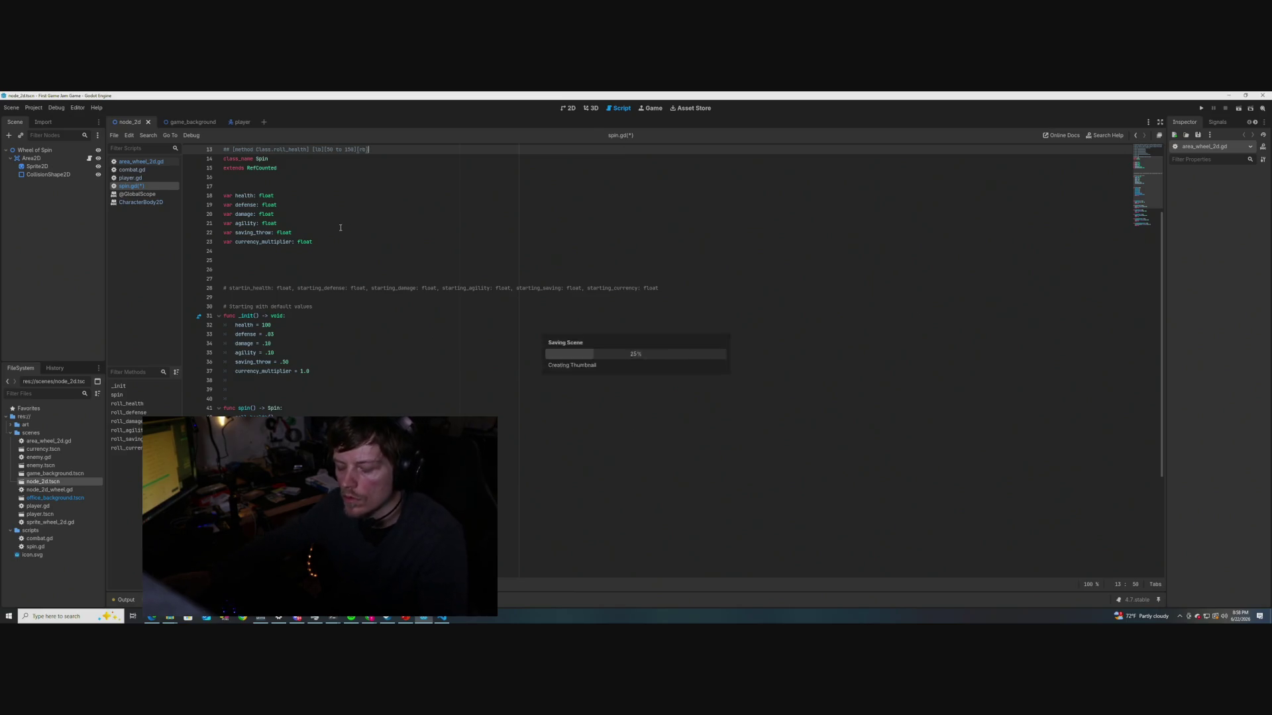
scroll(340, 226, up, 1)
mouse_move(263, 187)
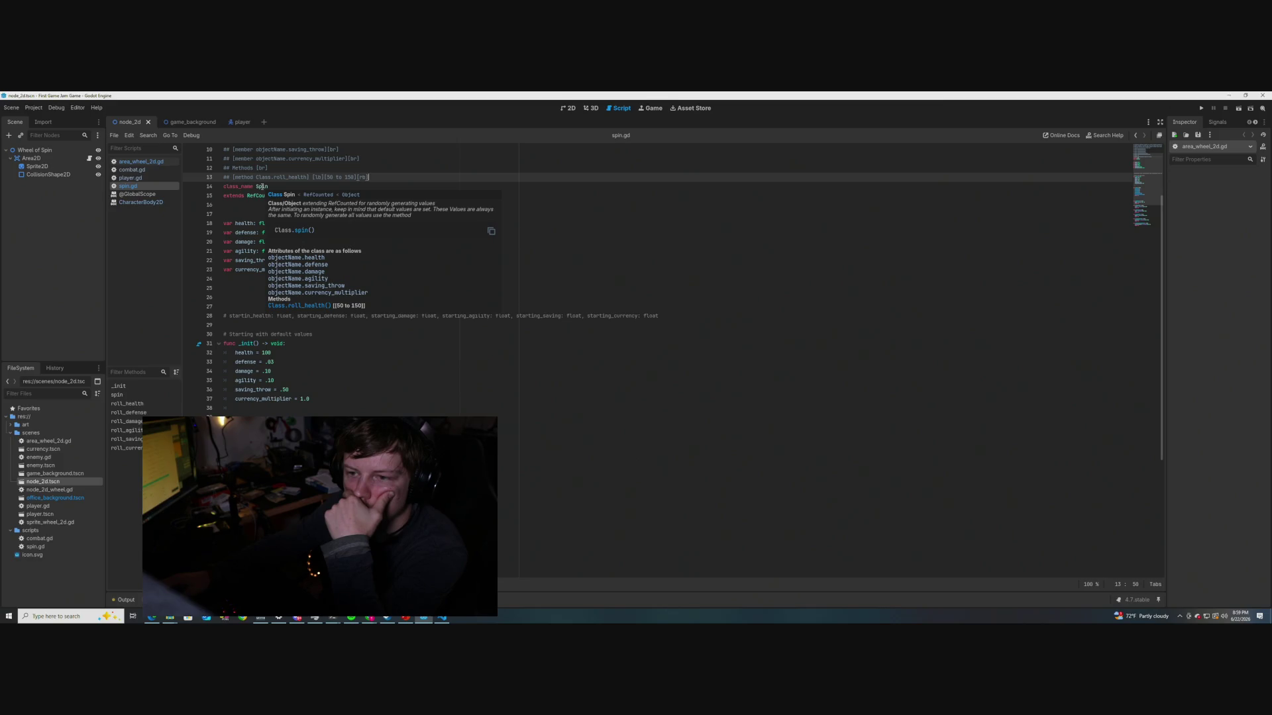
drag(369, 177, 312, 177)
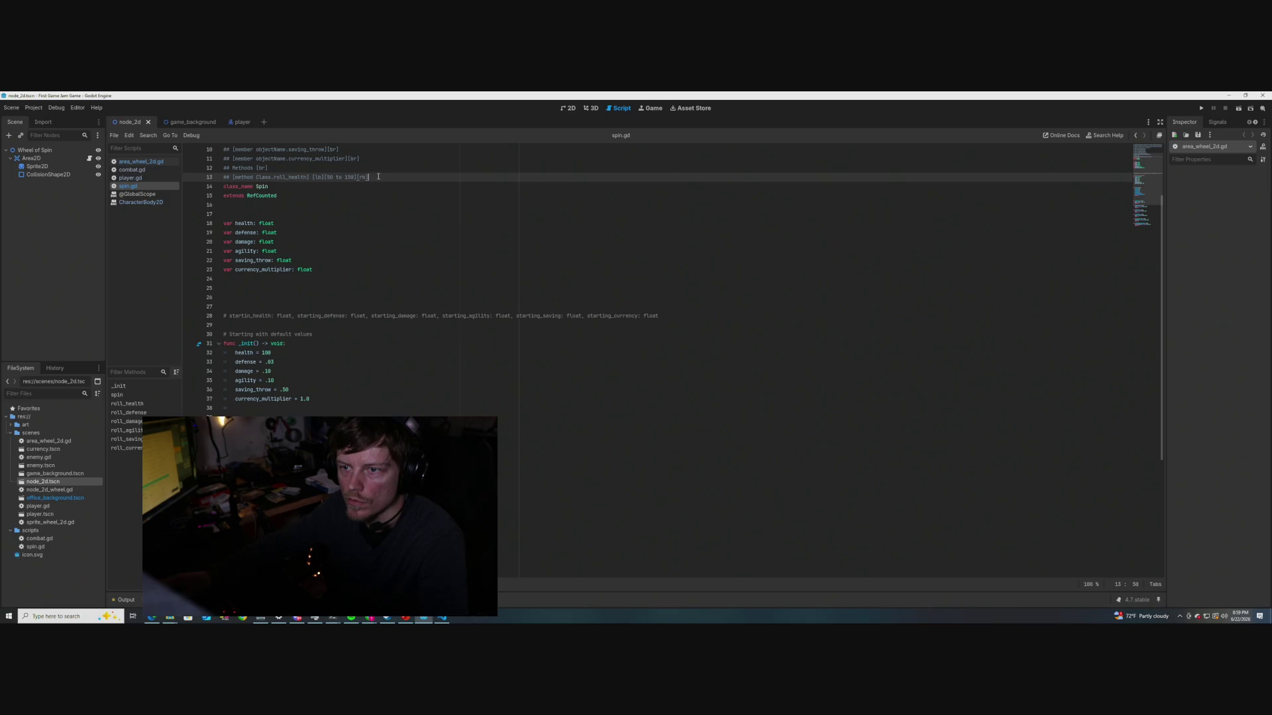
Extend the Methods line with 'and their assignments'
text(a)
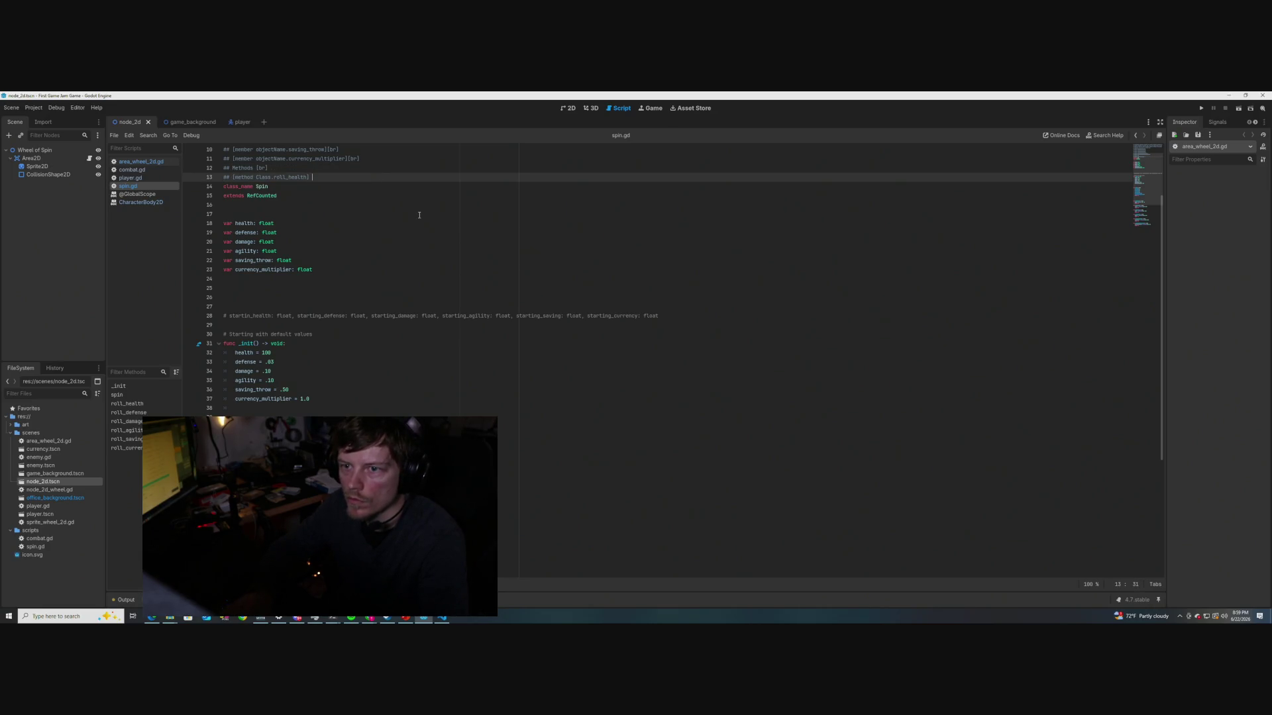
scroll(398, 226, up, 2)
key(ctrl+z)
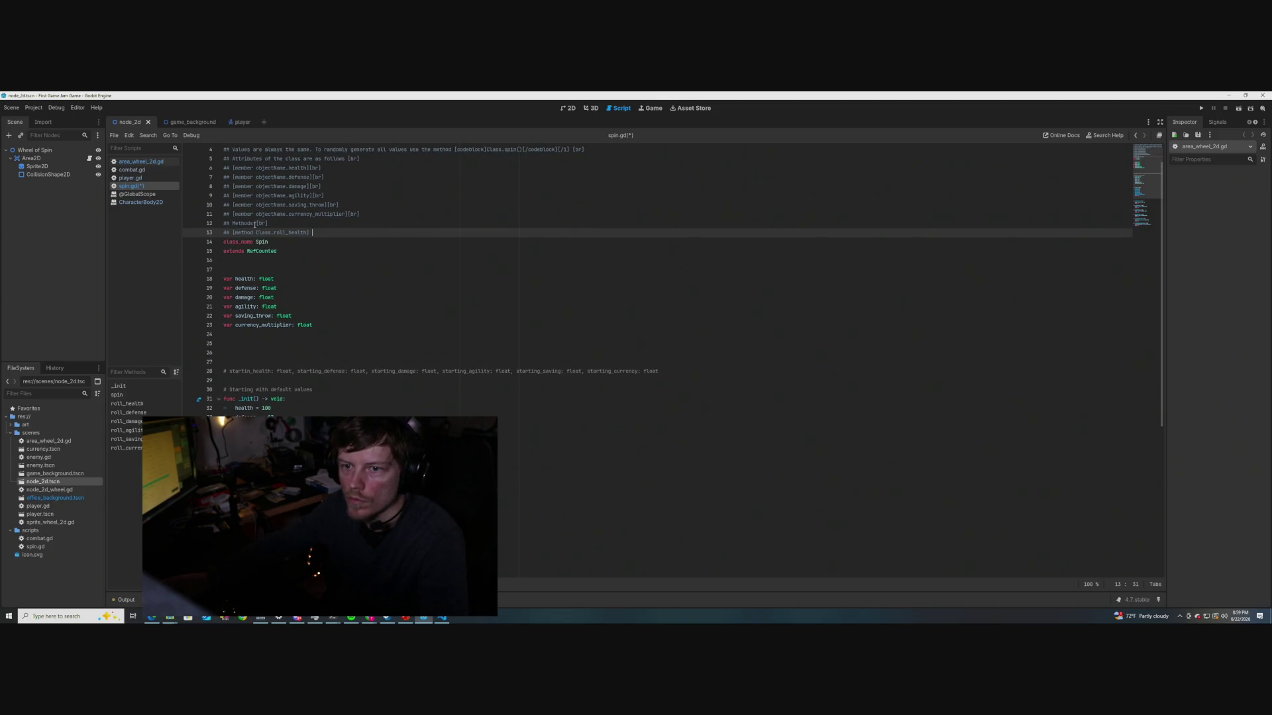
text(and their )
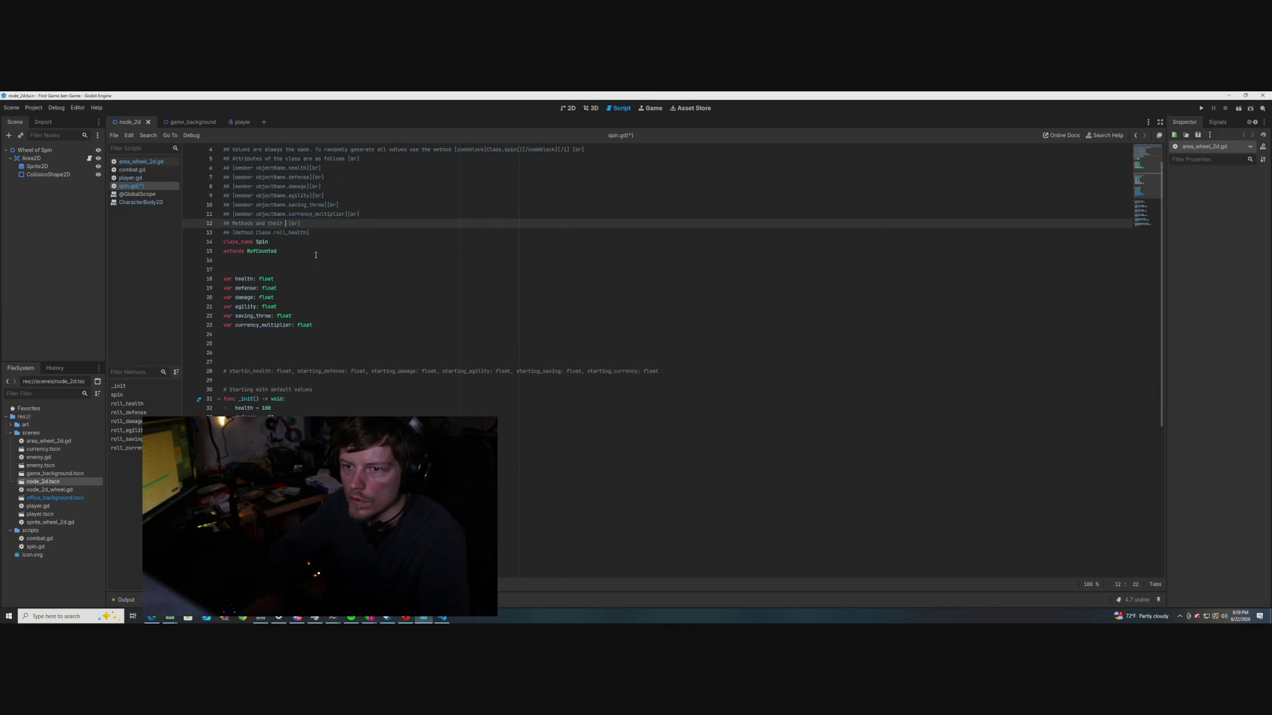
text(assignments)
Wrap roll_health's '50 to 150' range in [center]…[/center] tags and save spin.gd
click(323, 233)
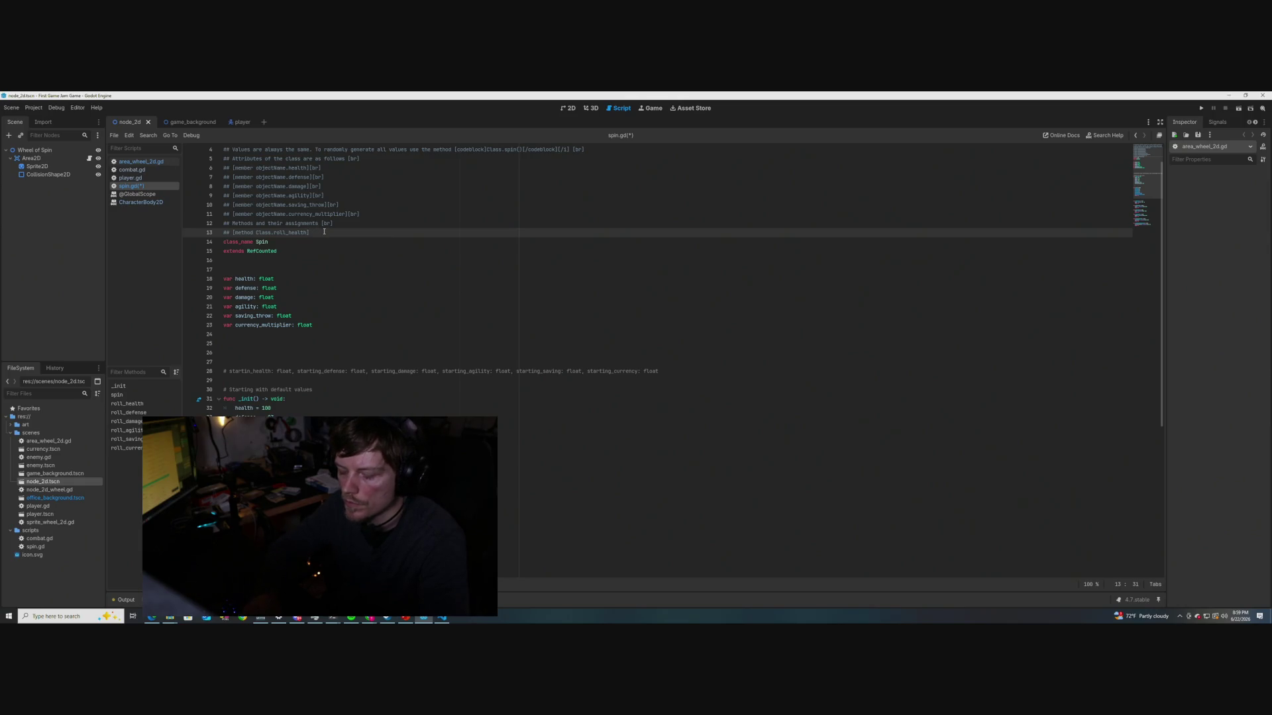
text([0 to 1)
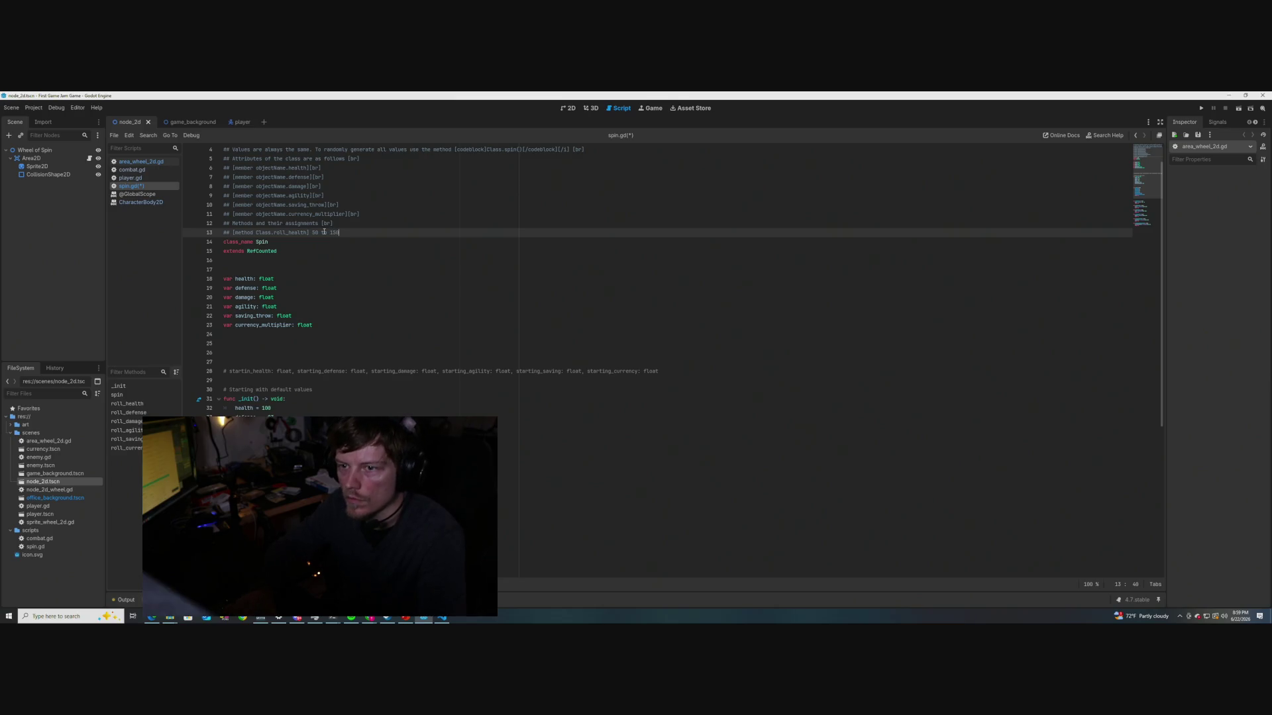
text(50)
shift+click(317, 232)
click(311, 242)
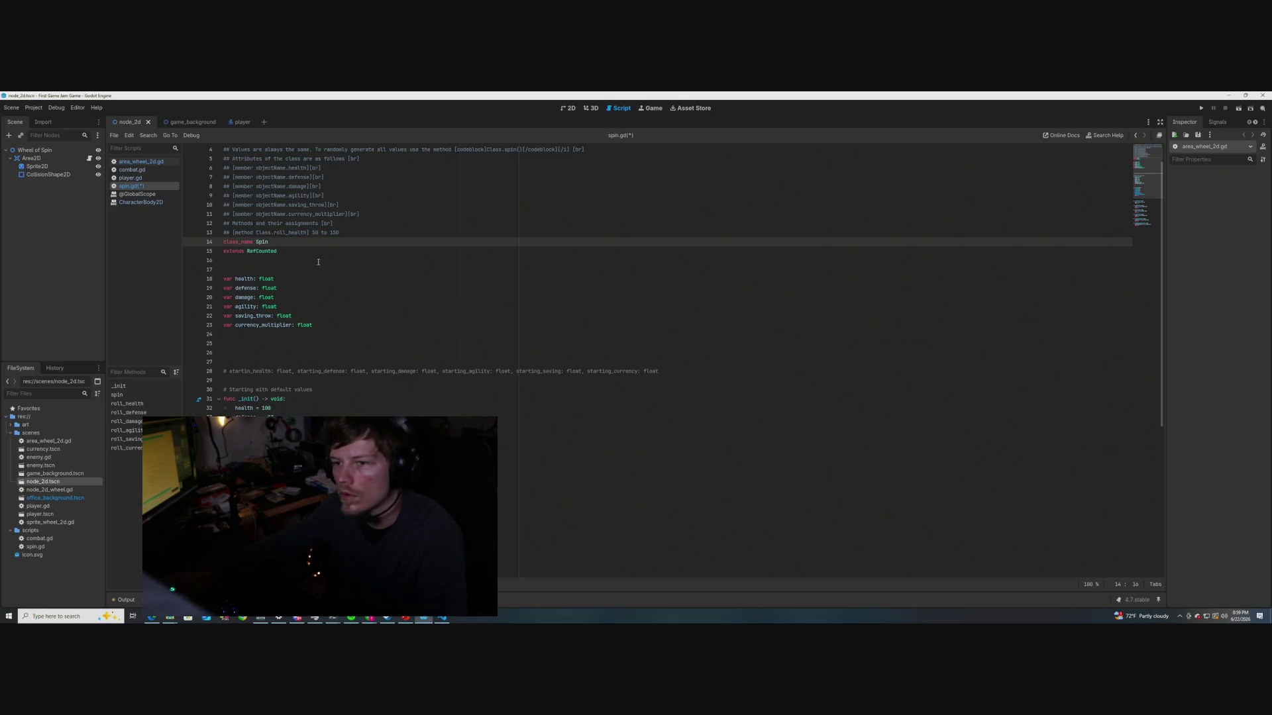
click(312, 232)
text([center)
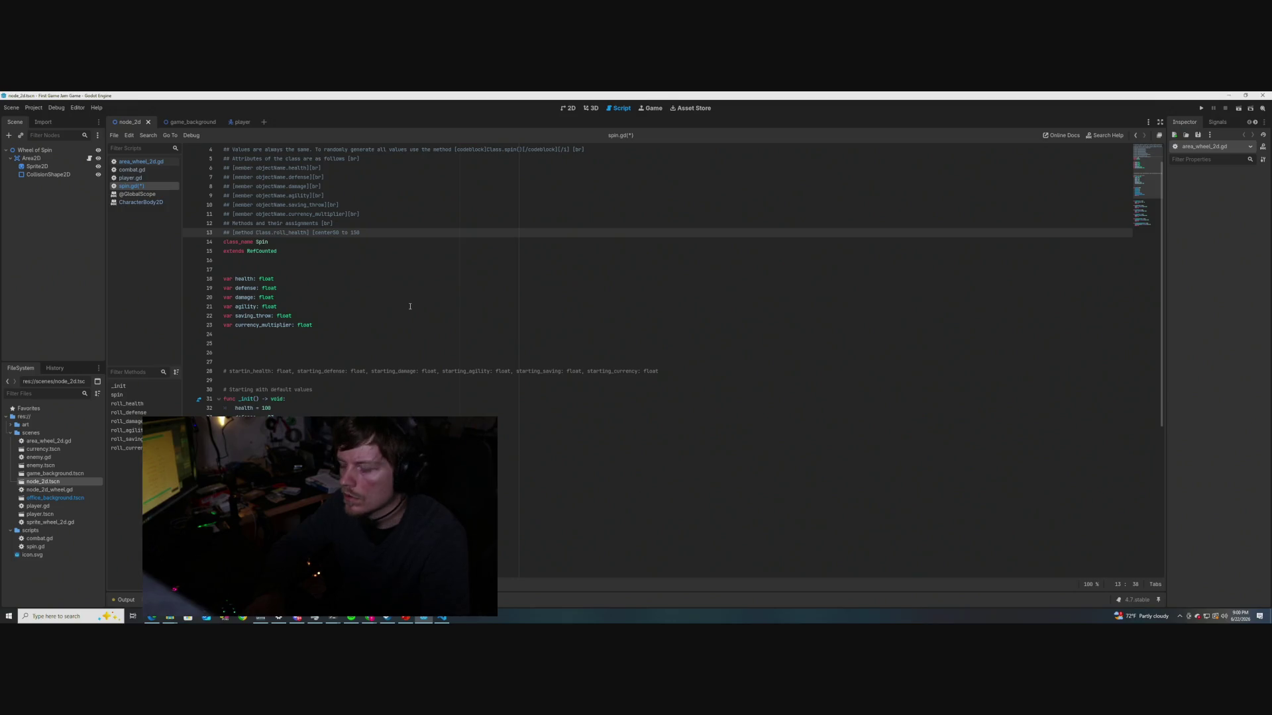
text(])
key(Down)
key(Home)
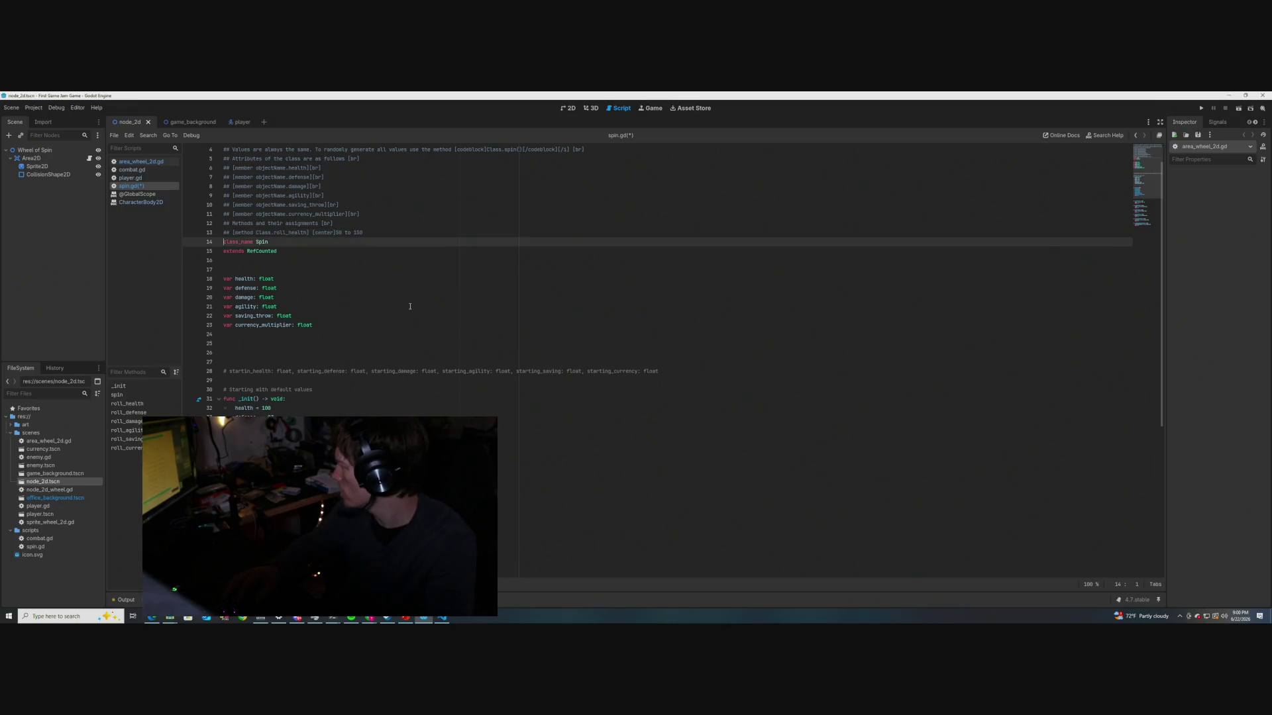
key(Left)
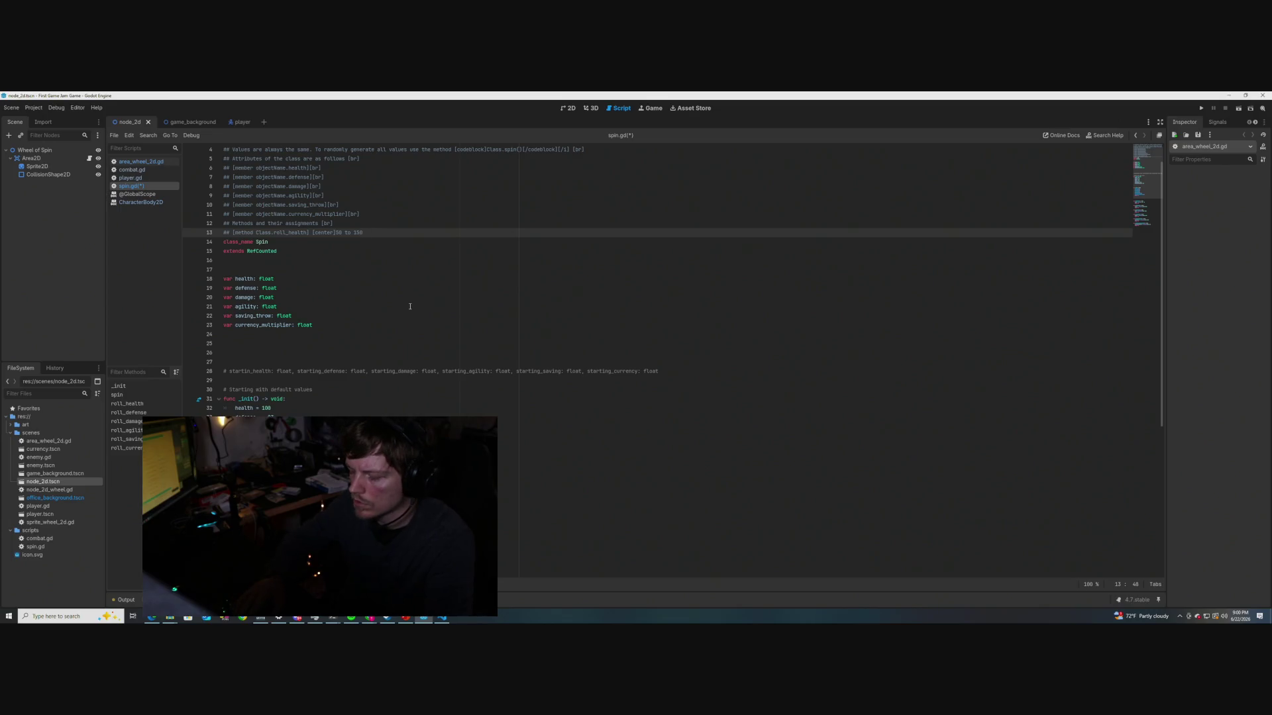
text([/center)
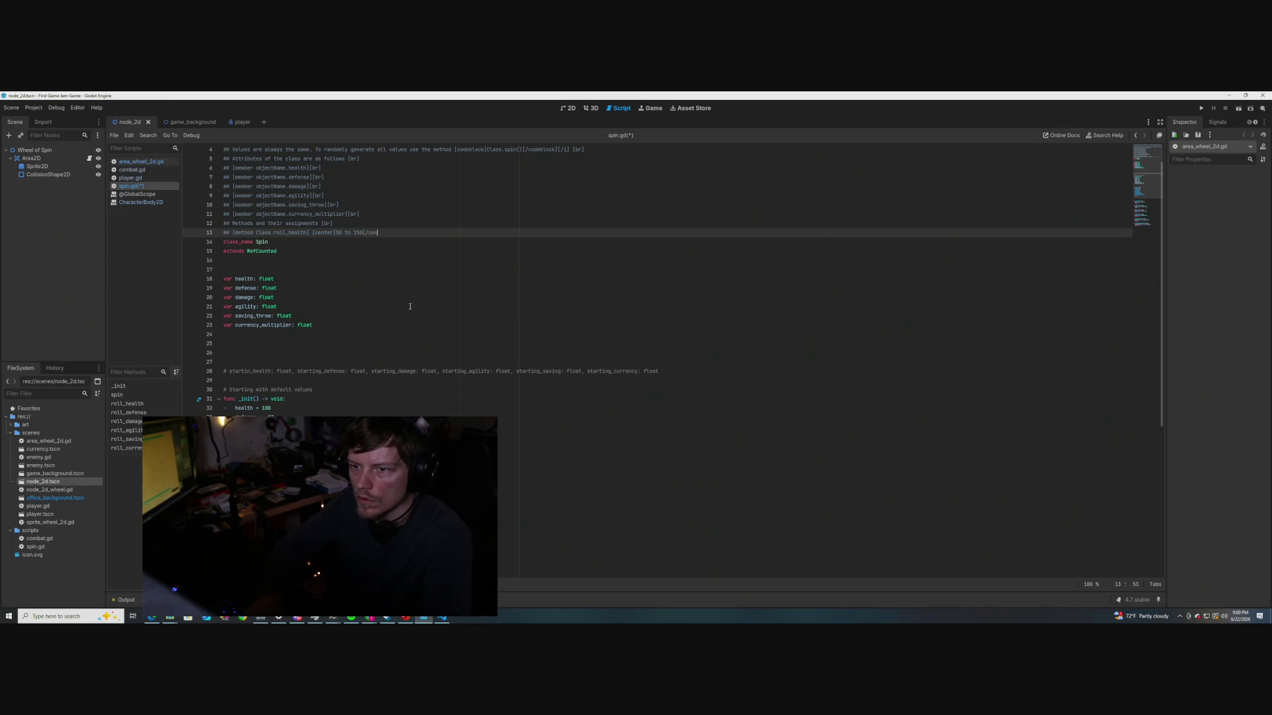
key(ctrl+s)
click(410, 306)
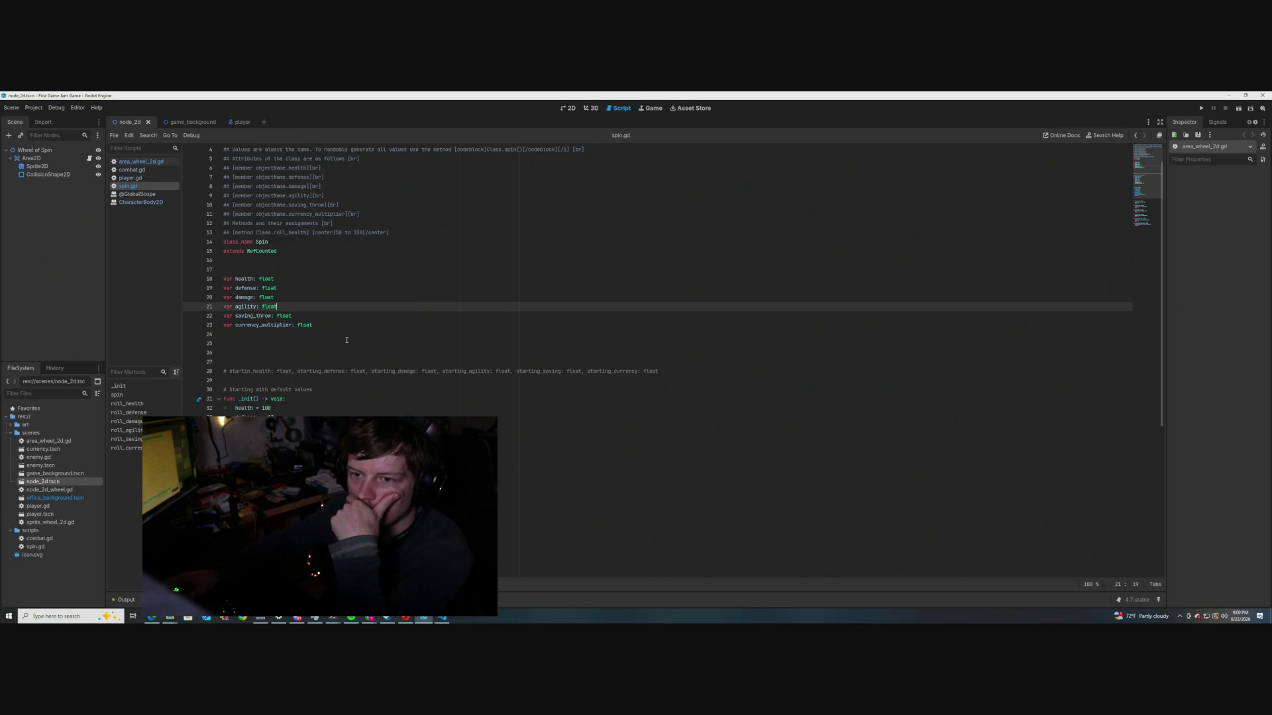
Swap the center tags for italic so line 13 reads [i]50 to 150[/i], and save spin.gd
mouse_move(263, 242)
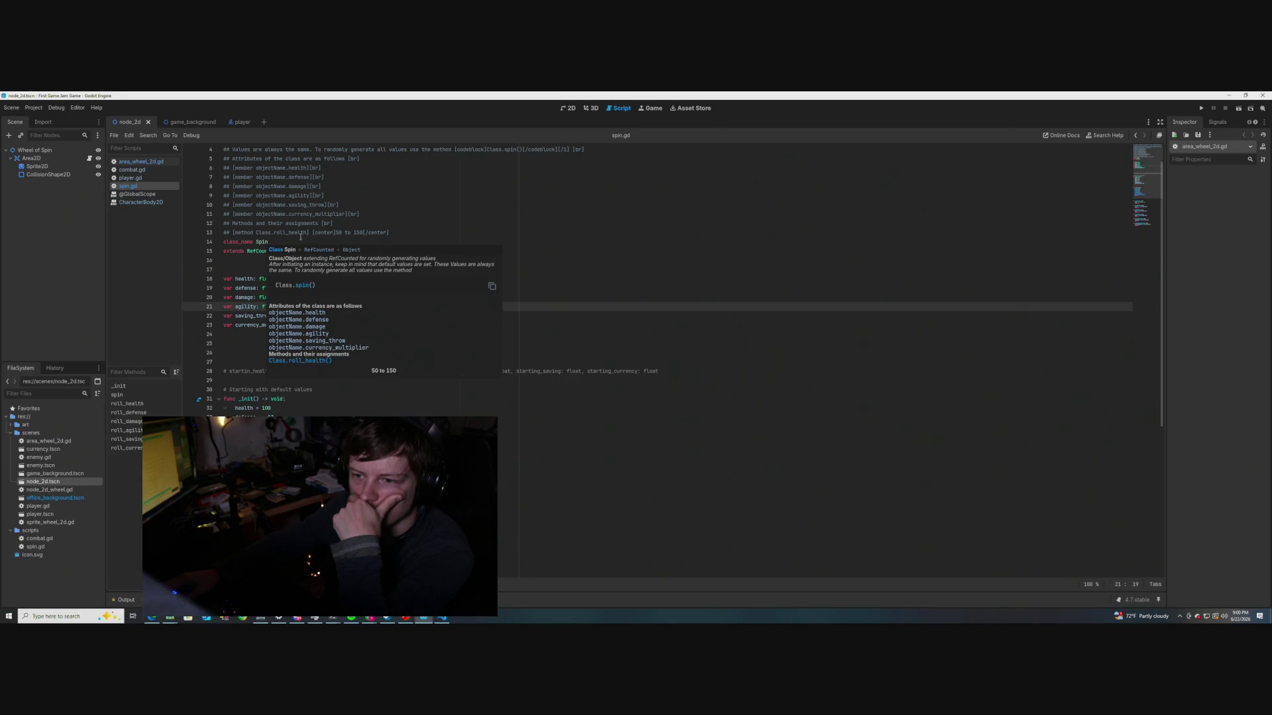
drag(335, 233, 316, 232)
text(i)
drag(374, 233, 342, 232)
text(50[/i)
key(ctrl+s)
click(278, 253)
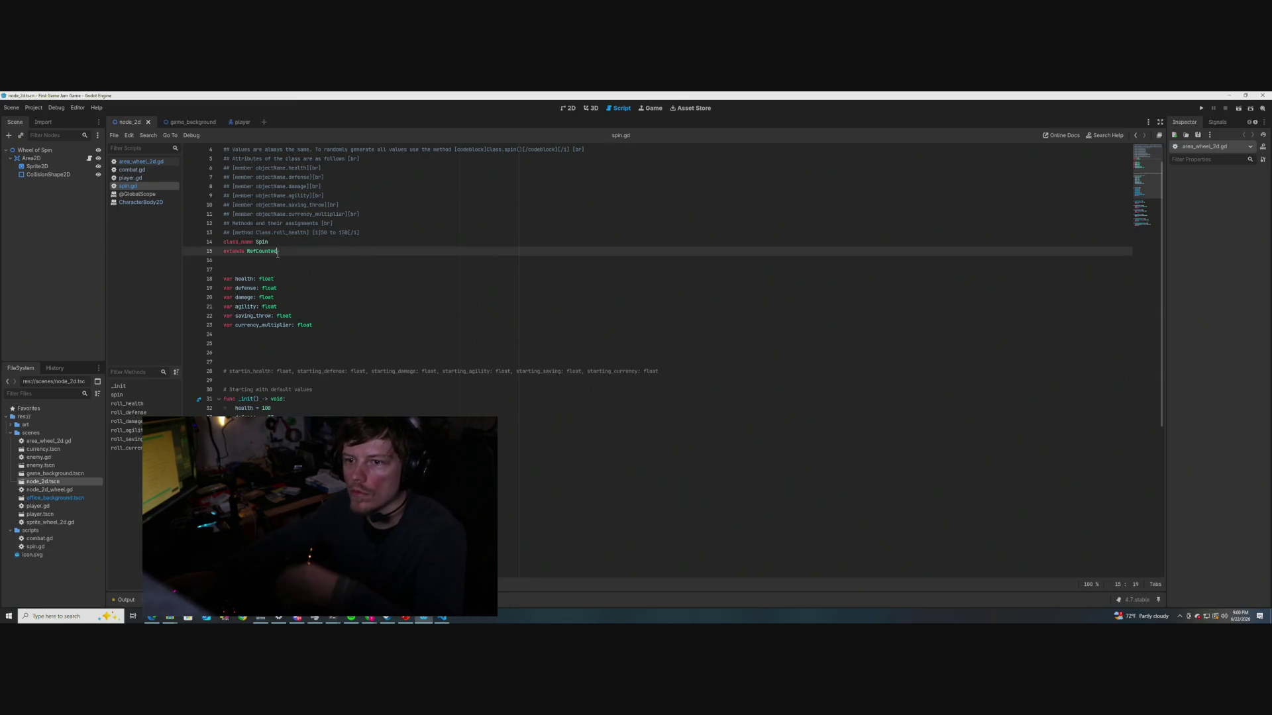
Append 'health' after 150 on the roll_health doc line
mouse_move(258, 243)
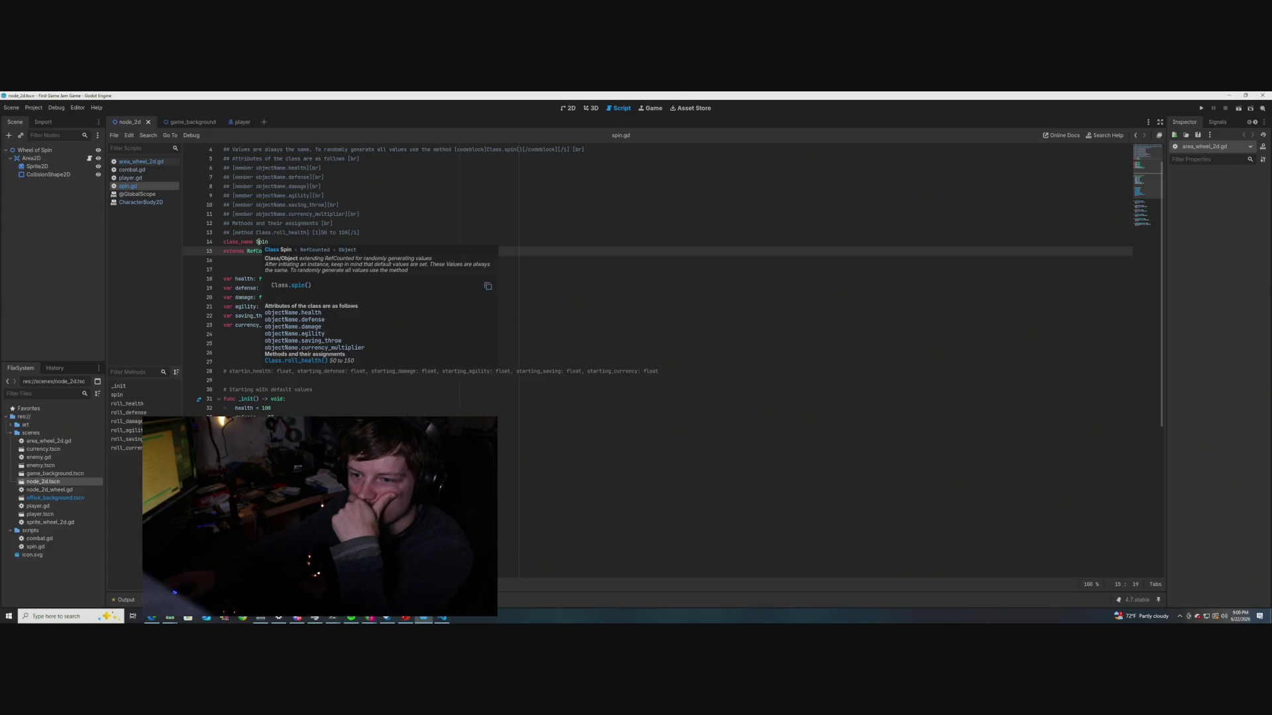
click(348, 233)
text(health)
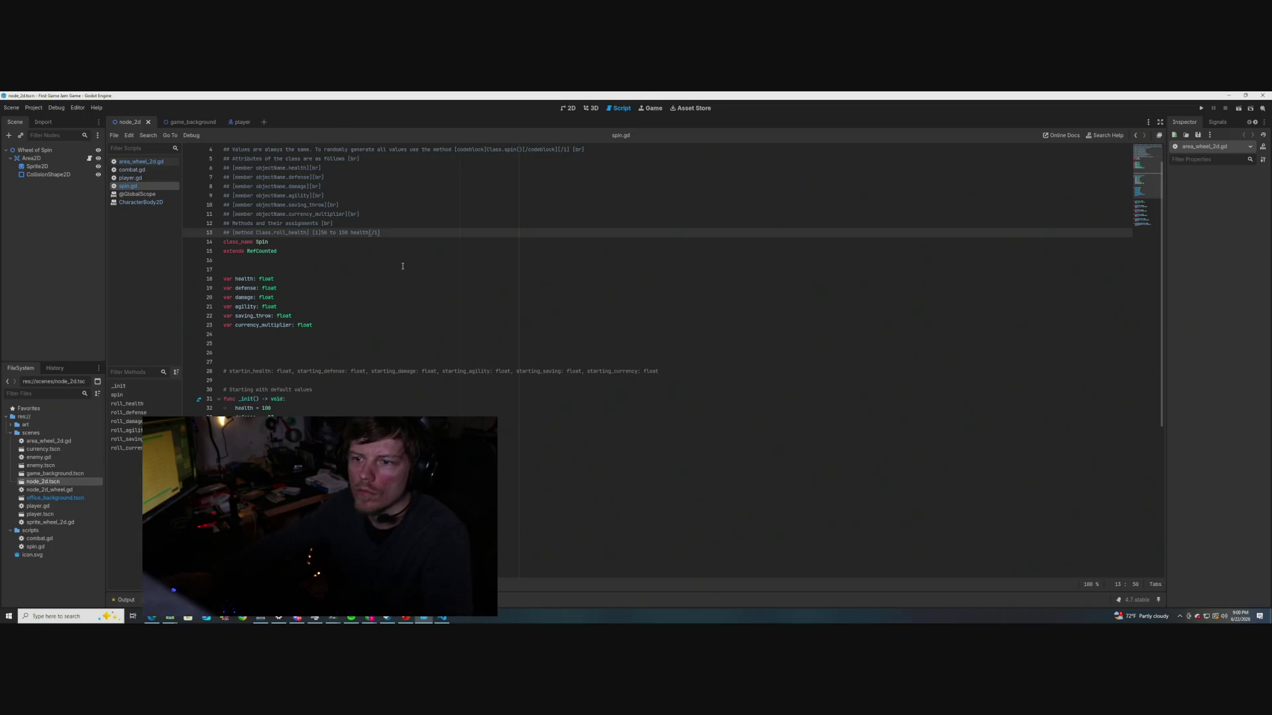
Duplicate the roll_health doc line below as a new ## comment and trim 'health' from its name
drag(382, 233, 232, 233)
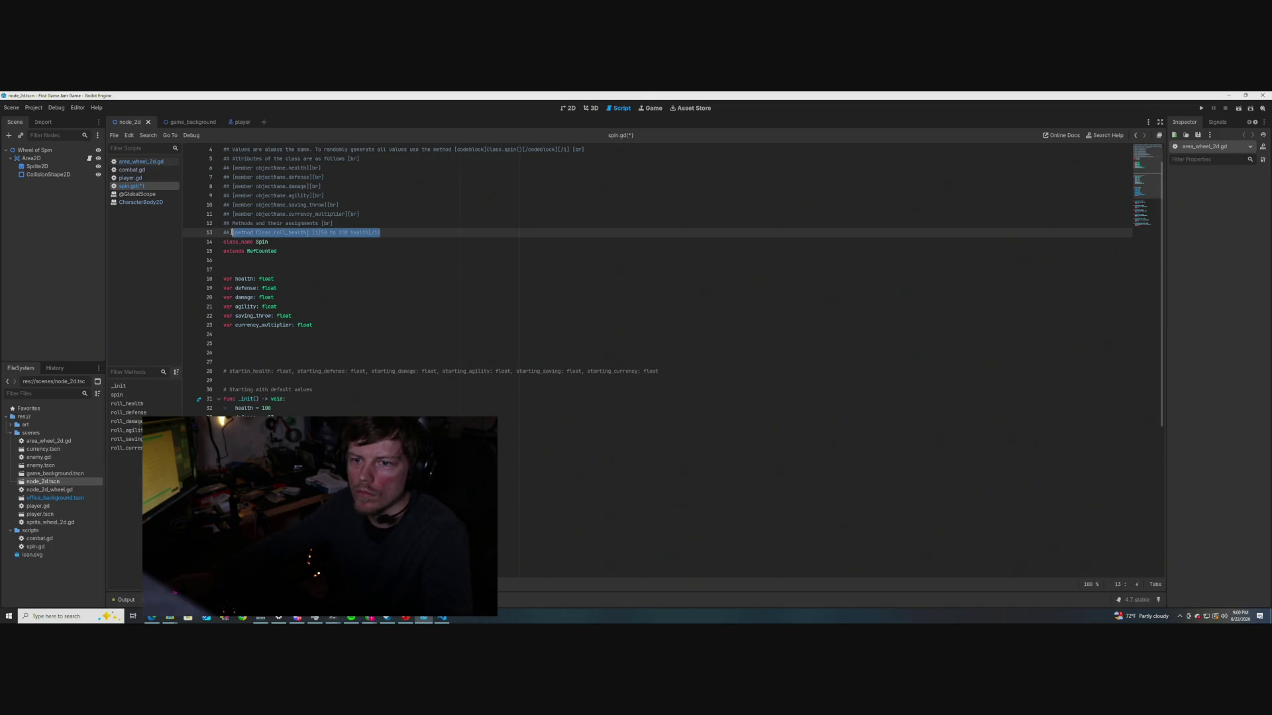
key(ctrl+c)
click(388, 232)
key(Return)
key(ctrl+v)
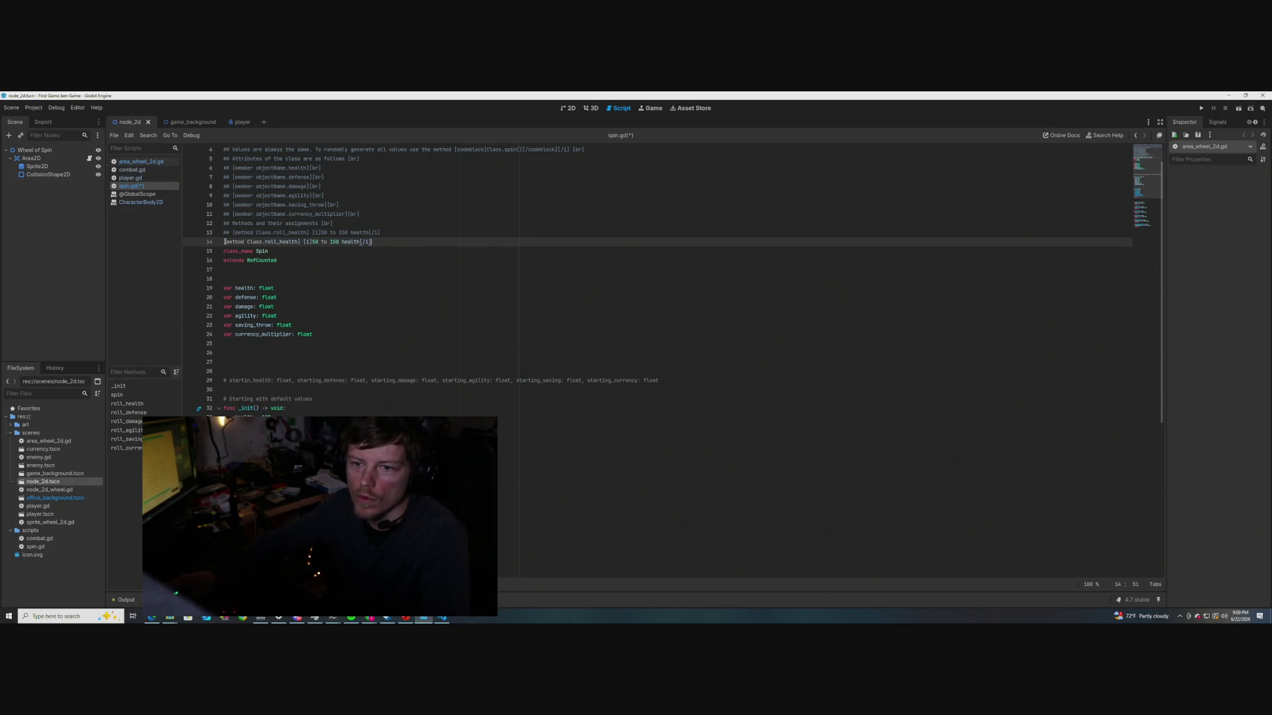
click(225, 241)
text(##)
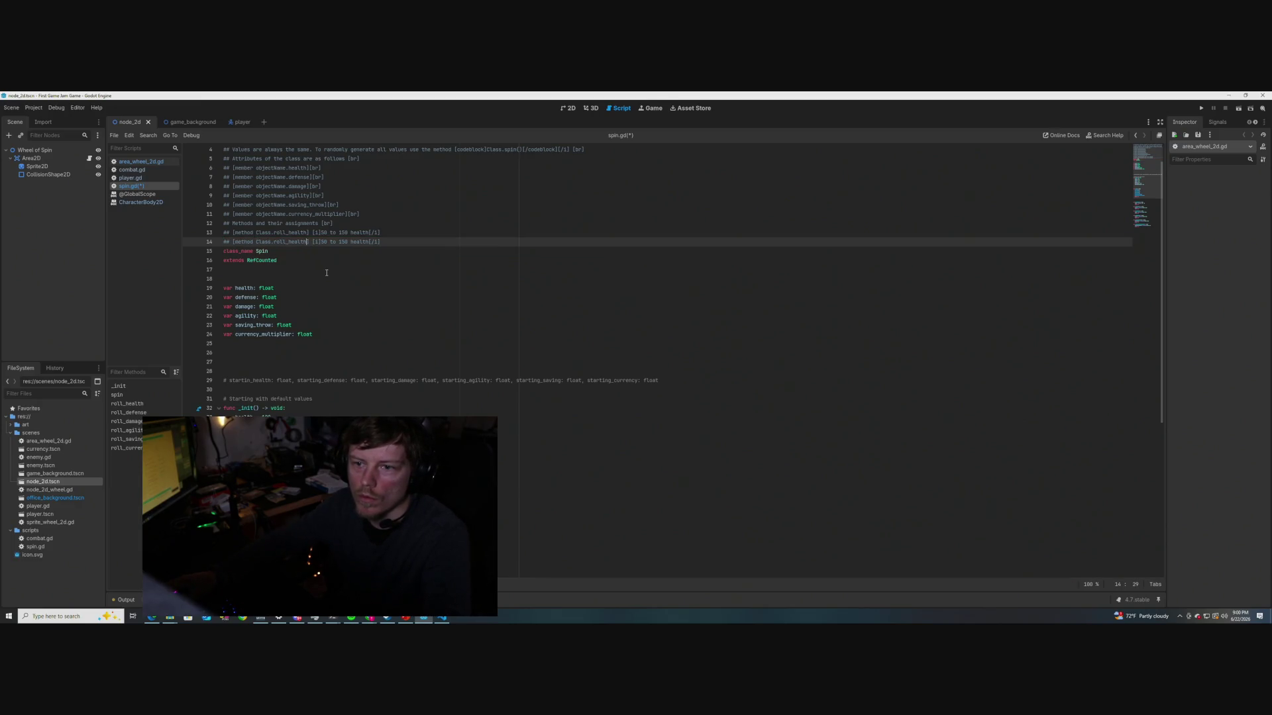
key(BackSpace)
key(BackSpace)
key(BackSpace)
Rename the copied entry to roll_defense and replace its range with 0.01 to 0.05
text(efense)
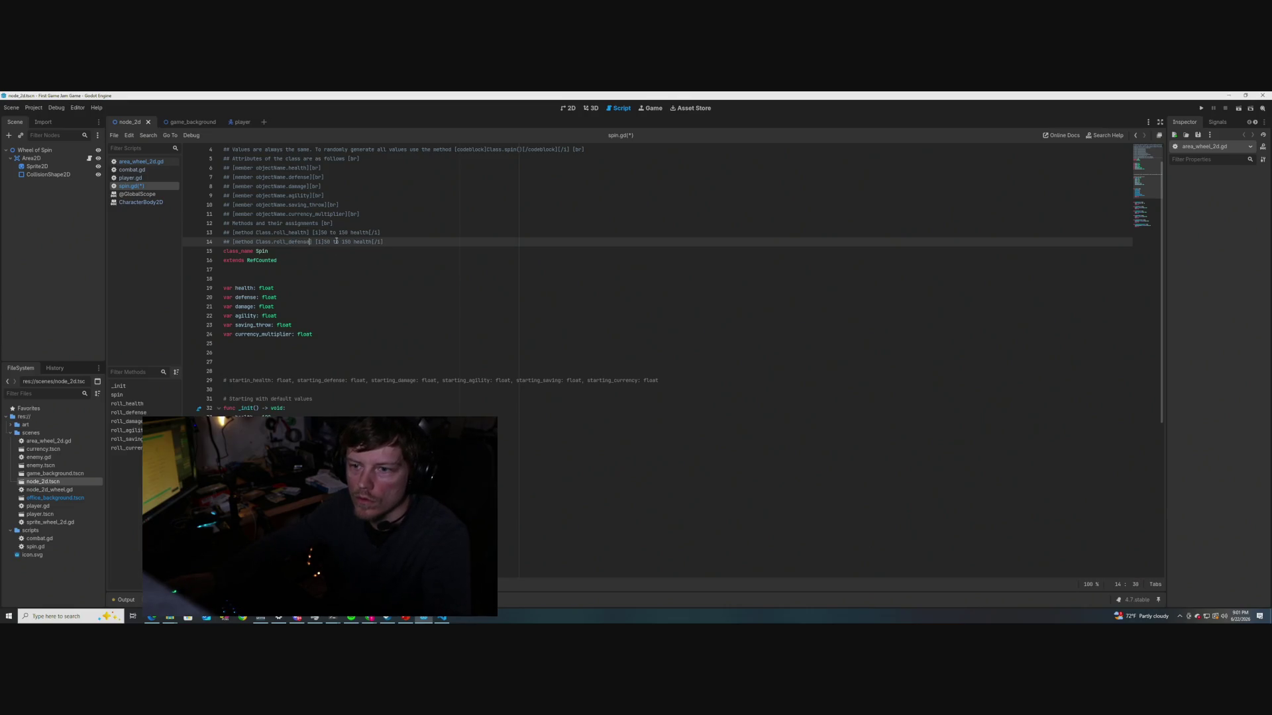
drag(371, 242, 325, 241)
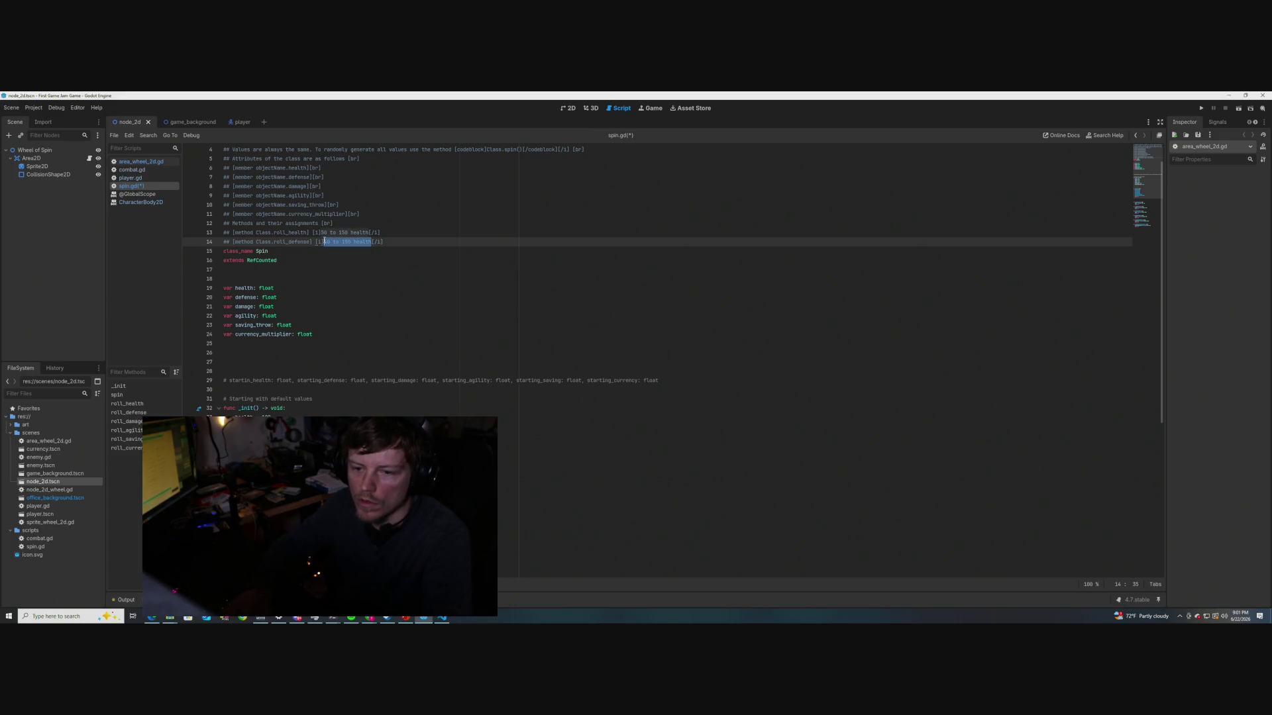
scroll(366, 320, down, 5)
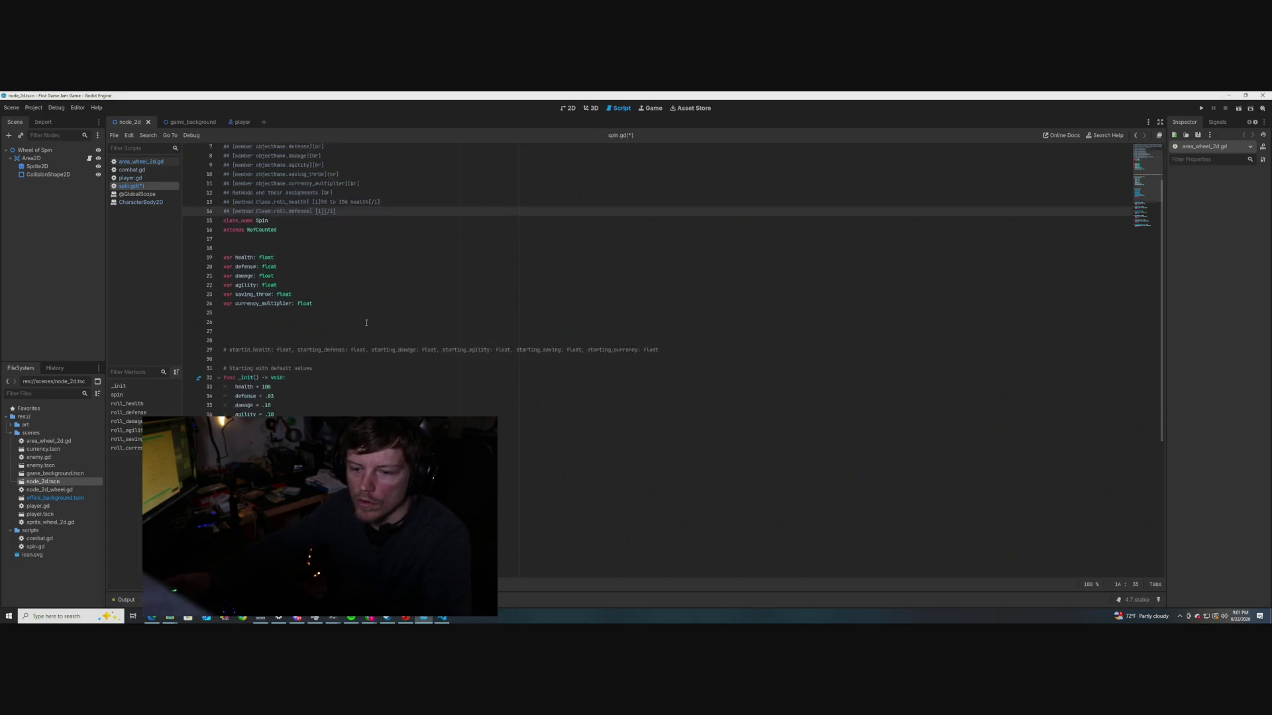
text(0.0)
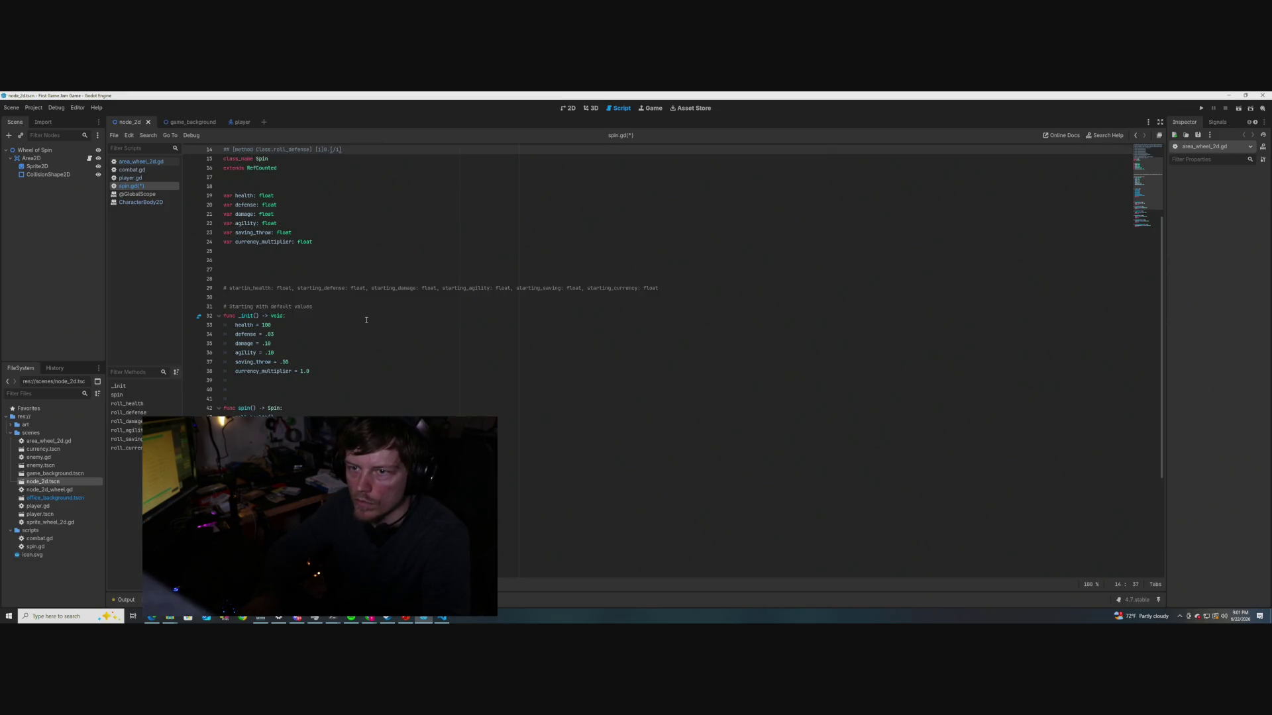
text(1)
text( to 0.)
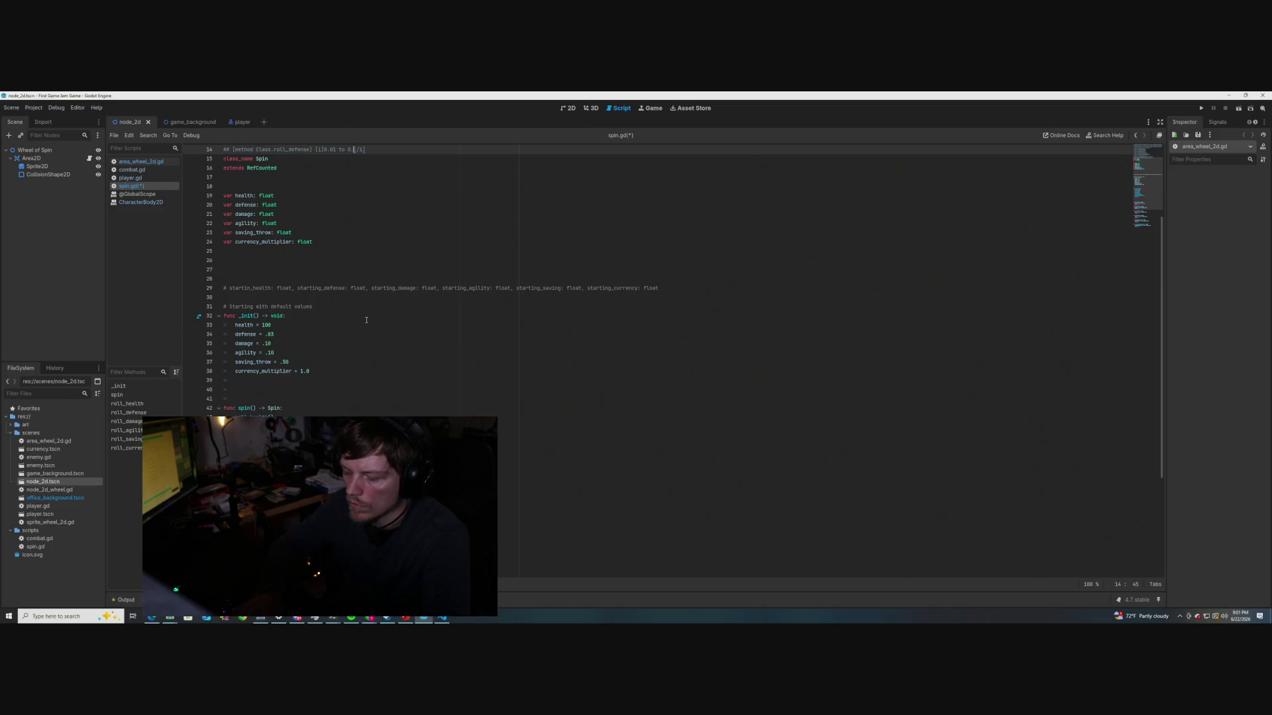
text(05)
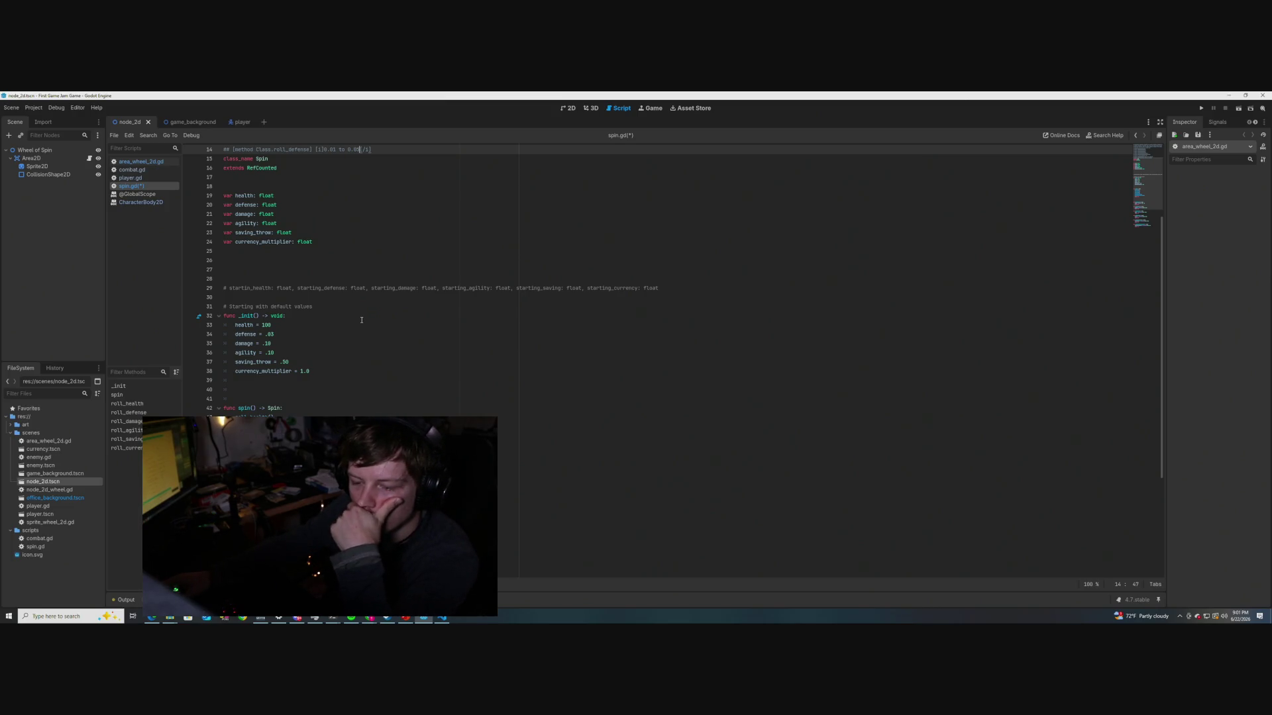
scroll(366, 334, down, 1)
scroll(367, 335, down, 2)
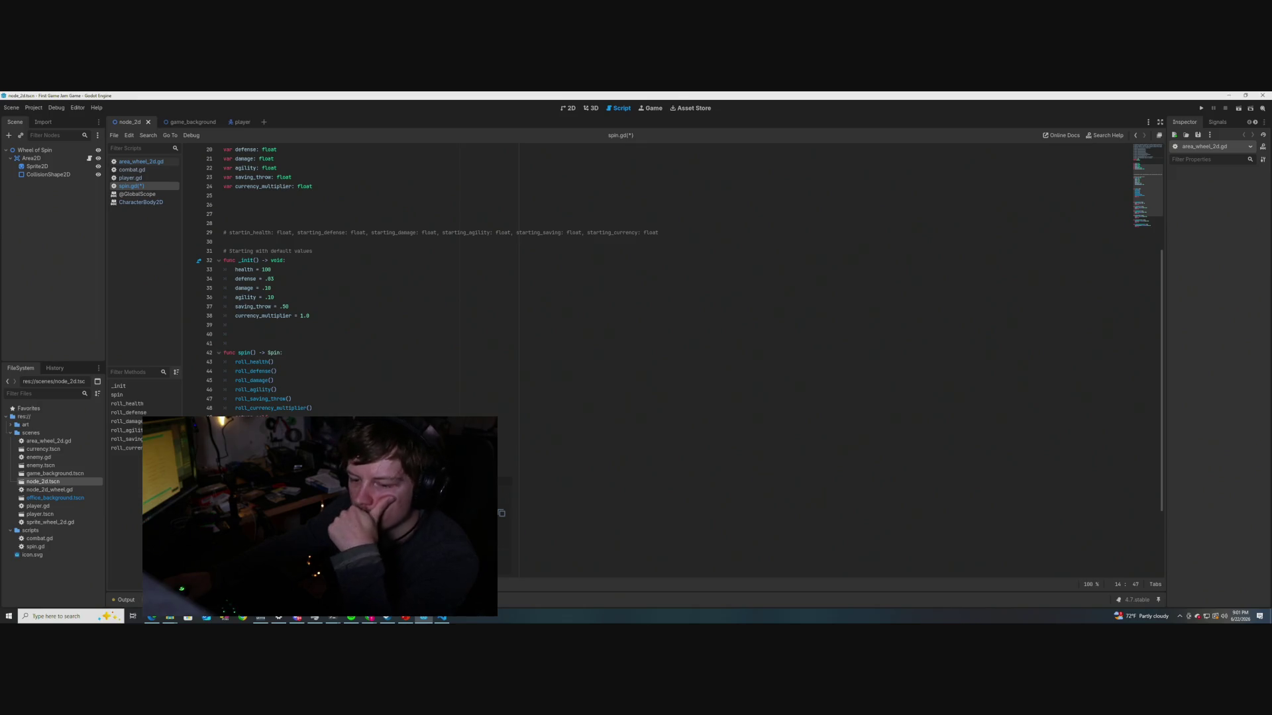
scroll(298, 331, up, 2)
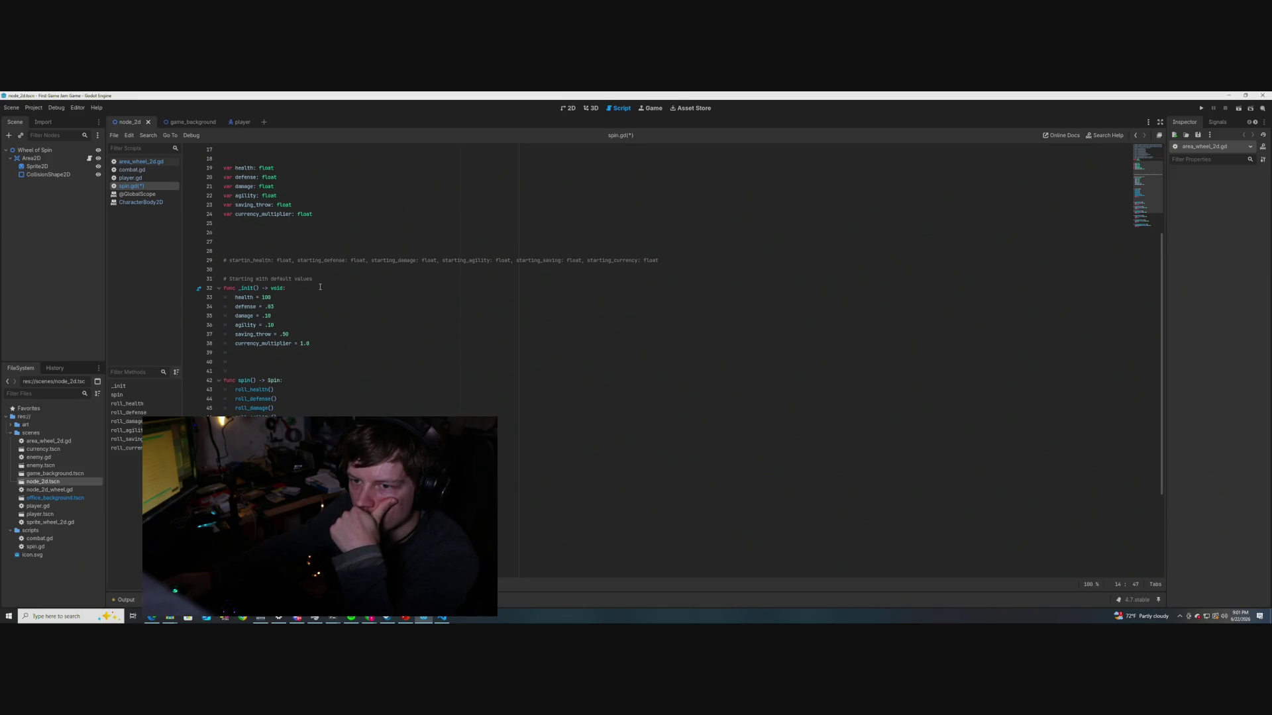
scroll(320, 287, up, 2)
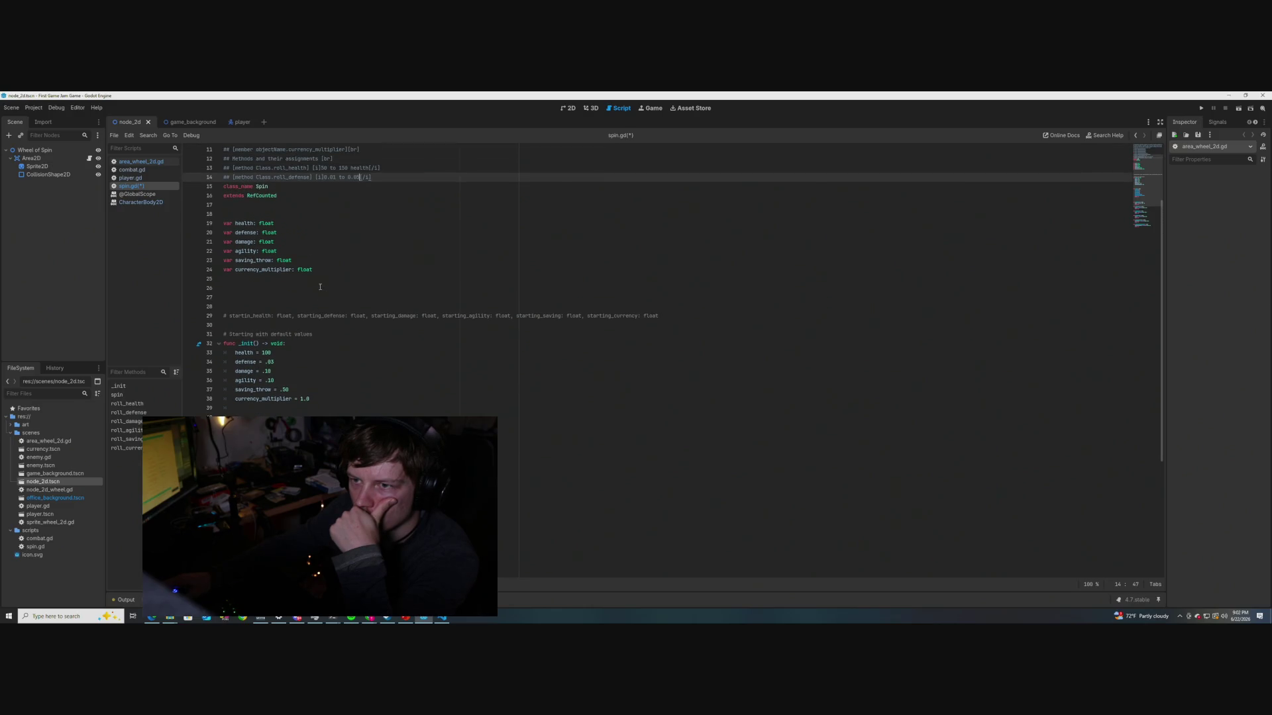
Add 'Maybe not inclusive' after health on the roll_health doc line
text(inclusive)
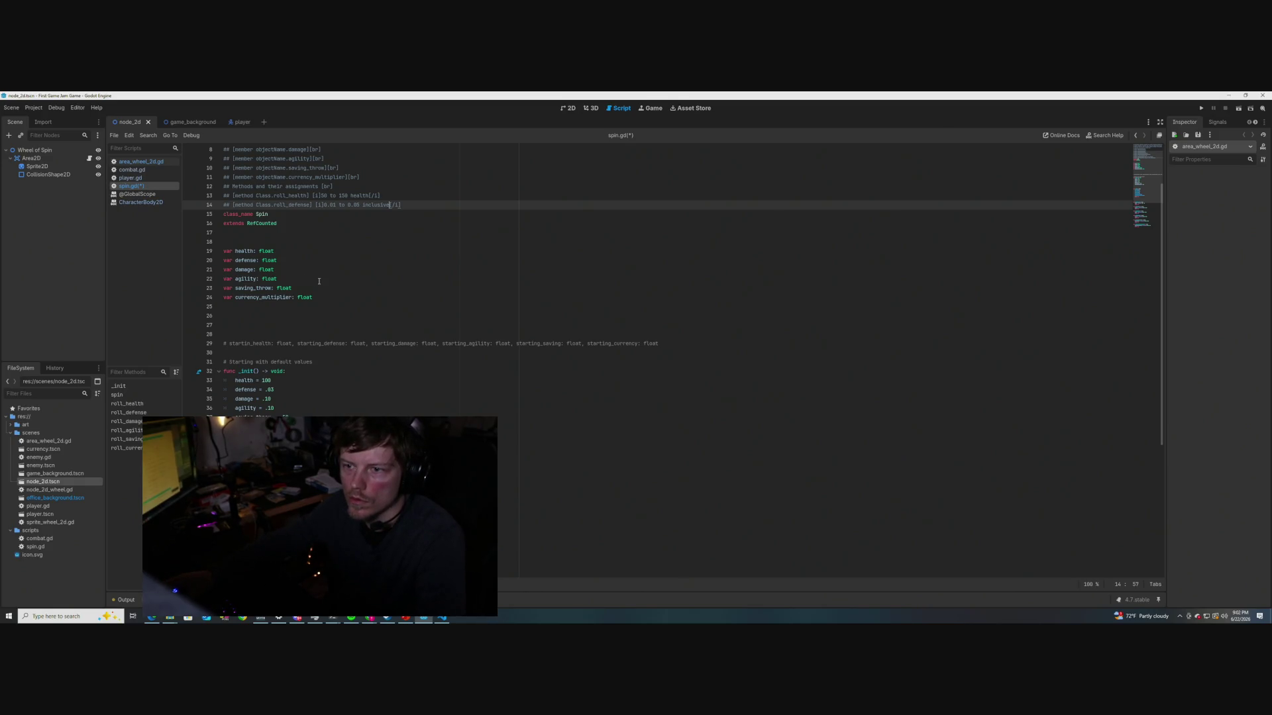
scroll(319, 281, down, 6)
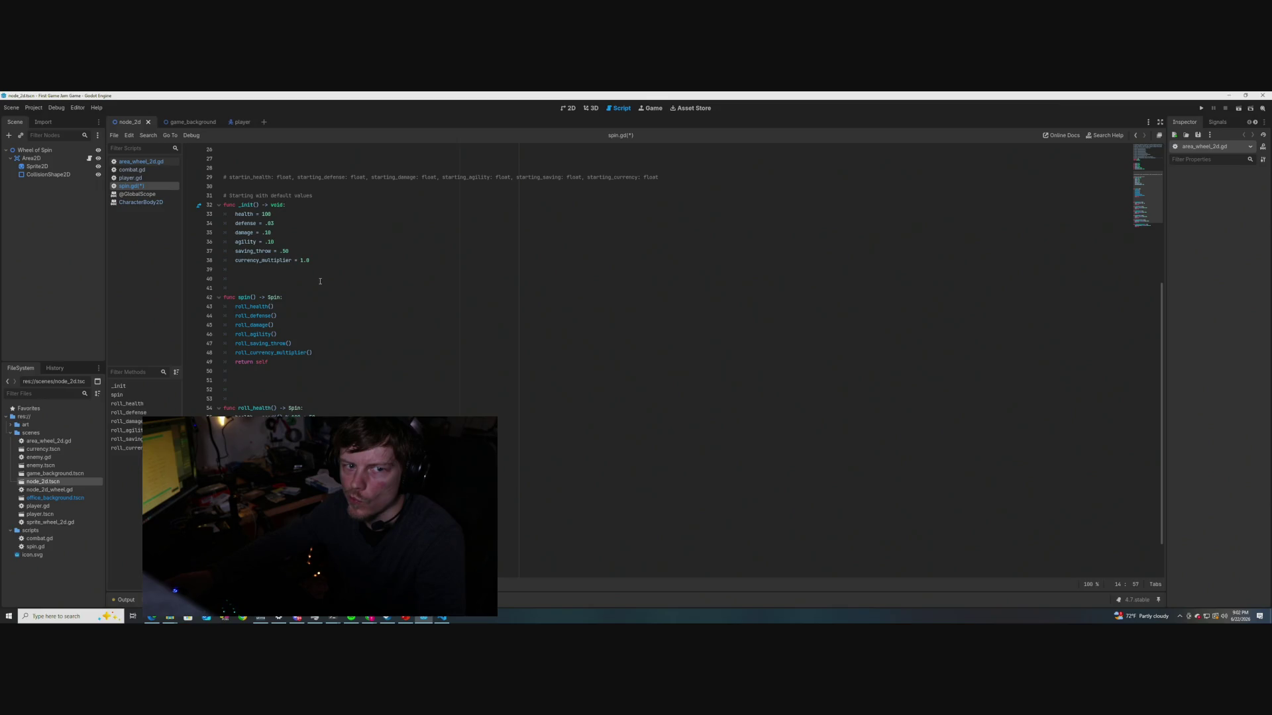
scroll(320, 281, up, 3)
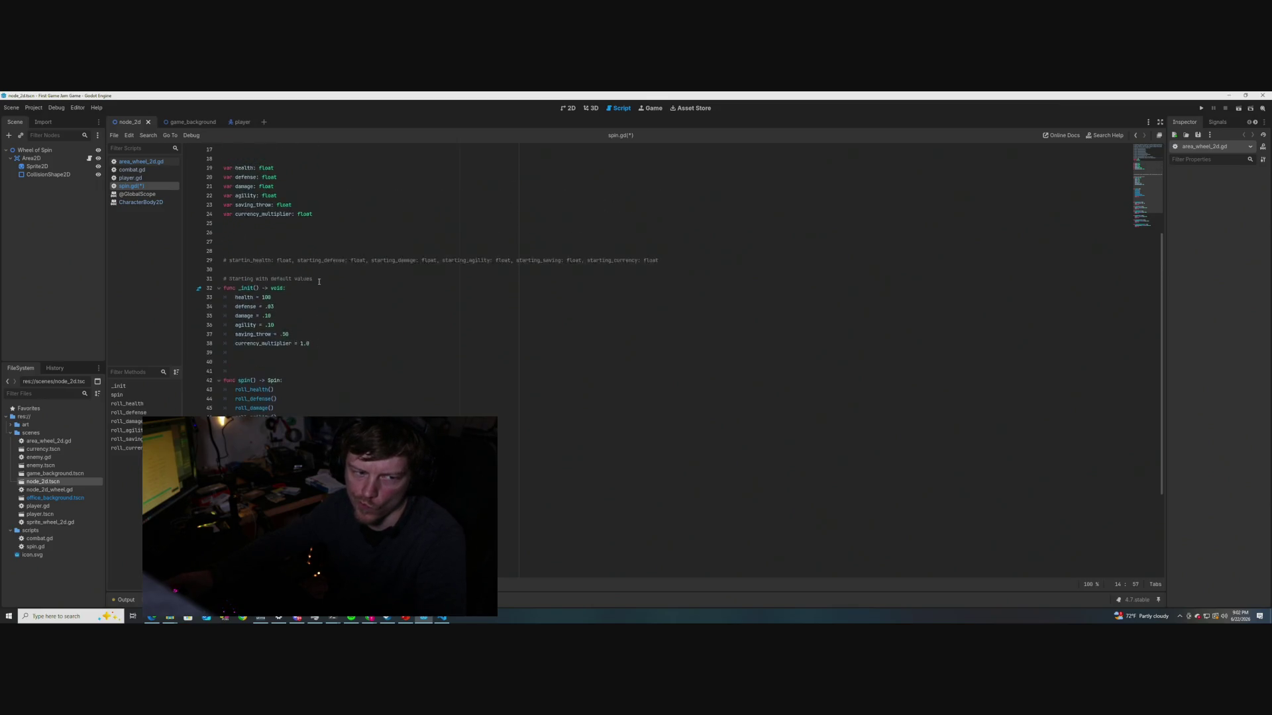
scroll(318, 281, up, 2)
scroll(319, 282, up, 1)
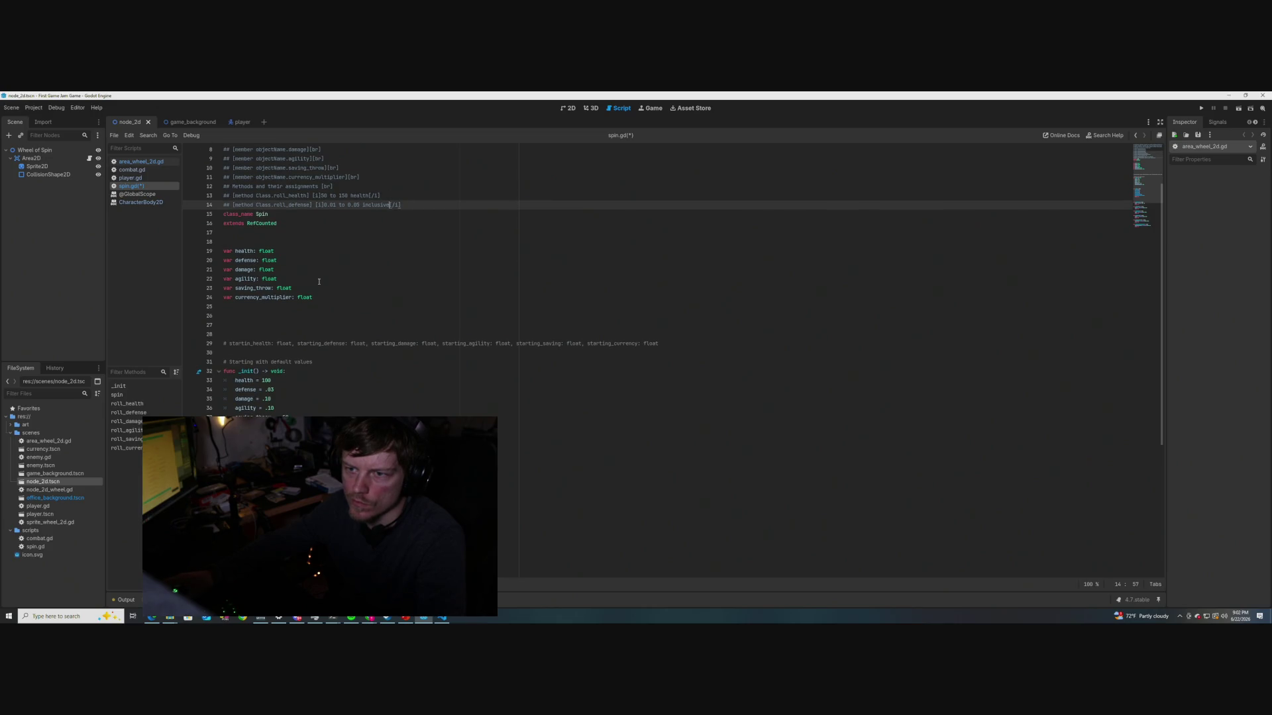
click(368, 195)
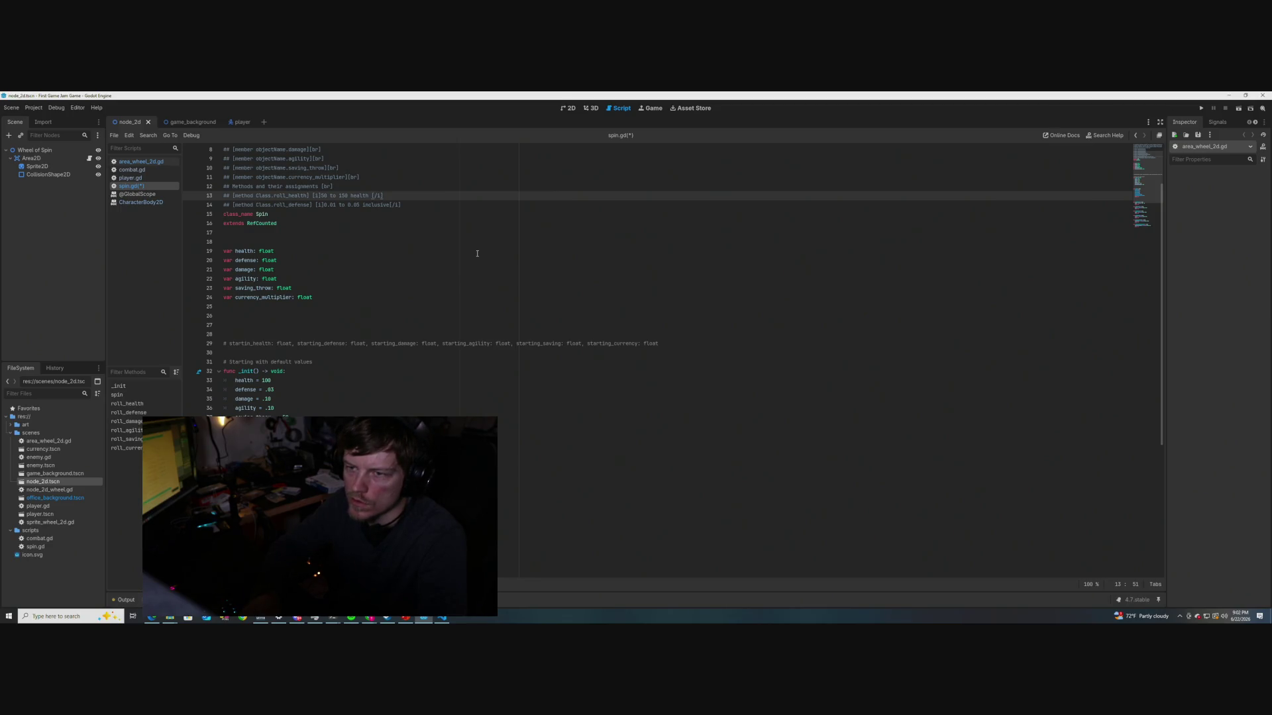
text(Not inclu)
text(sive)
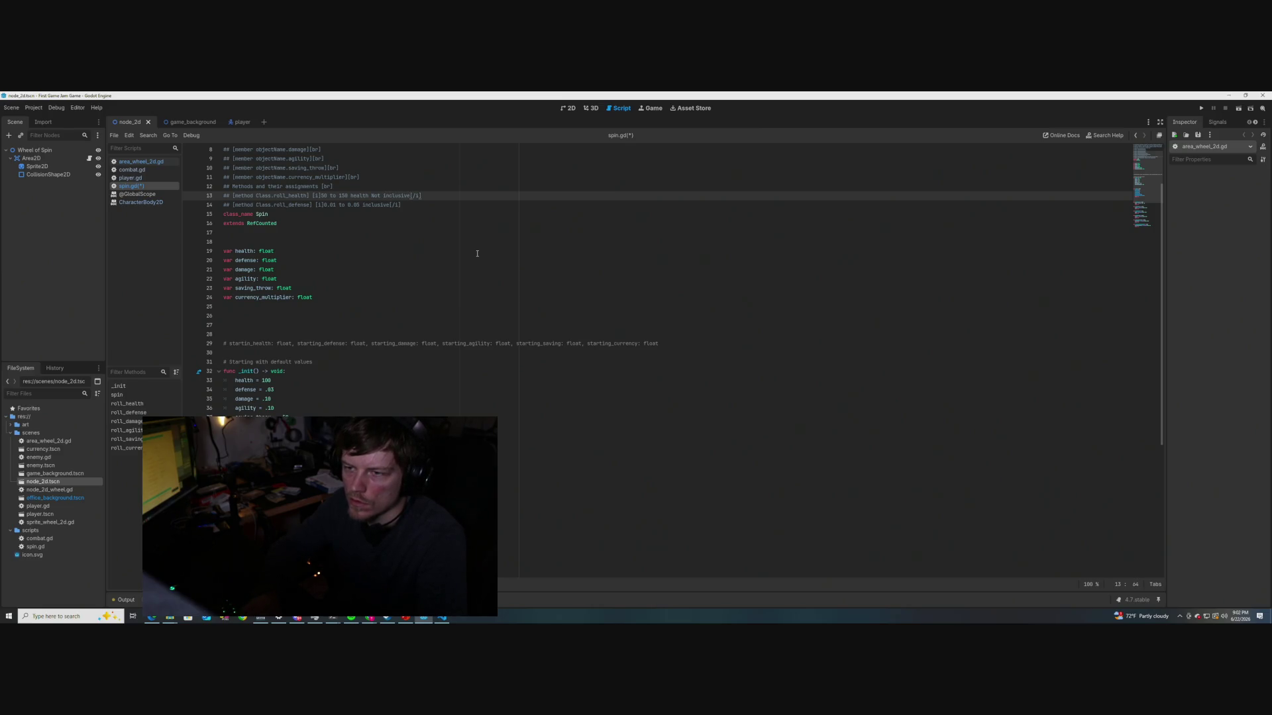
key(BackSpace)
key(BackSpace)
key(BackSpace)
text(Maybe not inclusive)
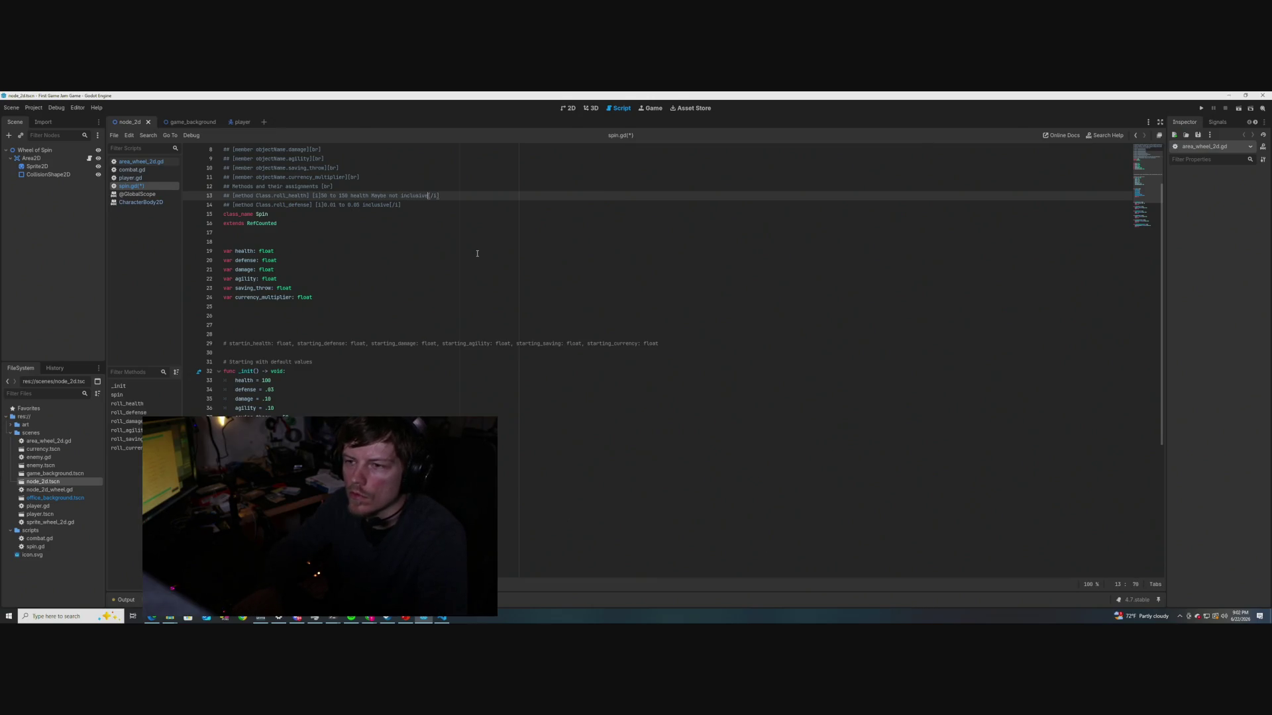
Duplicate the roll_defense doc line beneath itself
click(406, 205)
drag(406, 205, 223, 205)
key(ctrl+c)
click(412, 205)
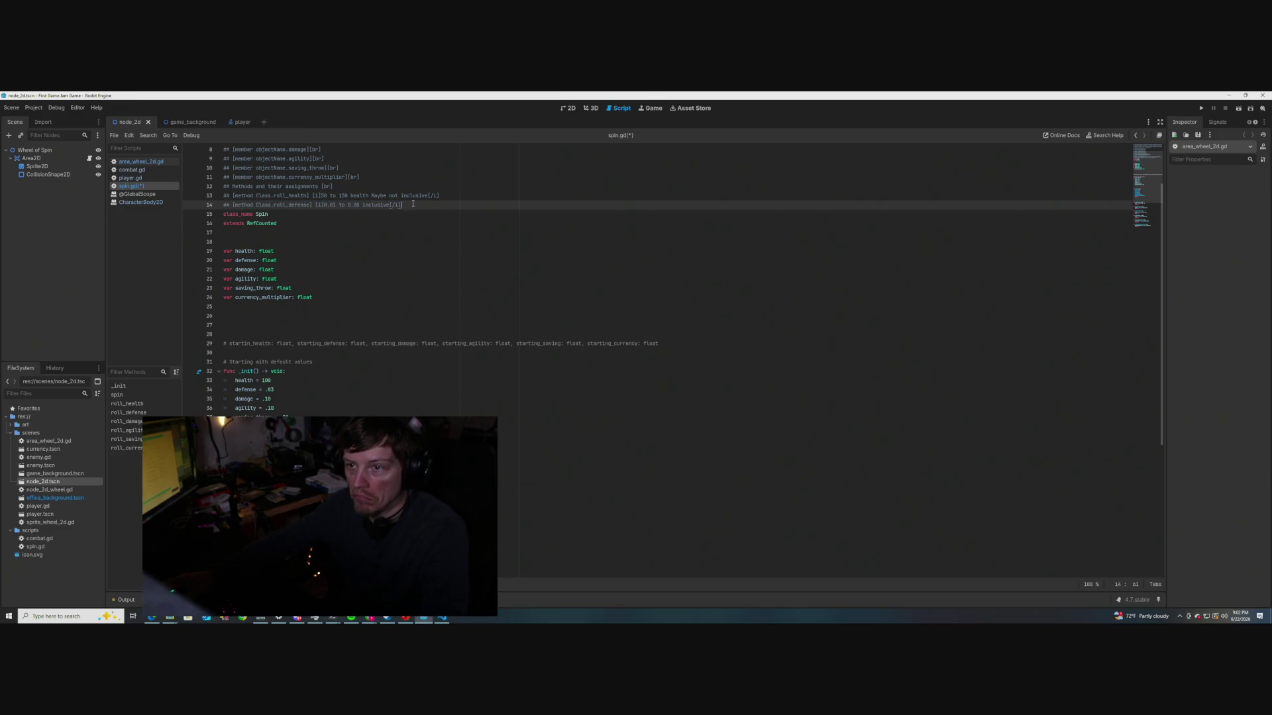
key(Return)
key(ctrl+v)
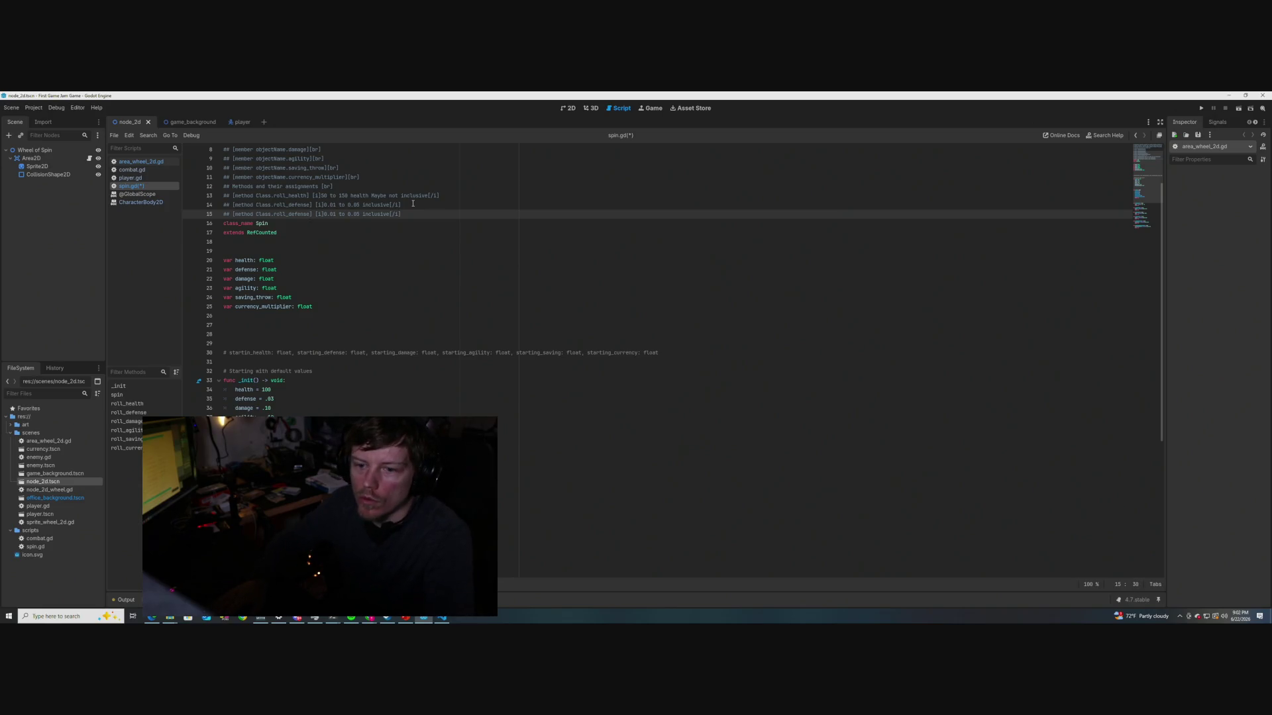
Rename the copy to roll_damage with a 0.05 to 0.15 range and save spin.gd
key(BackSpace)
key(BackSpace)
key(BackSpace)
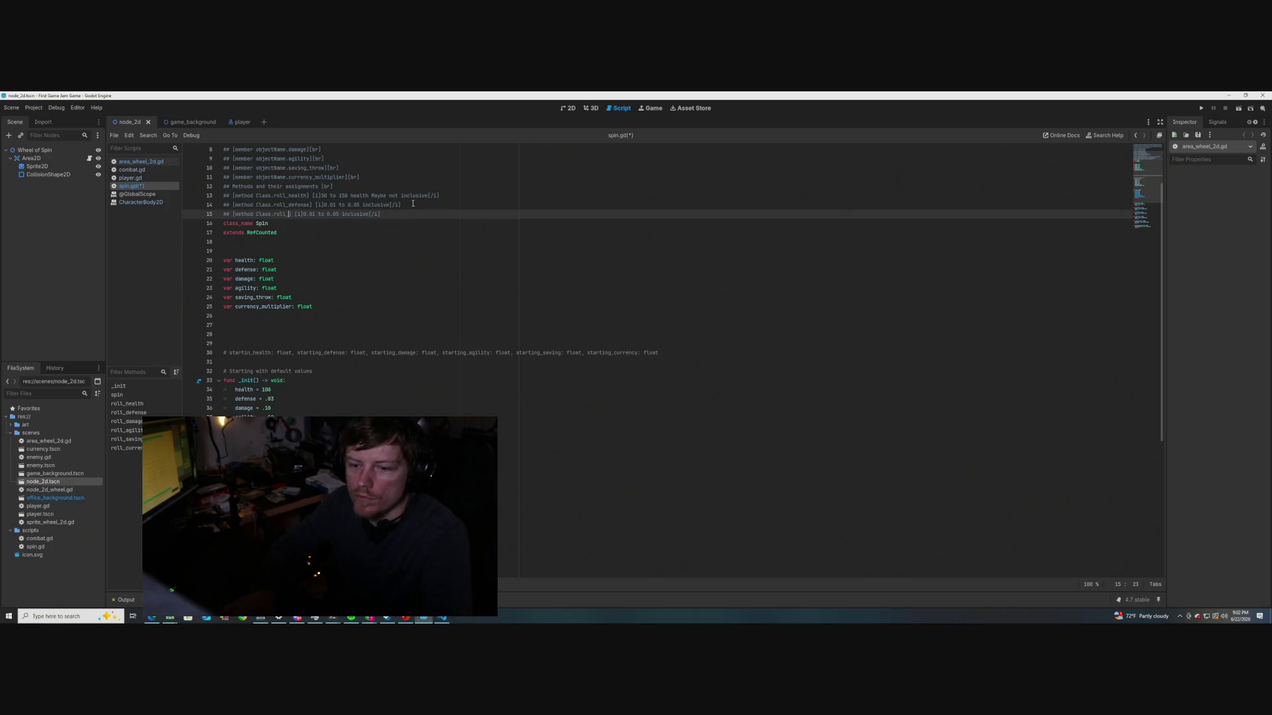
text(damage)
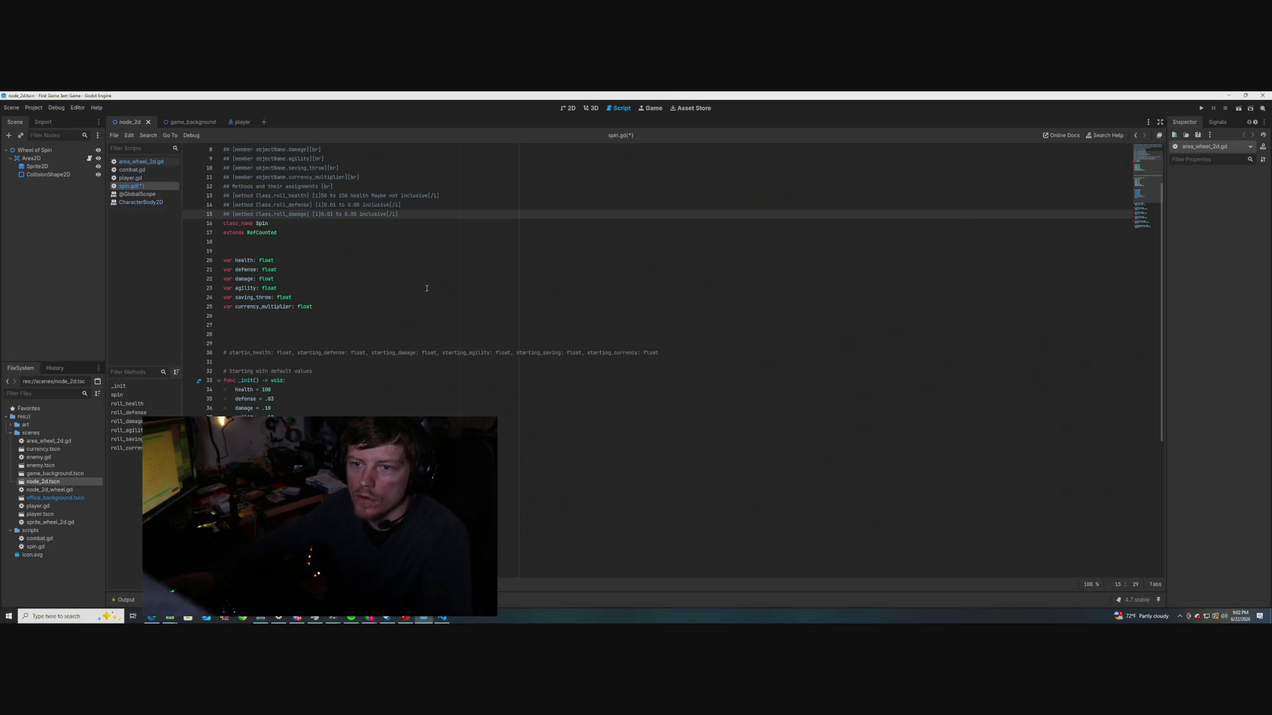
scroll(369, 304, down, 4)
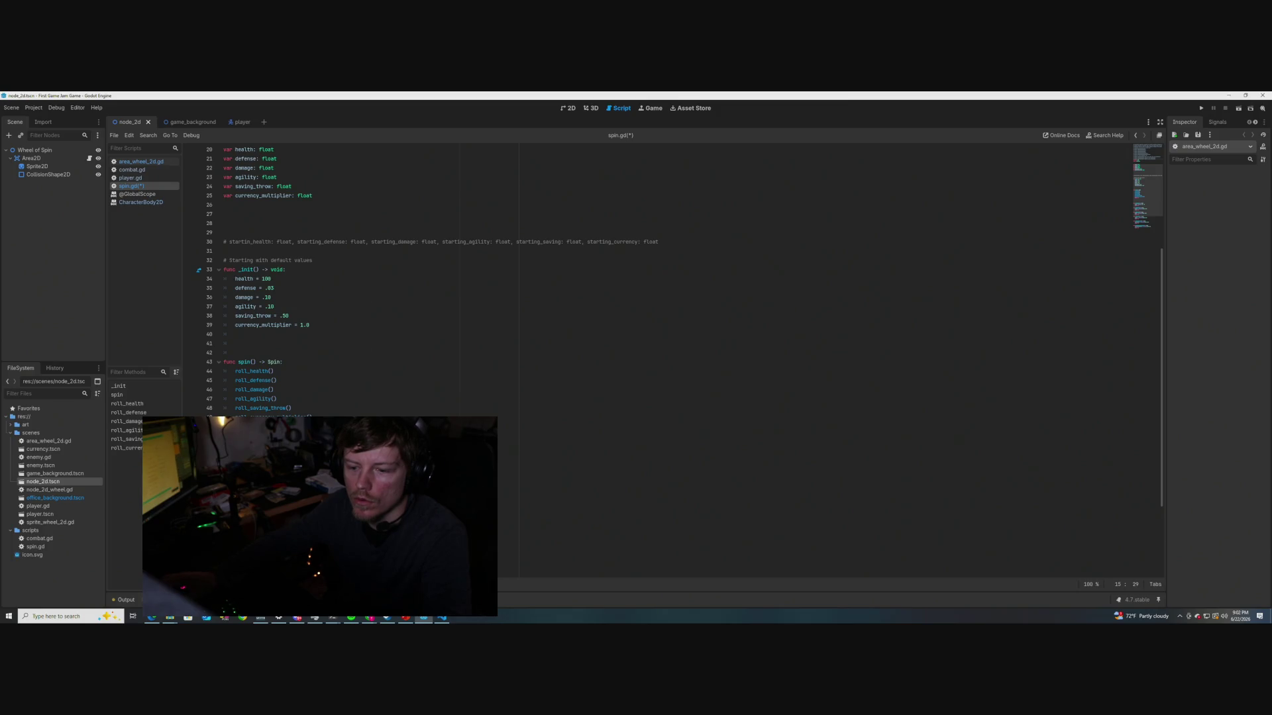
click(285, 555)
click(401, 333)
scroll(338, 297, up, 6)
drag(357, 279, 322, 279)
text((0.05, 0.15))
key(BackSpace)
key(Delete)
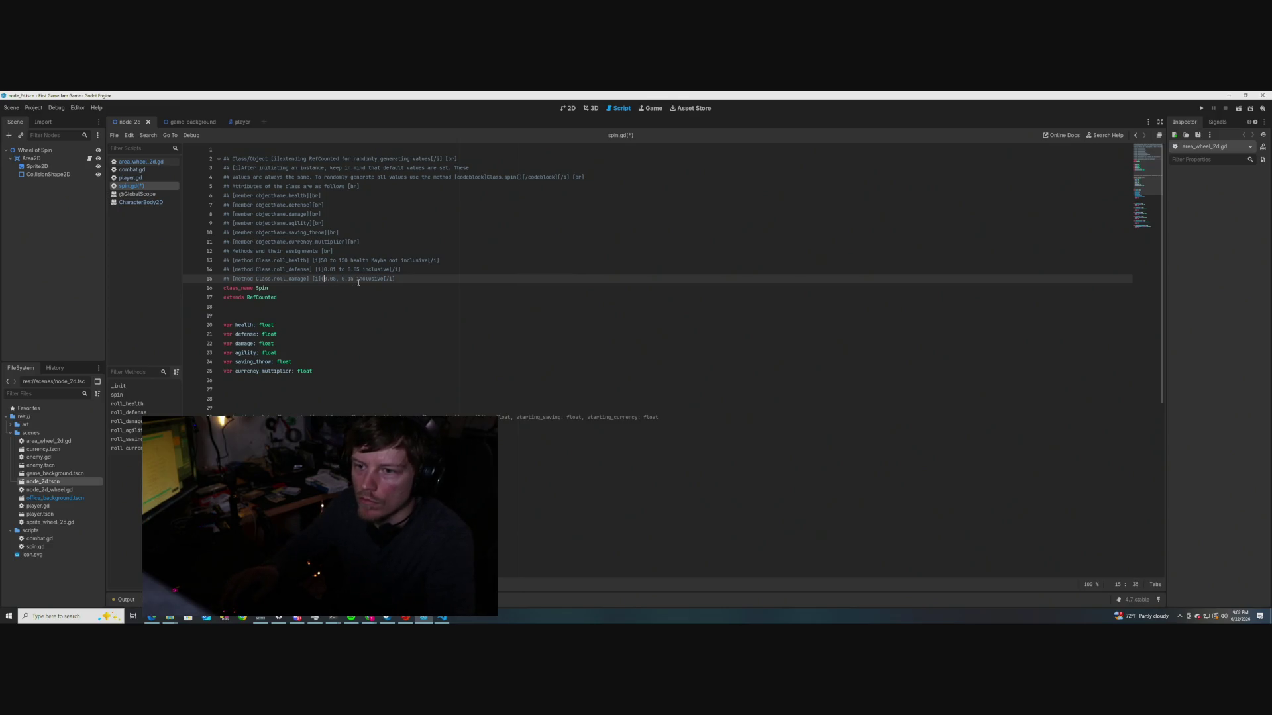
key(BackSpace)
text(to)
click(392, 279)
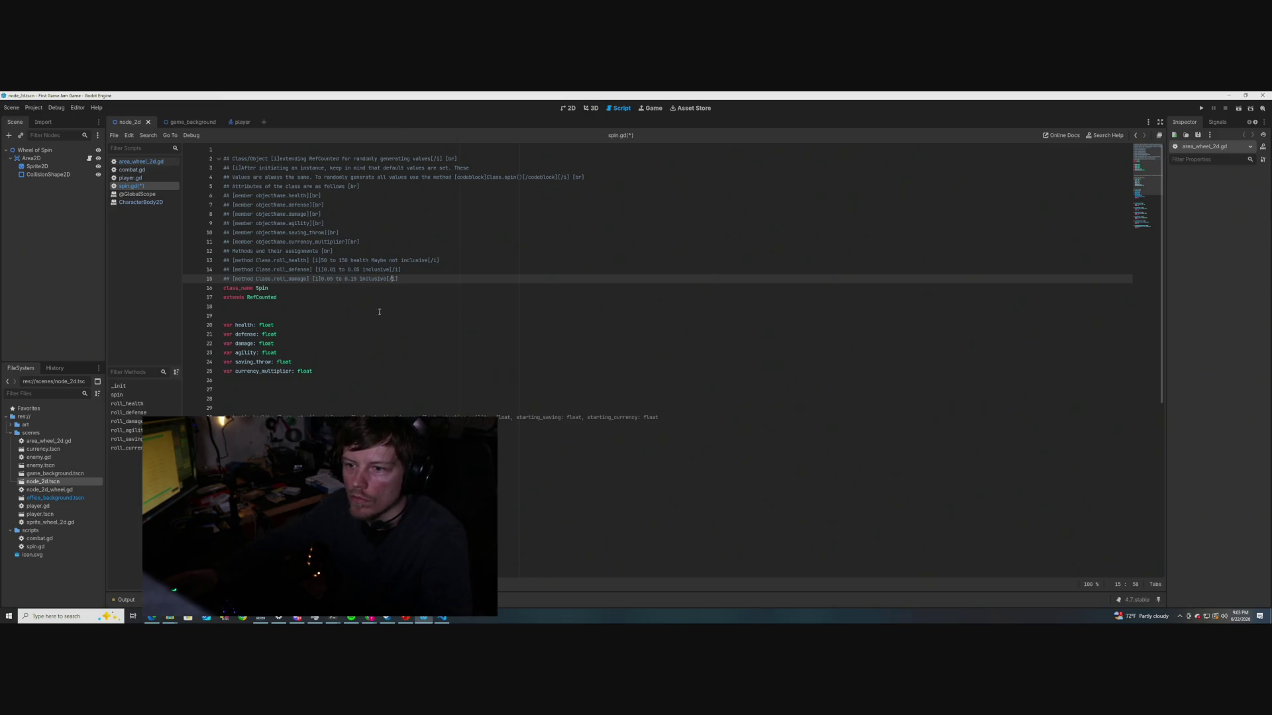
key(ctrl+s)
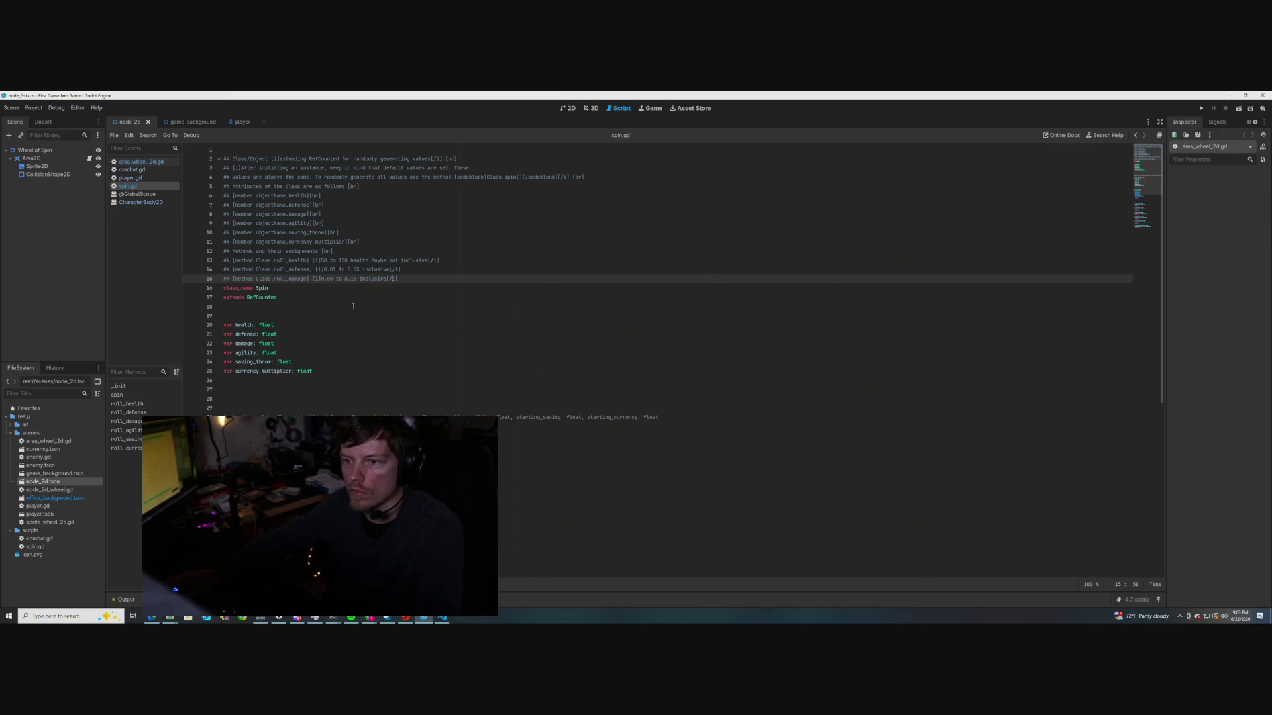
End each method doc line with [br], save, and select the roll_damage line
mouse_move(262, 289)
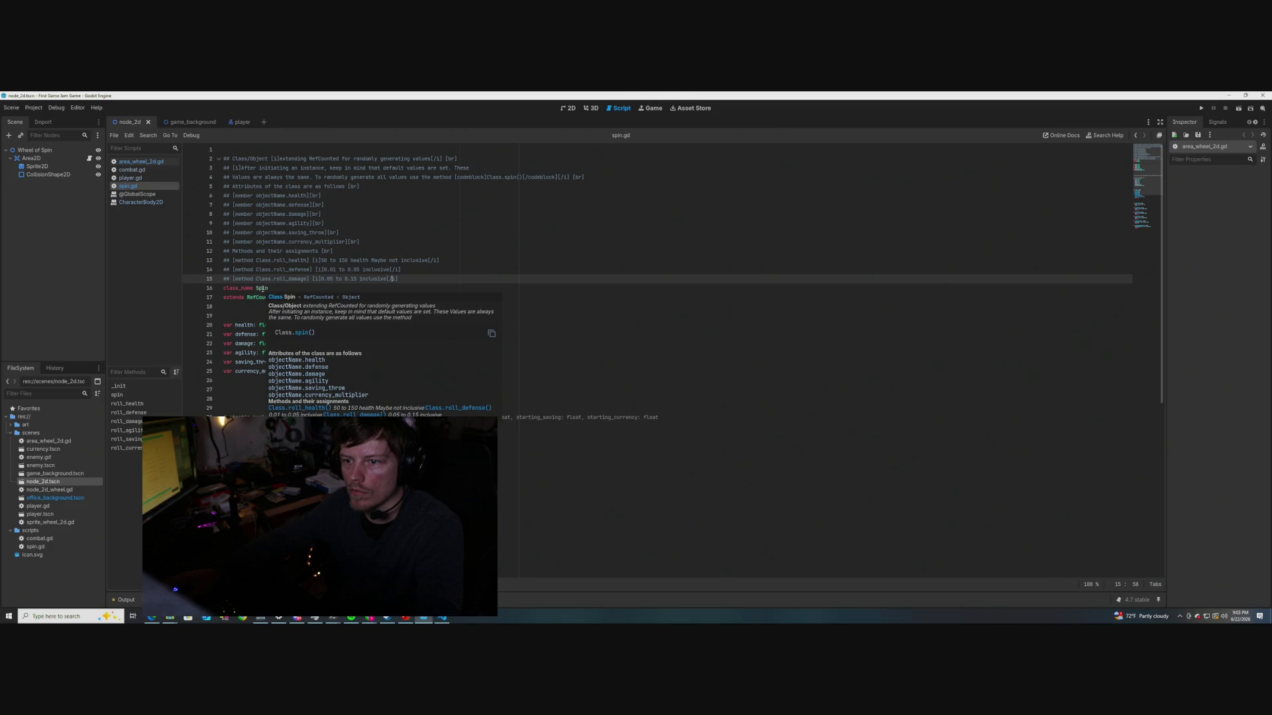
click(456, 263)
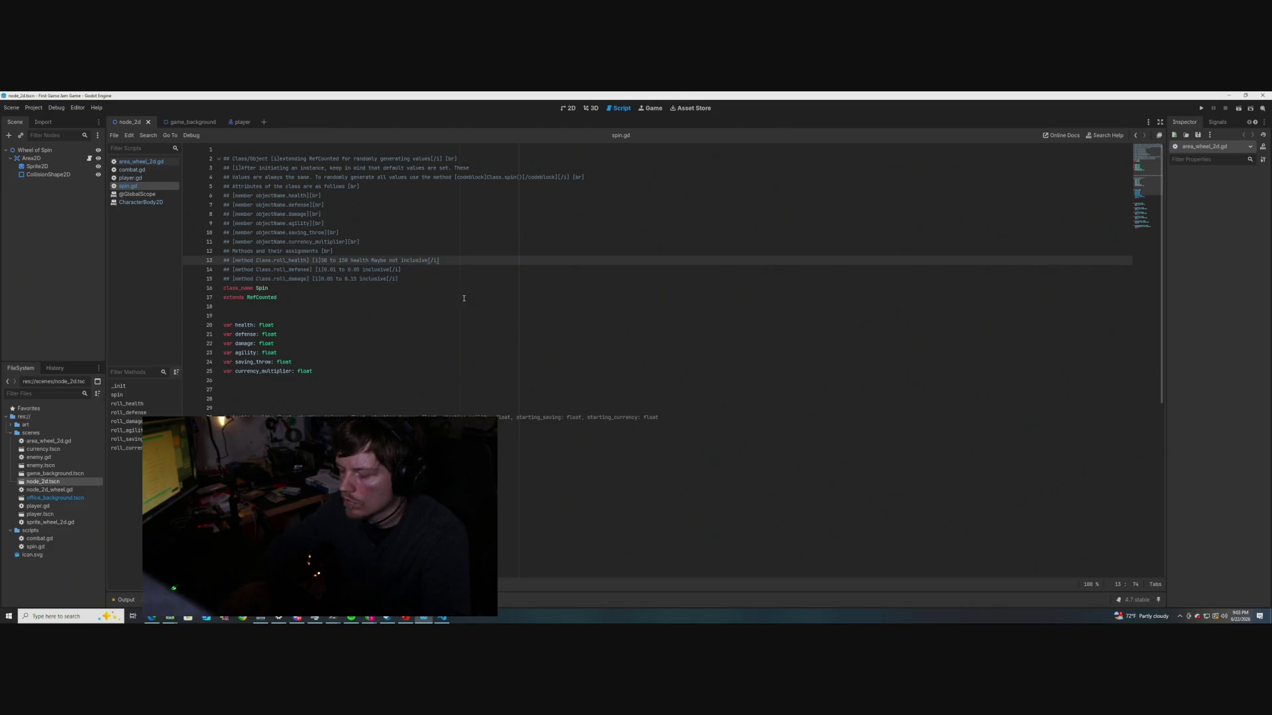
text([br])
click(404, 269)
click(408, 280)
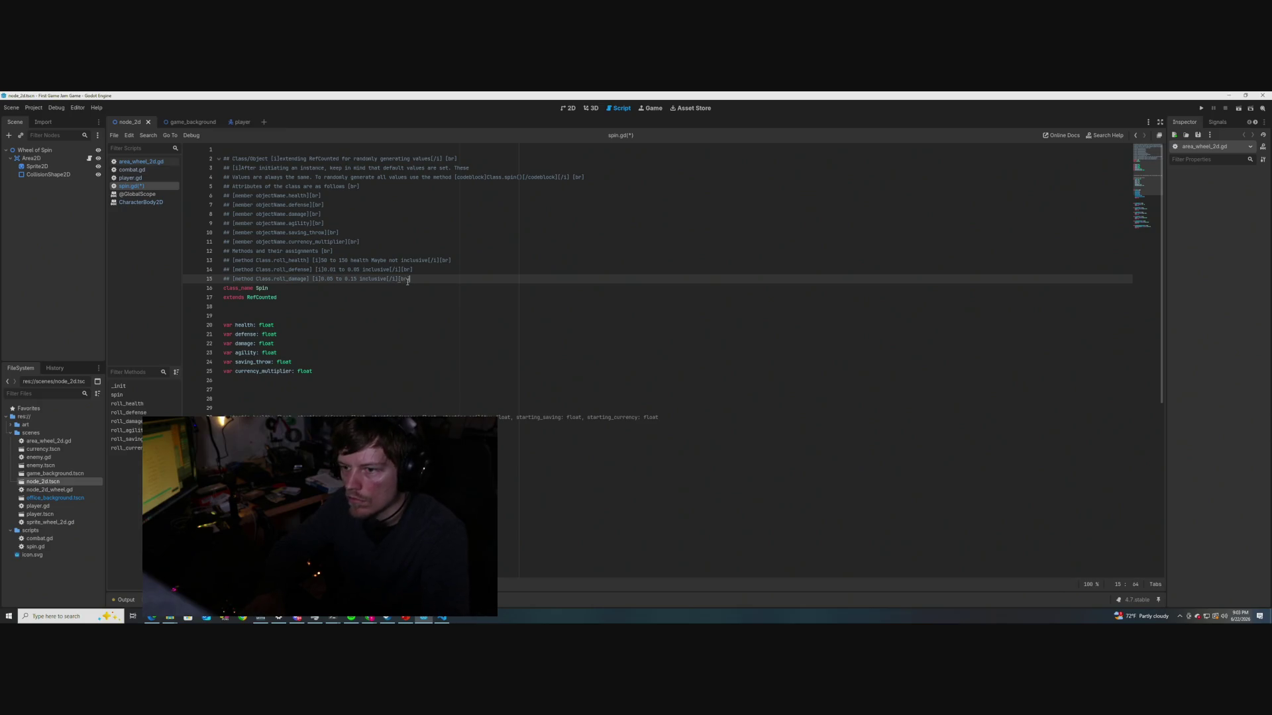
key(ctrl+s)
key(Down)
key(Down)
key(Down)
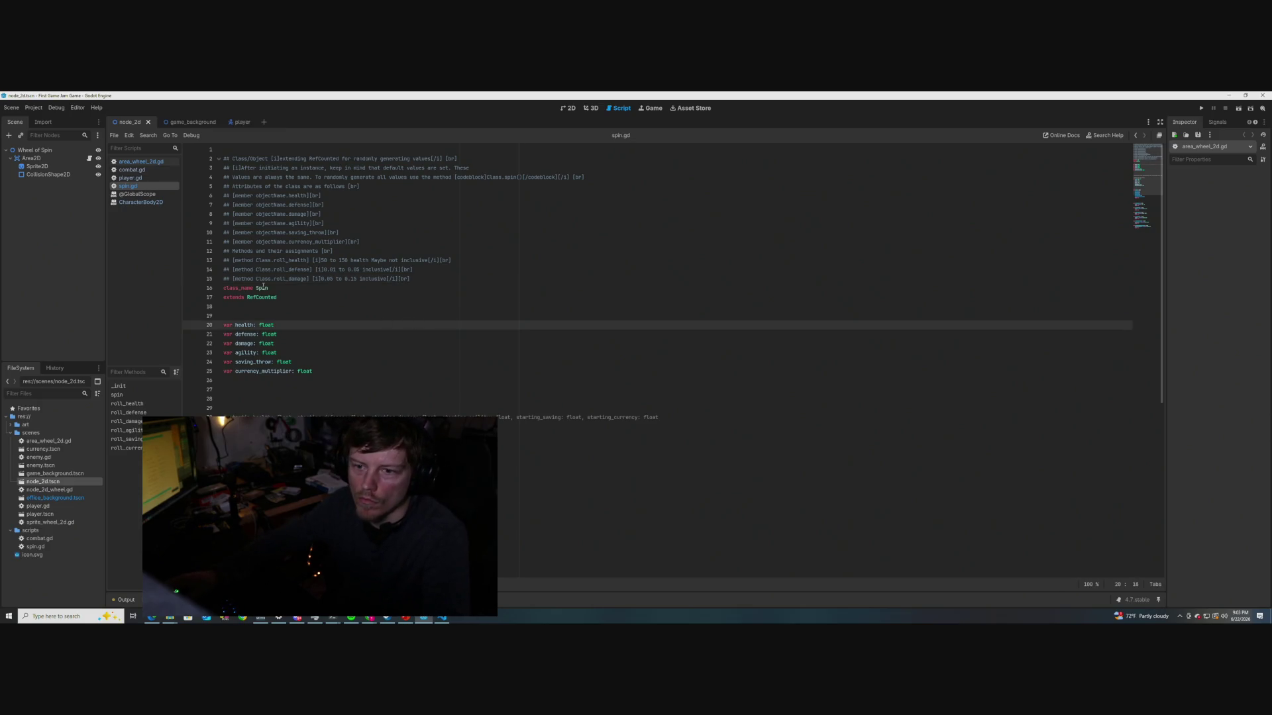
mouse_move(263, 287)
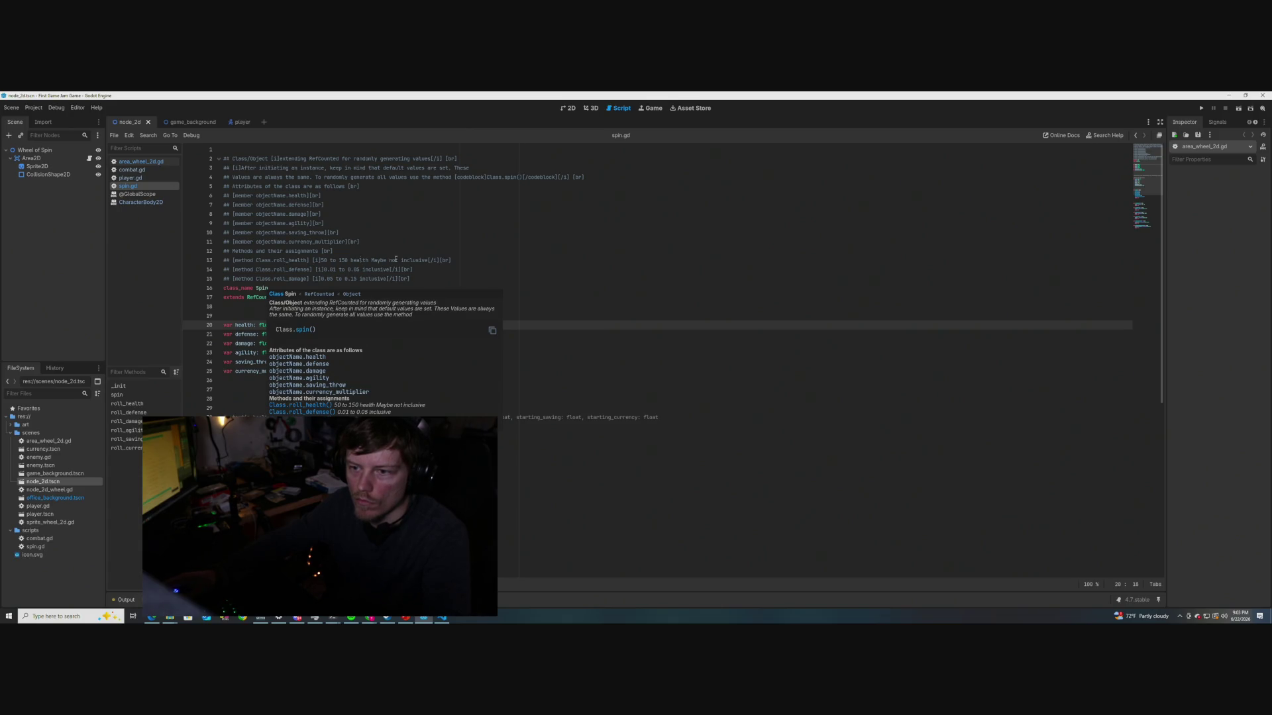
drag(410, 279, 224, 279)
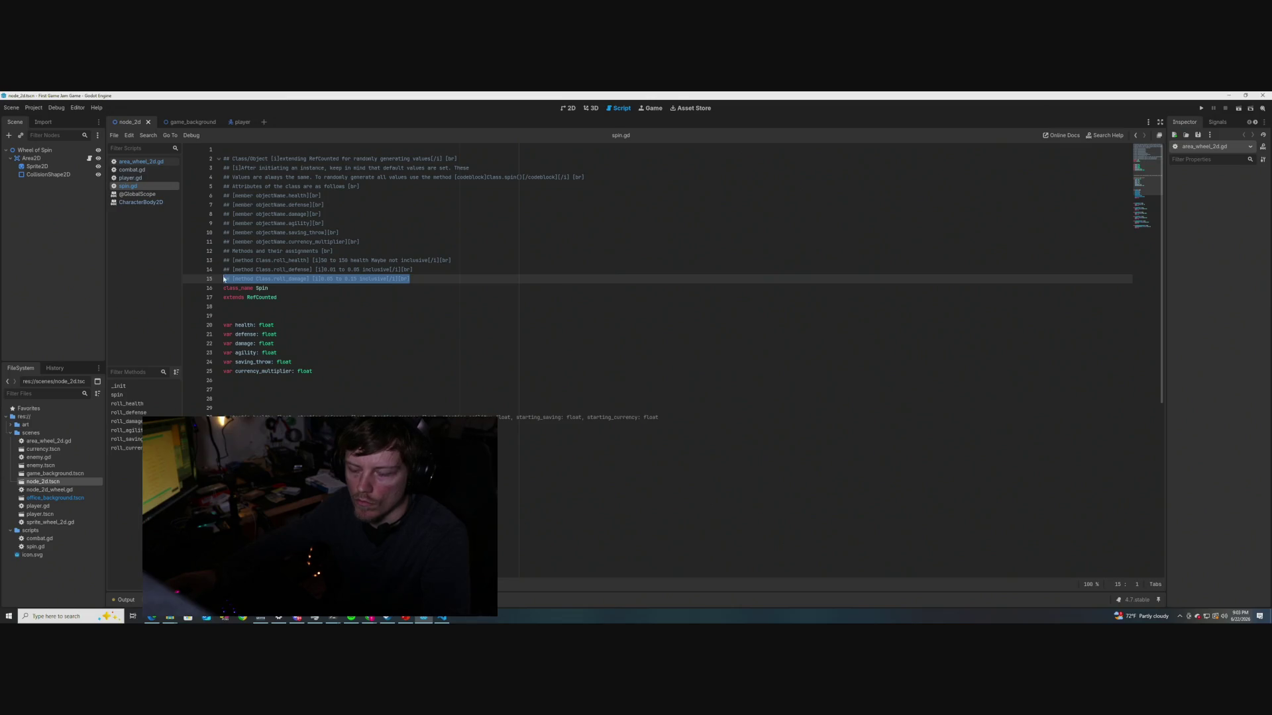
Duplicate the roll_damage doc line and rename the copy to roll_agility
key(ctrl+c)
key(End)
key(Return)
key(ctrl+v)
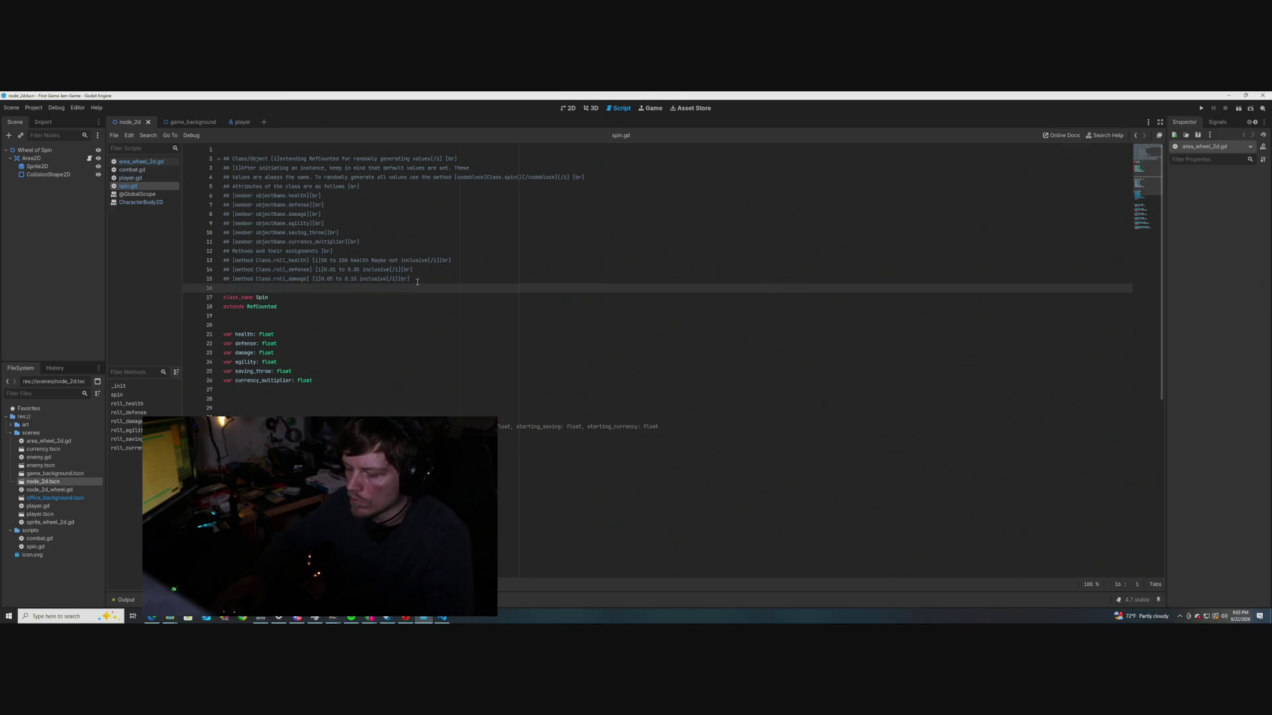
scroll(308, 294, down, 3)
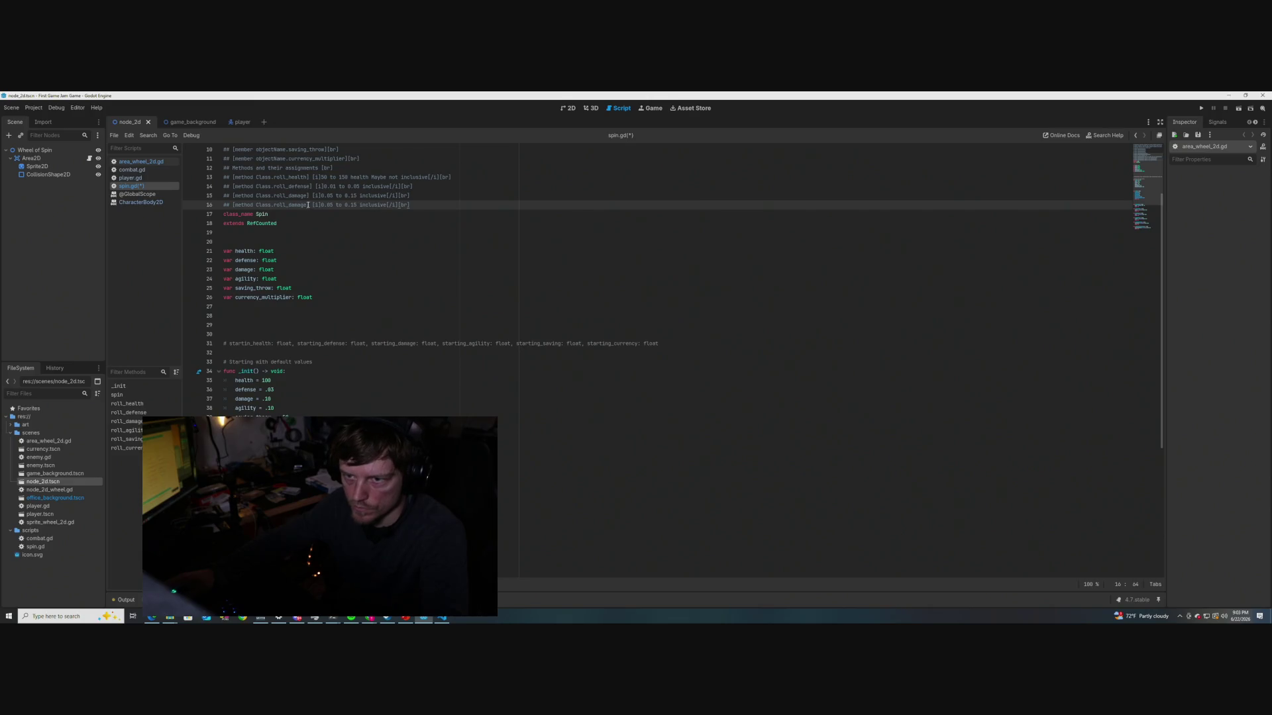
key(BackSpace)
key(BackSpace)
key(BackSpace)
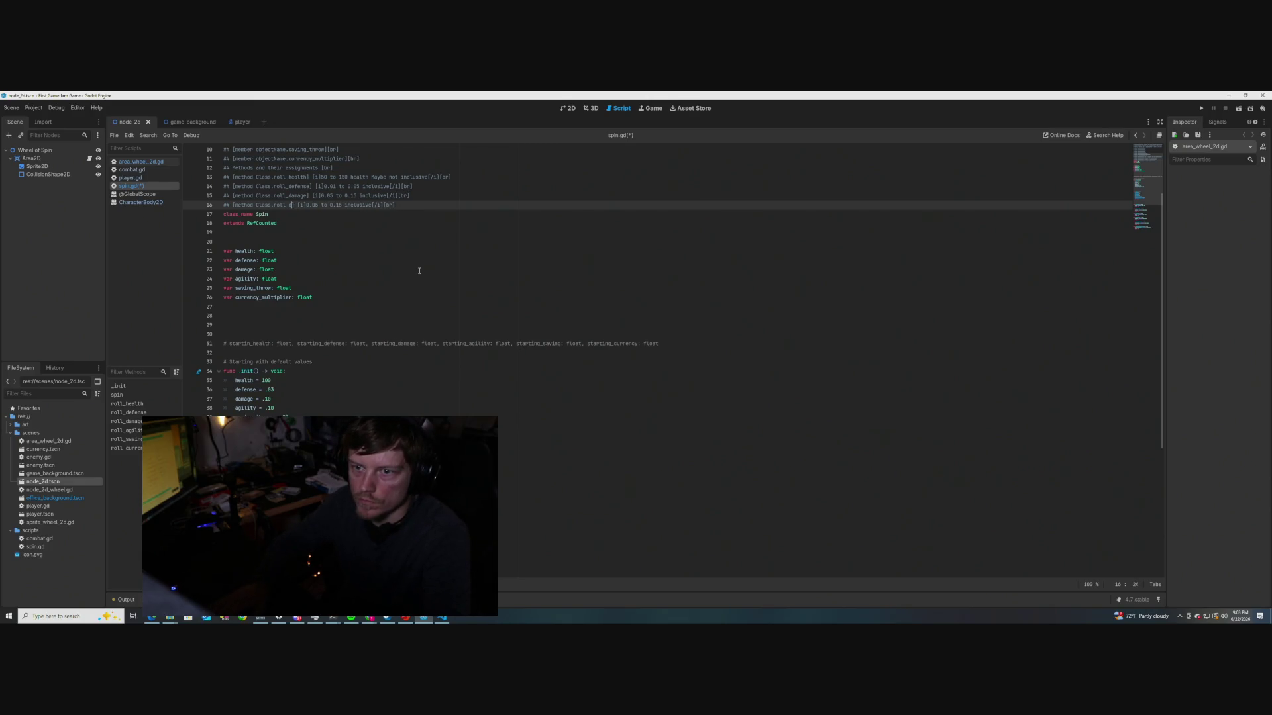
text(agility)
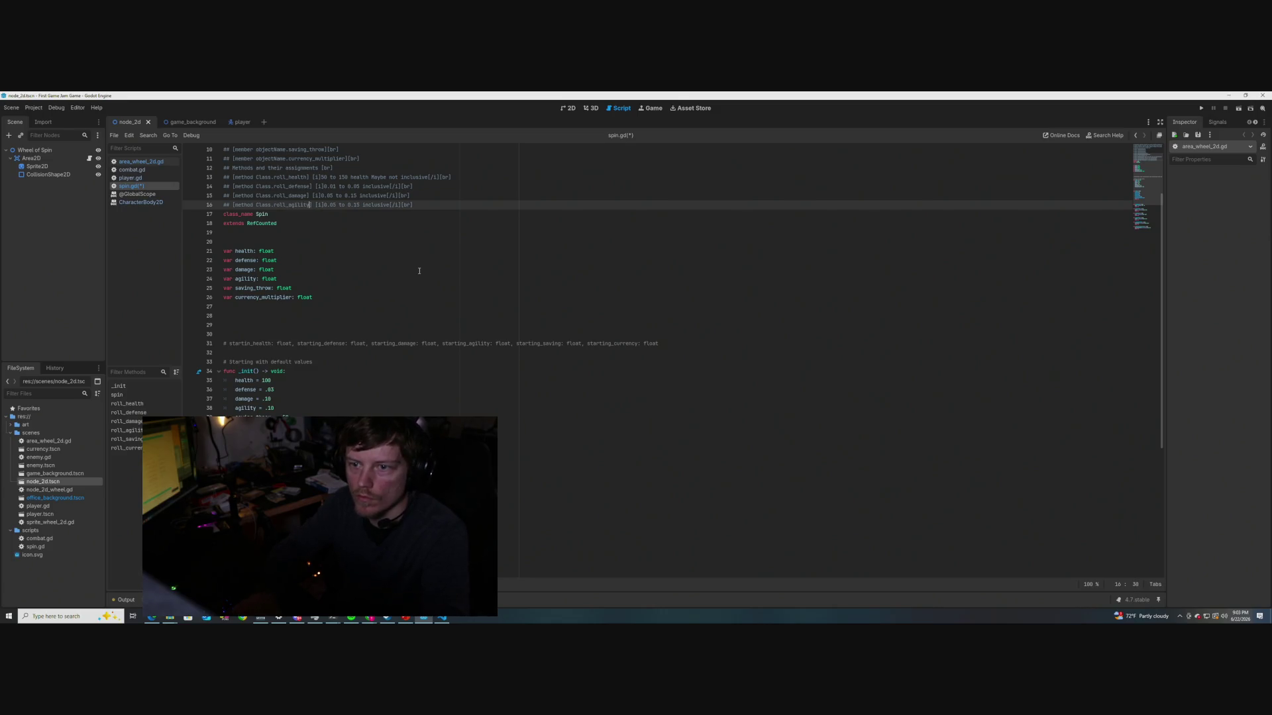
Set the roll_agility range to 0.05 to 0.10 and save spin.gd
drag(359, 206, 325, 206)
key(BackSpace)
scroll(332, 294, down, 8)
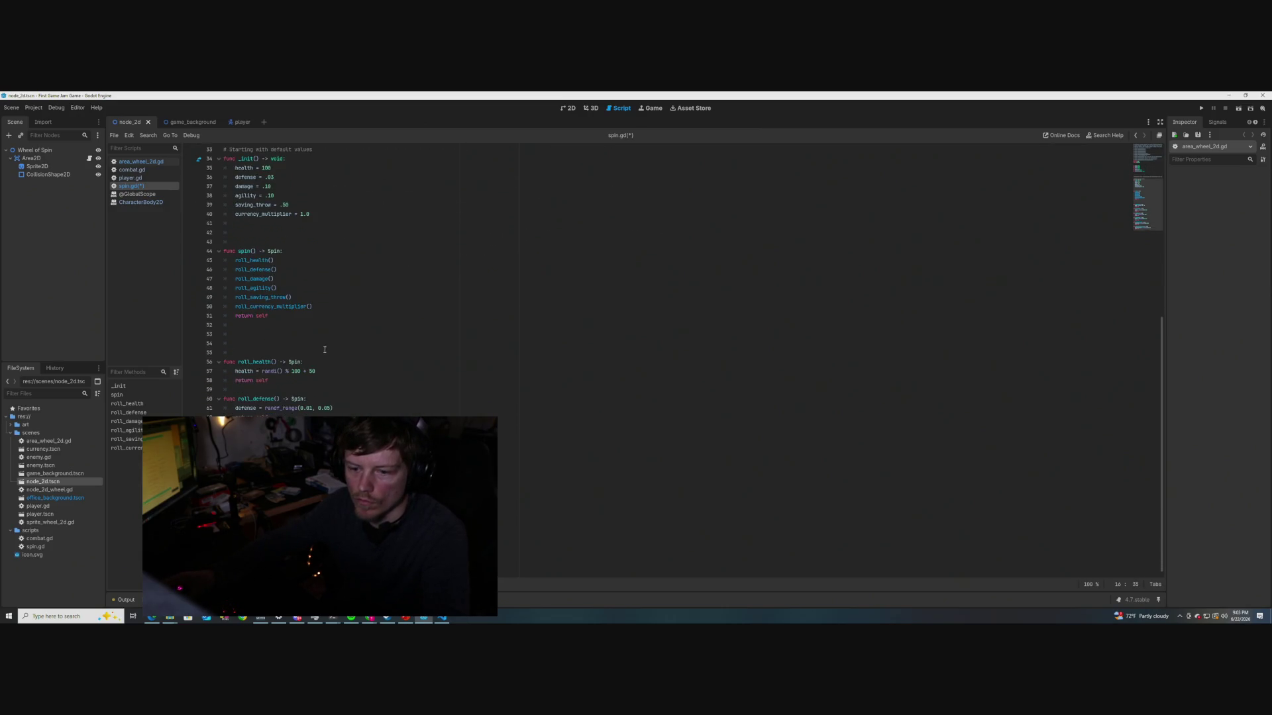
click(328, 482)
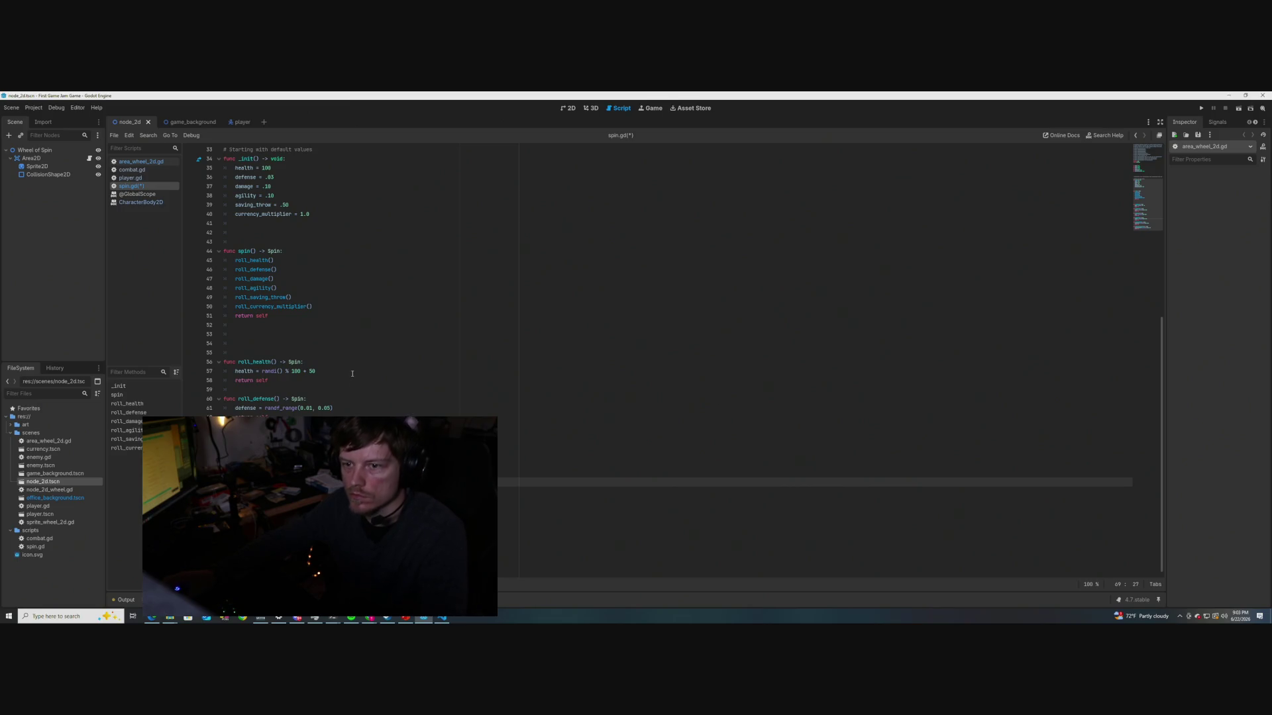
scroll(345, 365, up, 9)
click(325, 242)
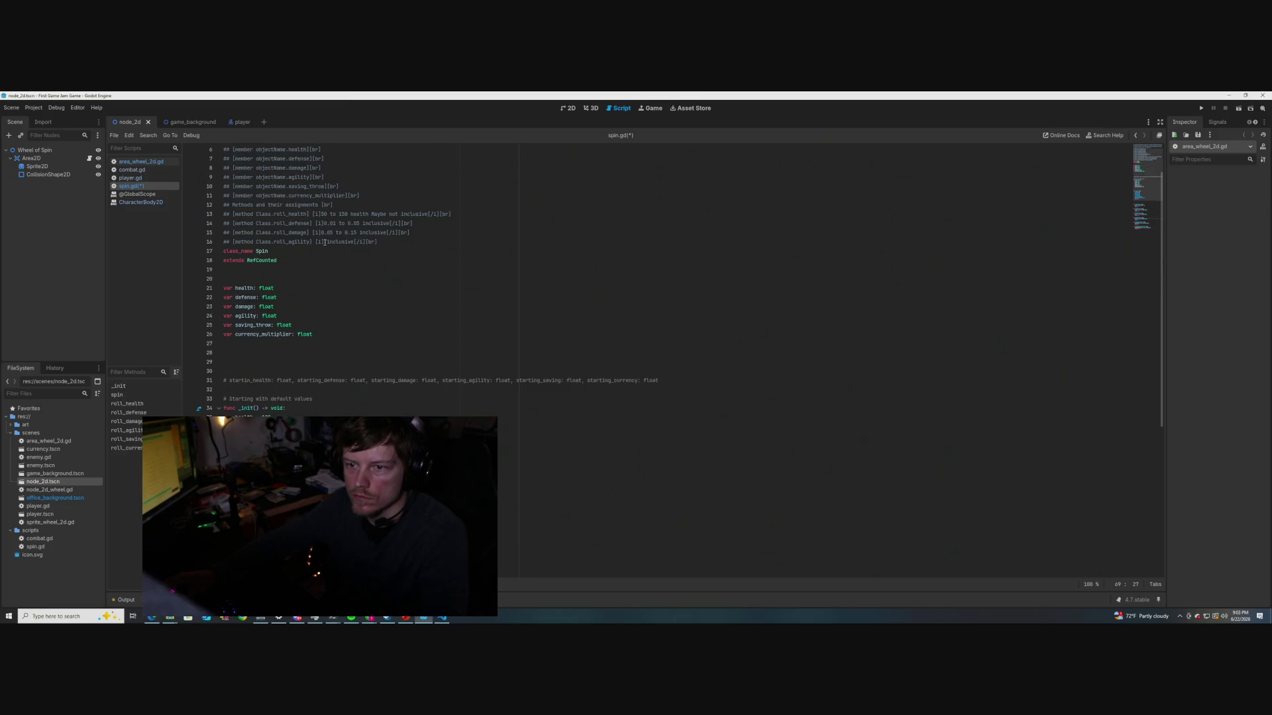
text(0.05, 0.10)
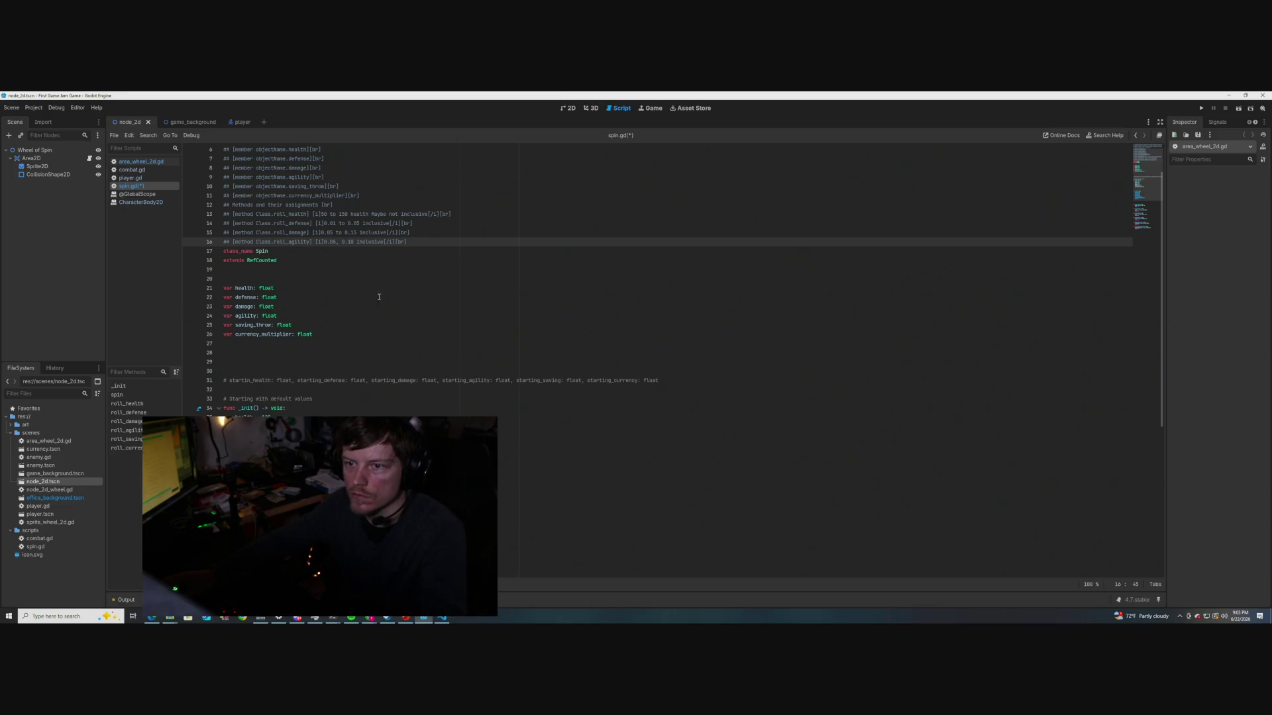
key(BackSpace)
text(to)
key(ctrl+s)
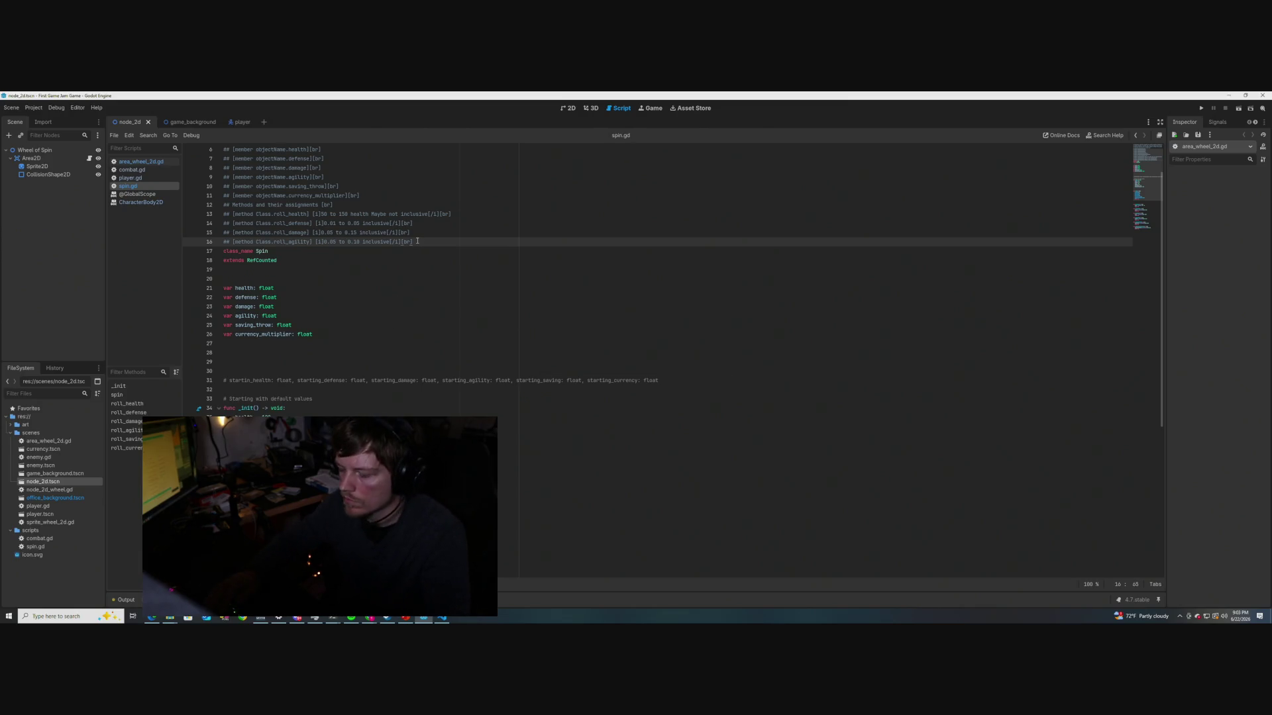
key(Return)
text(0.05, 0.10)
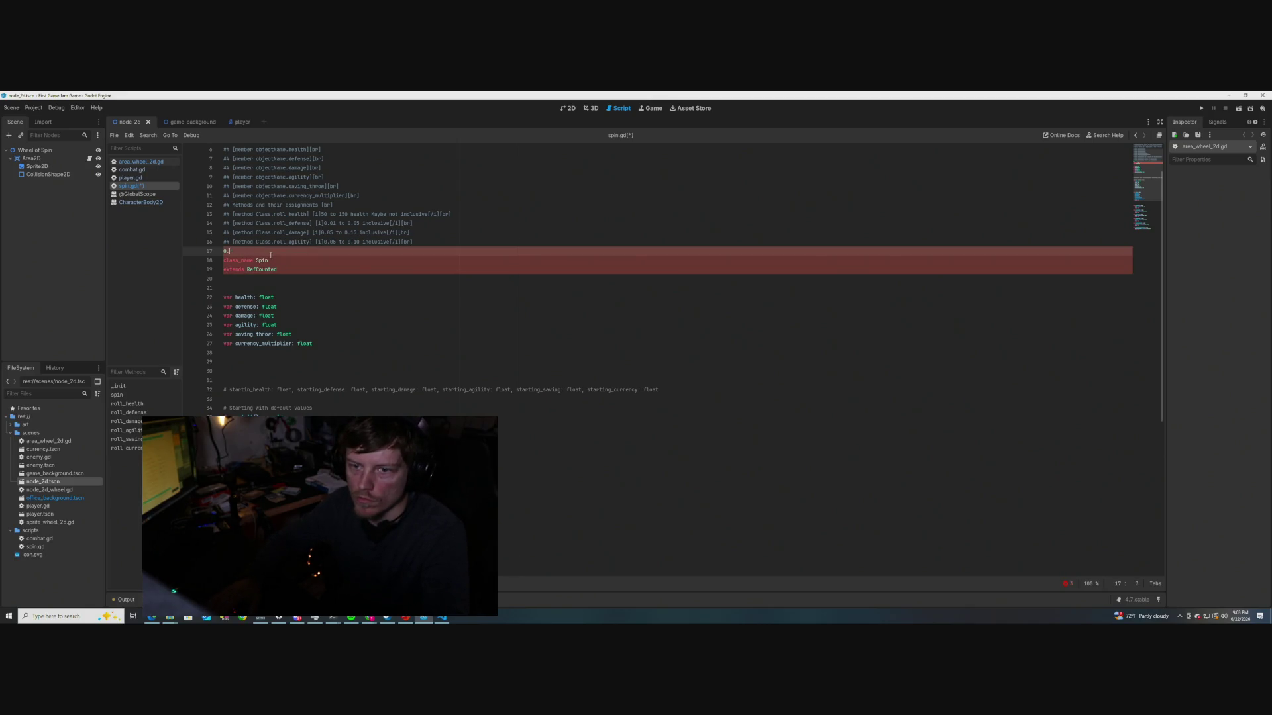
Remove the stray line and duplicate the roll_agility doc line as roll_saving_throw
key(BackSpace)
drag(413, 242, 222, 242)
click(422, 243)
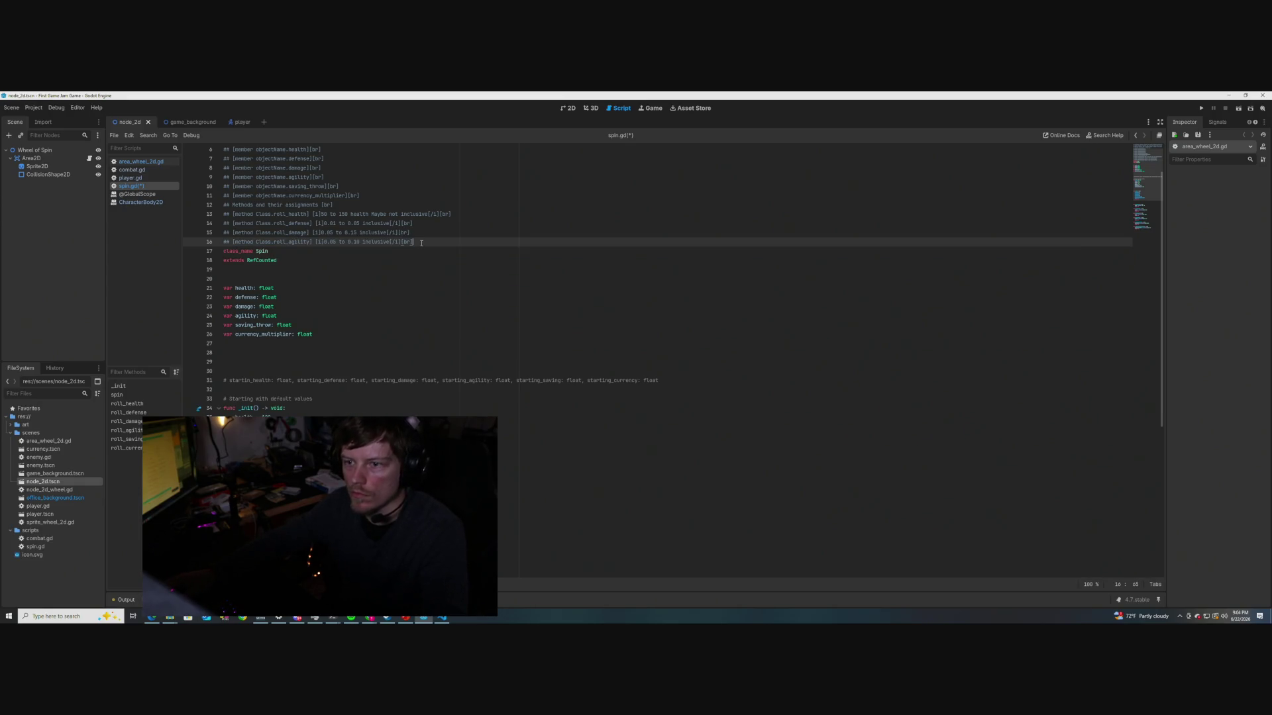
key(Return)
key(ctrl+v)
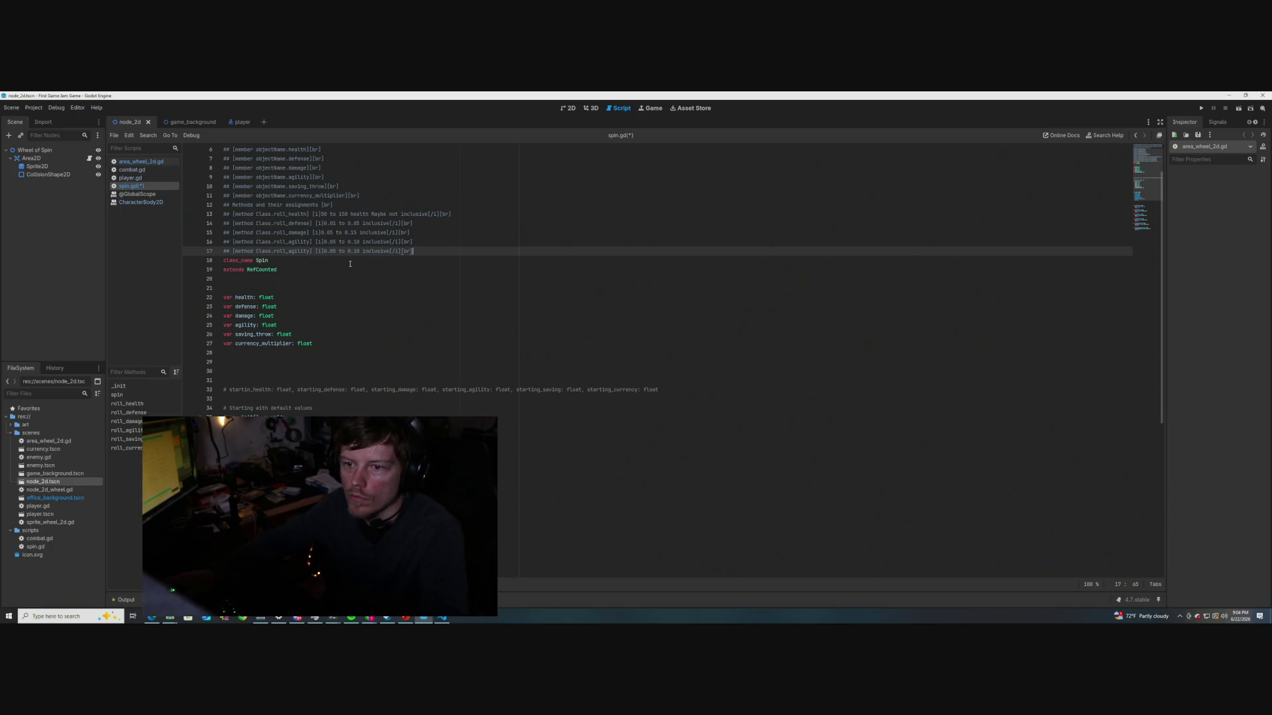
key(BackSpace)
key(BackSpace)
key(BackSpace)
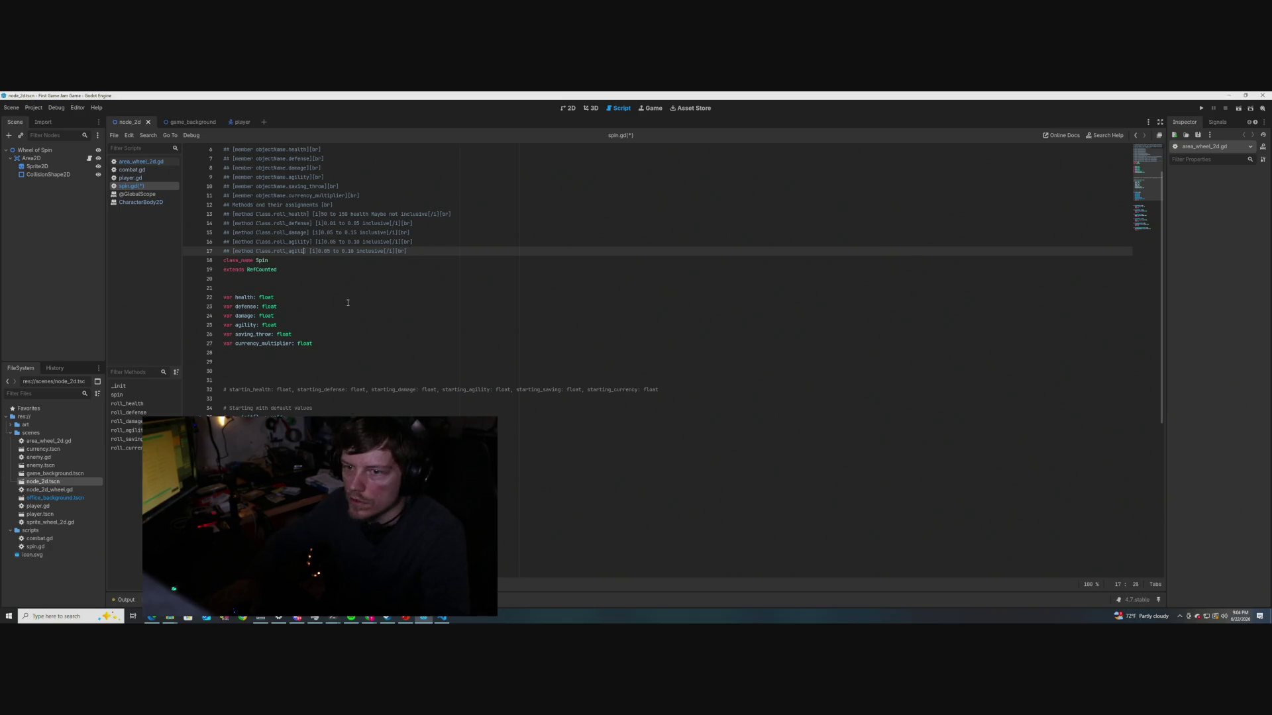
text(saving_throw)
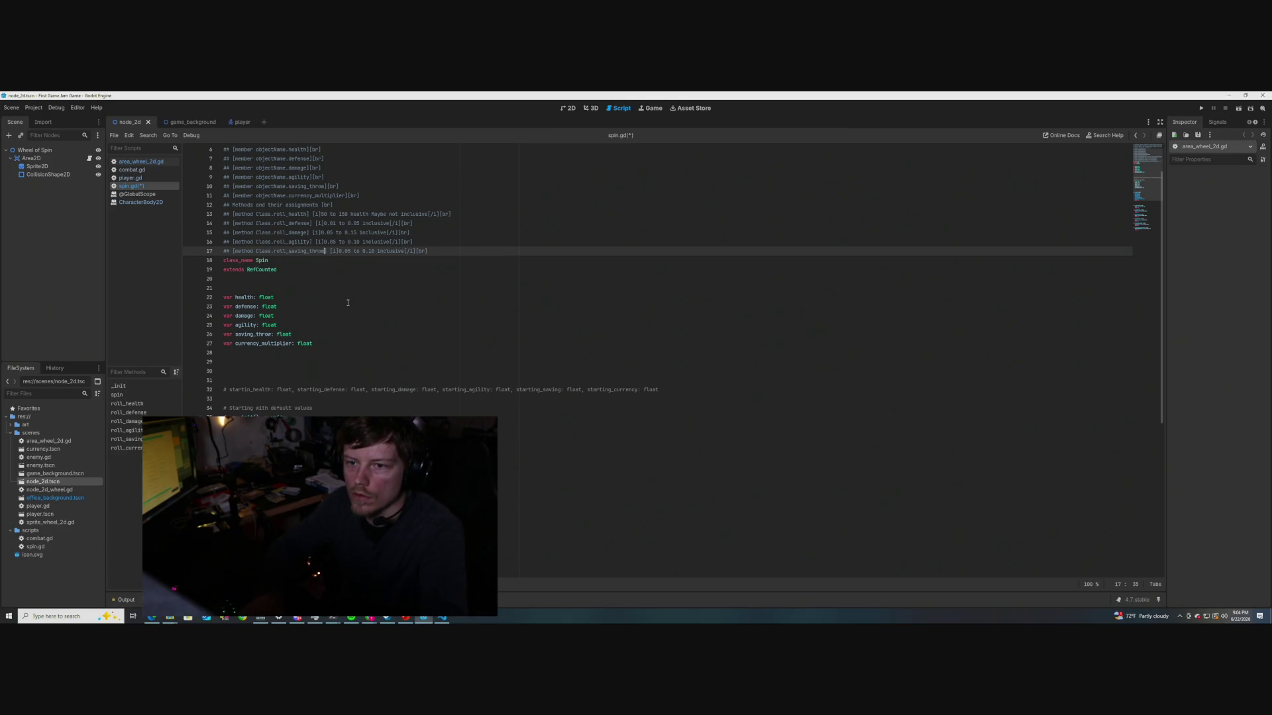
Set the roll_saving_throw range to 0.10 to 0.50 and save spin.gd
scroll(348, 302, down, 5)
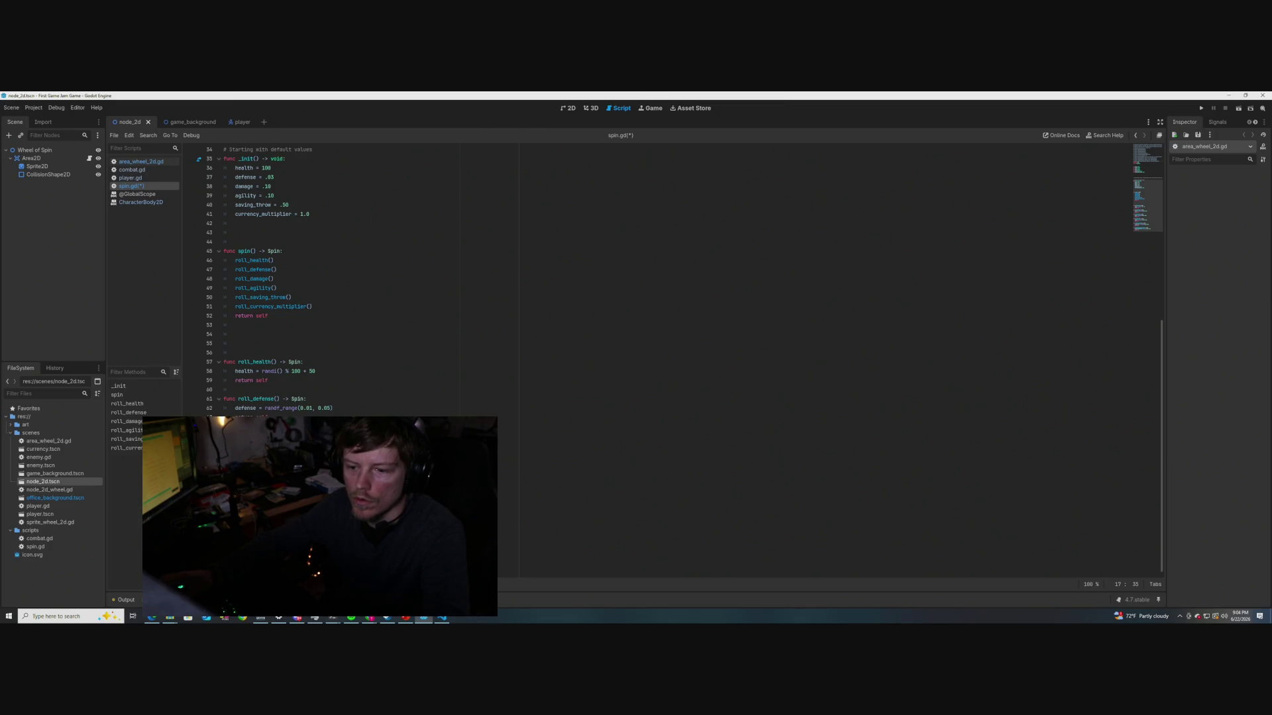
click(329, 519)
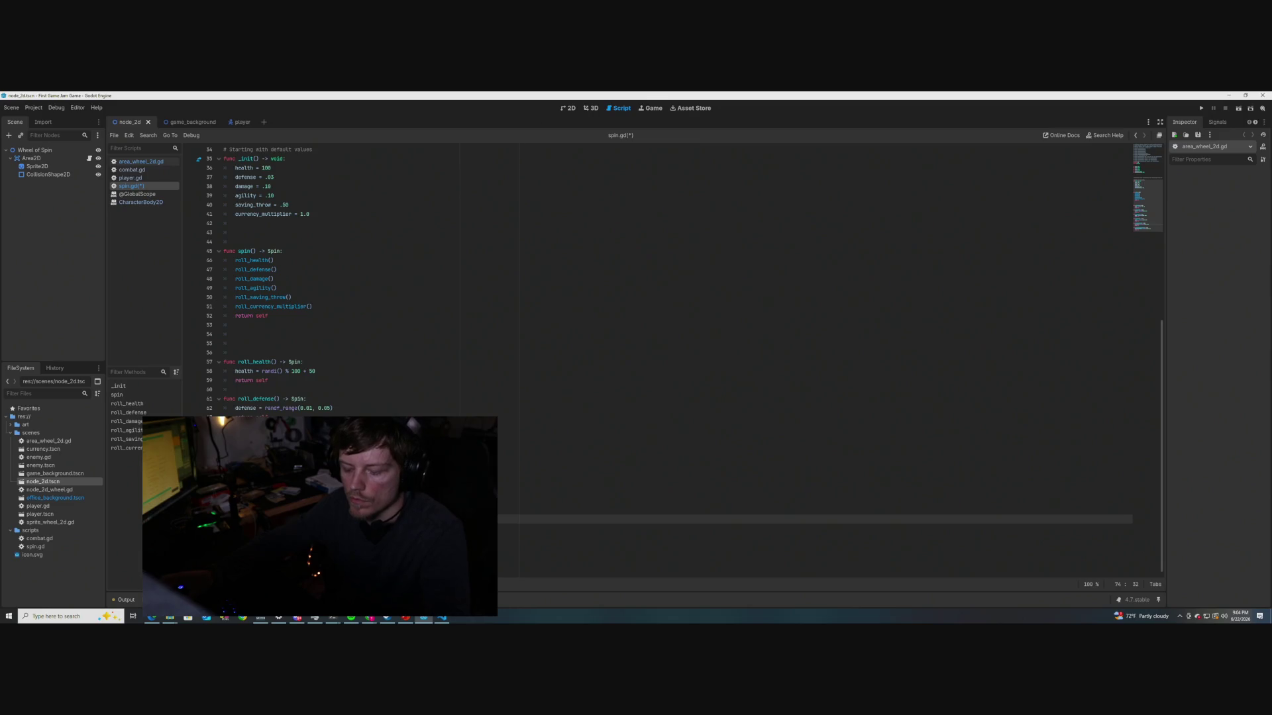
scroll(347, 326, up, 6)
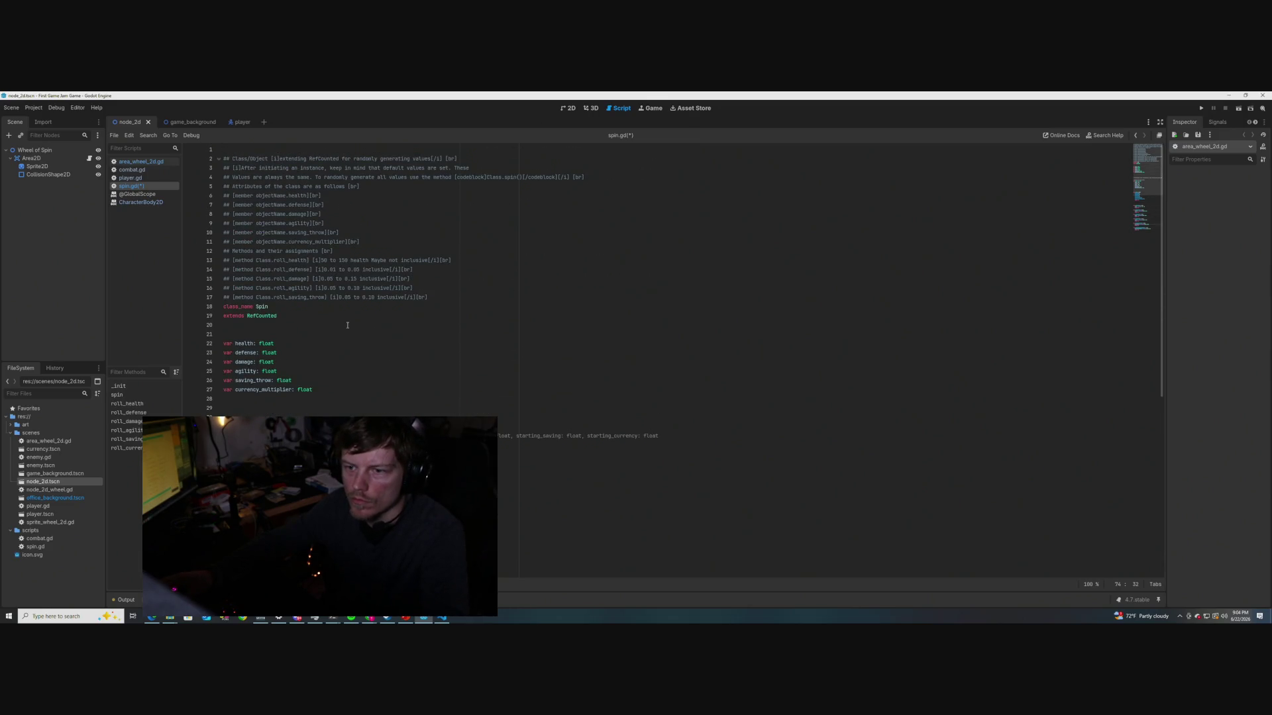
drag(375, 298, 339, 298)
text(0.10, 0.50)
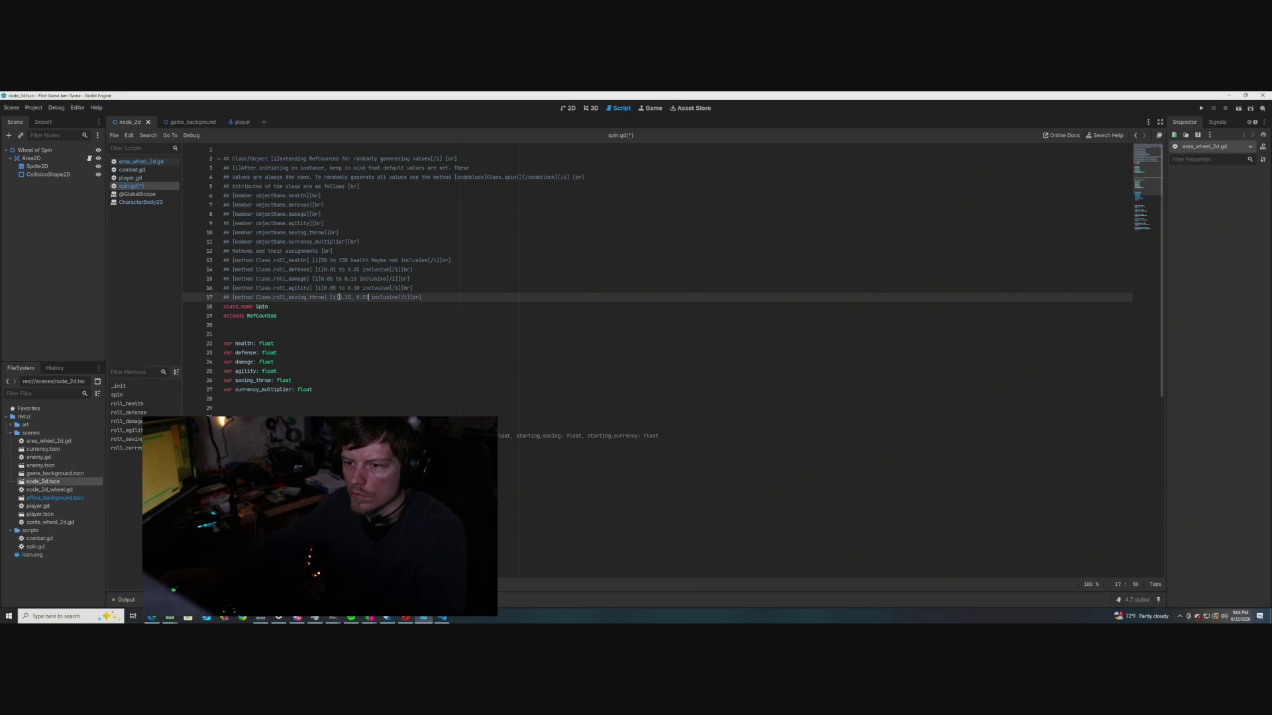
key(BackSpace)
text(to)
key(ctrl+s)
click(378, 334)
scroll(362, 388, down, 10)
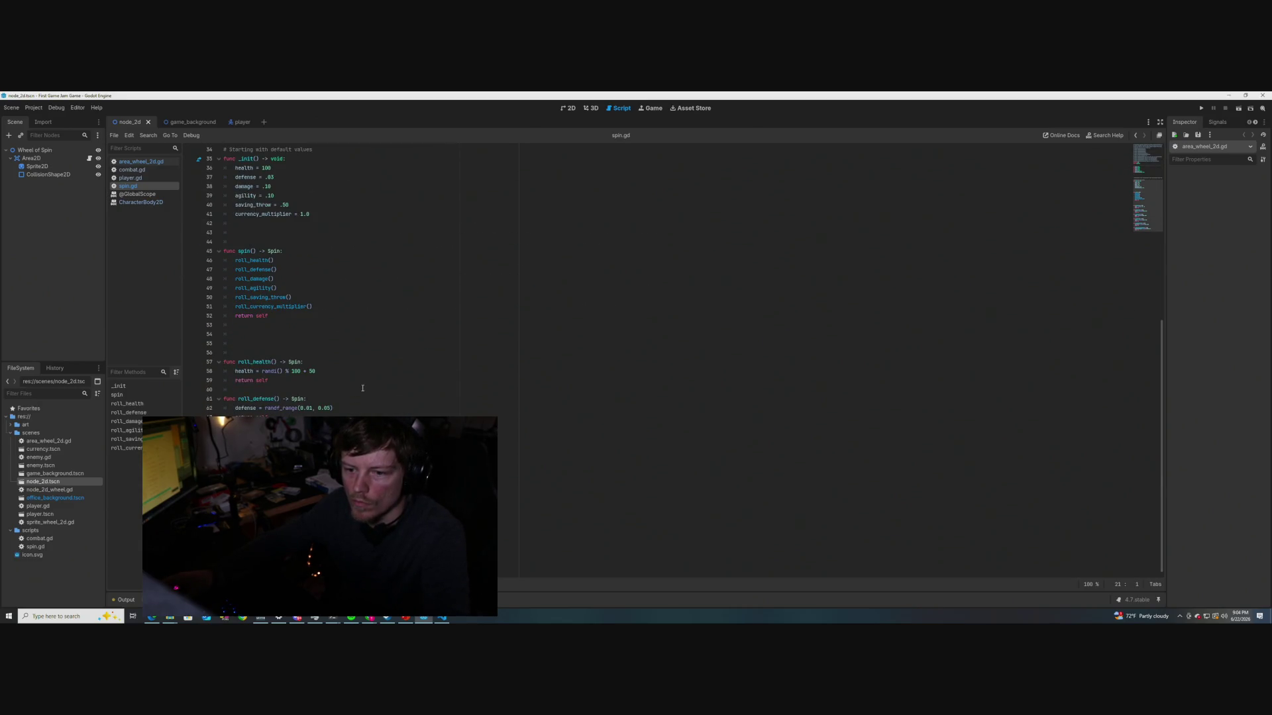
click(345, 557)
click(345, 408)
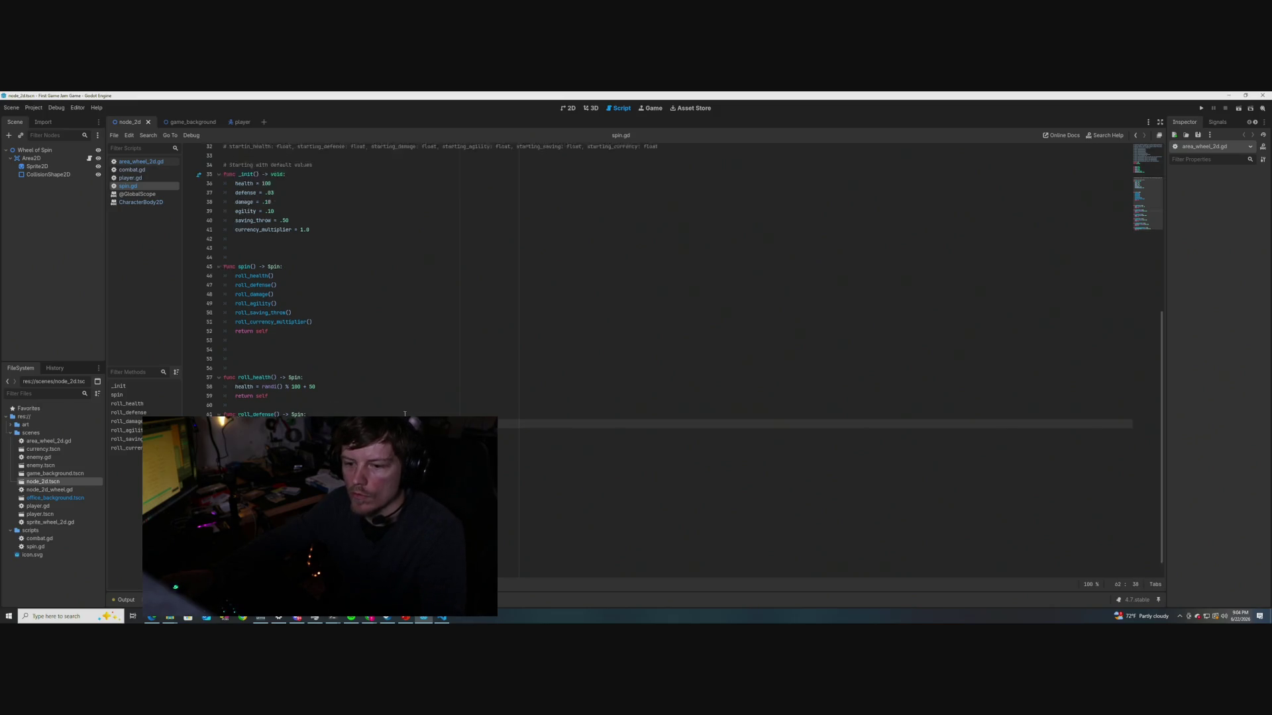
scroll(344, 408, up, 10)
click(432, 298)
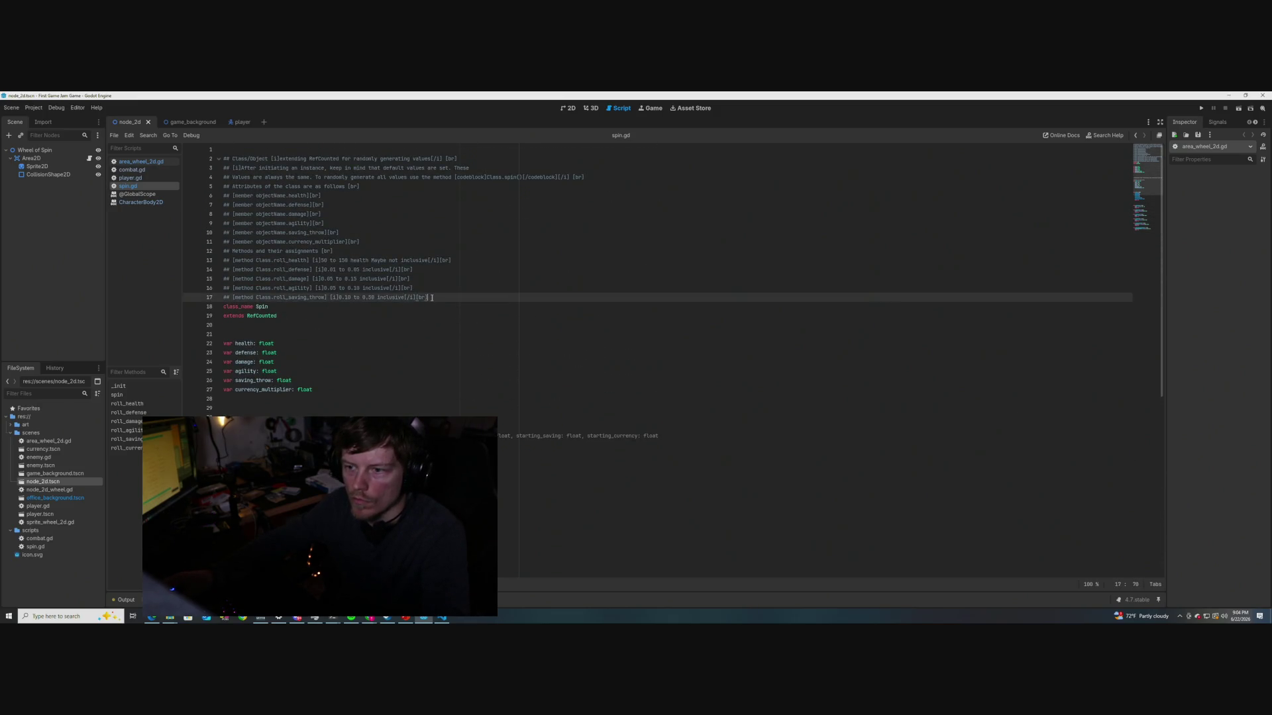
key(Return)
key(Return)
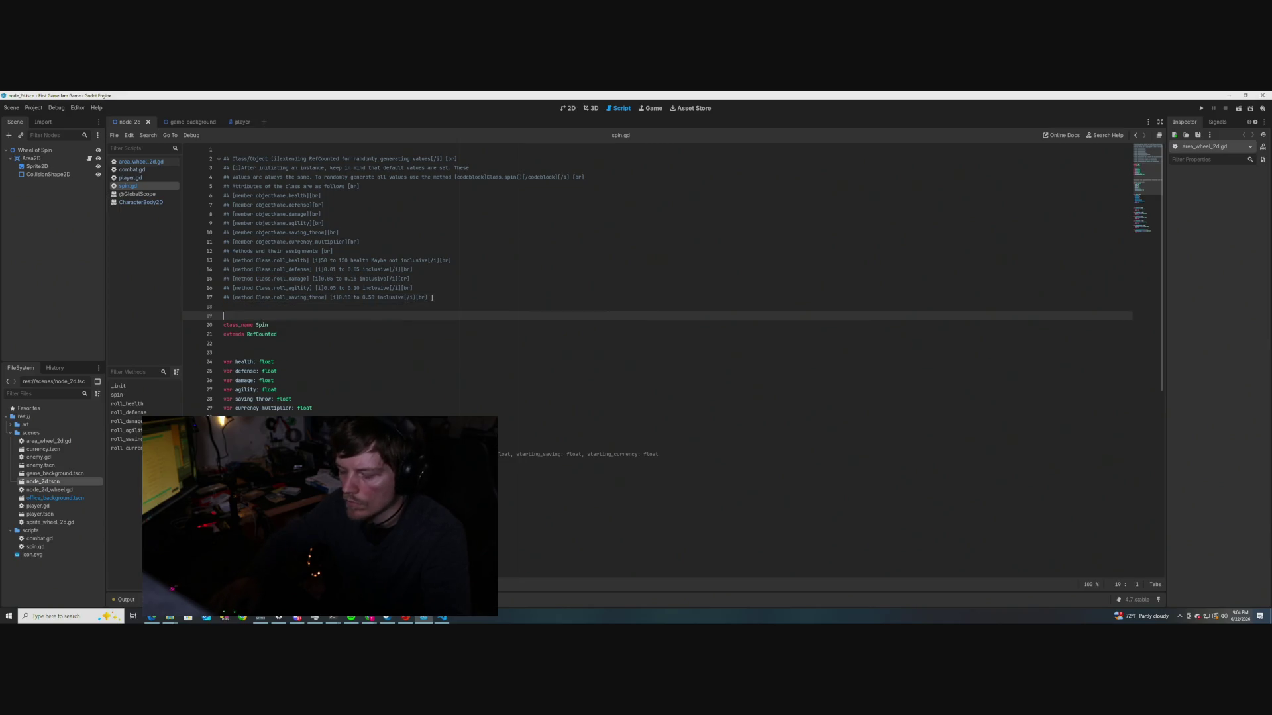
text(0.0, 1.0)
Duplicate the saving throw doc line and delete the stray 0.8, 1.2 text
drag(432, 297, 223, 298)
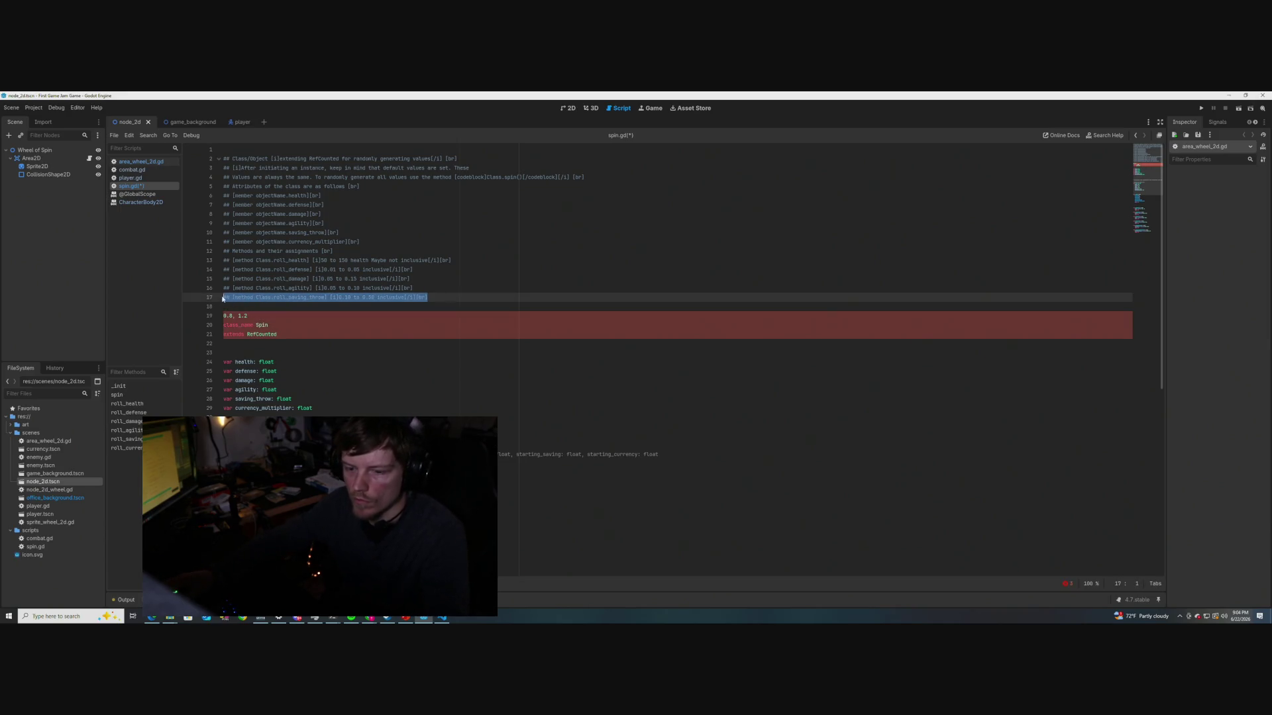
key(ctrl+c)
click(431, 297)
key(Return)
key(ctrl+v)
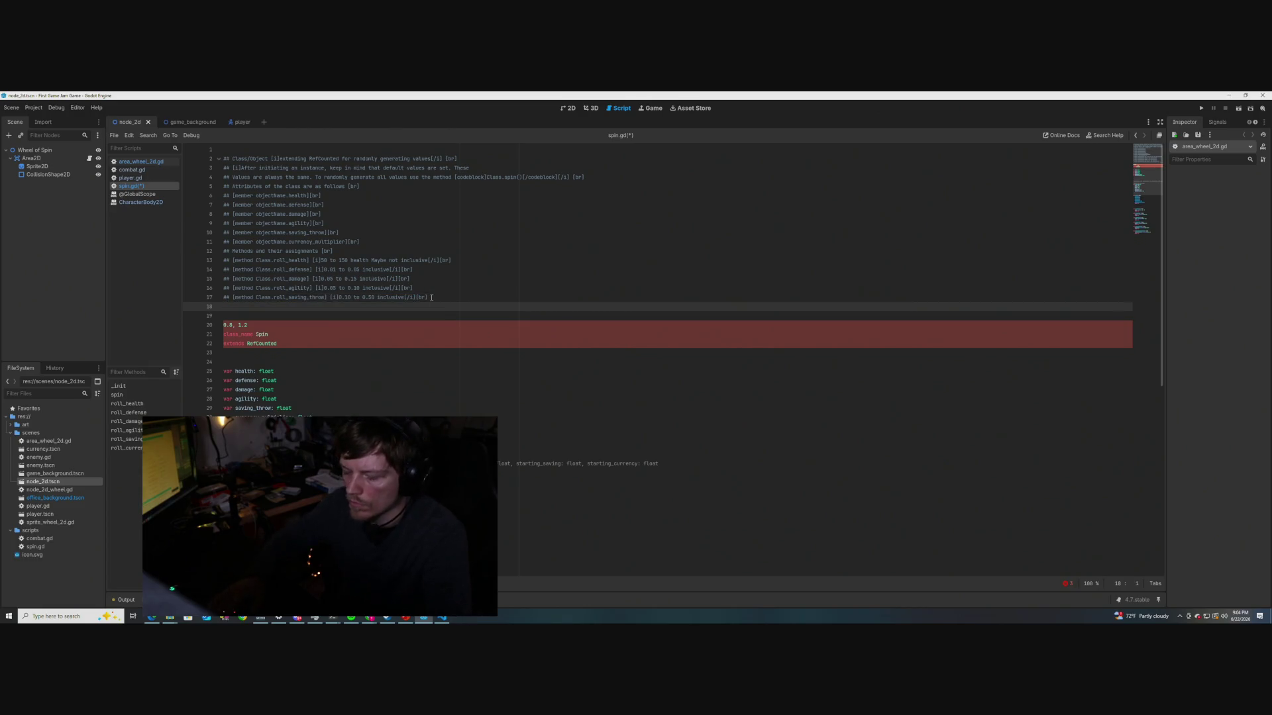
click(250, 323)
drag(249, 325, 221, 324)
key(BackSpace)
key(BackSpace)
key(BackSpace)
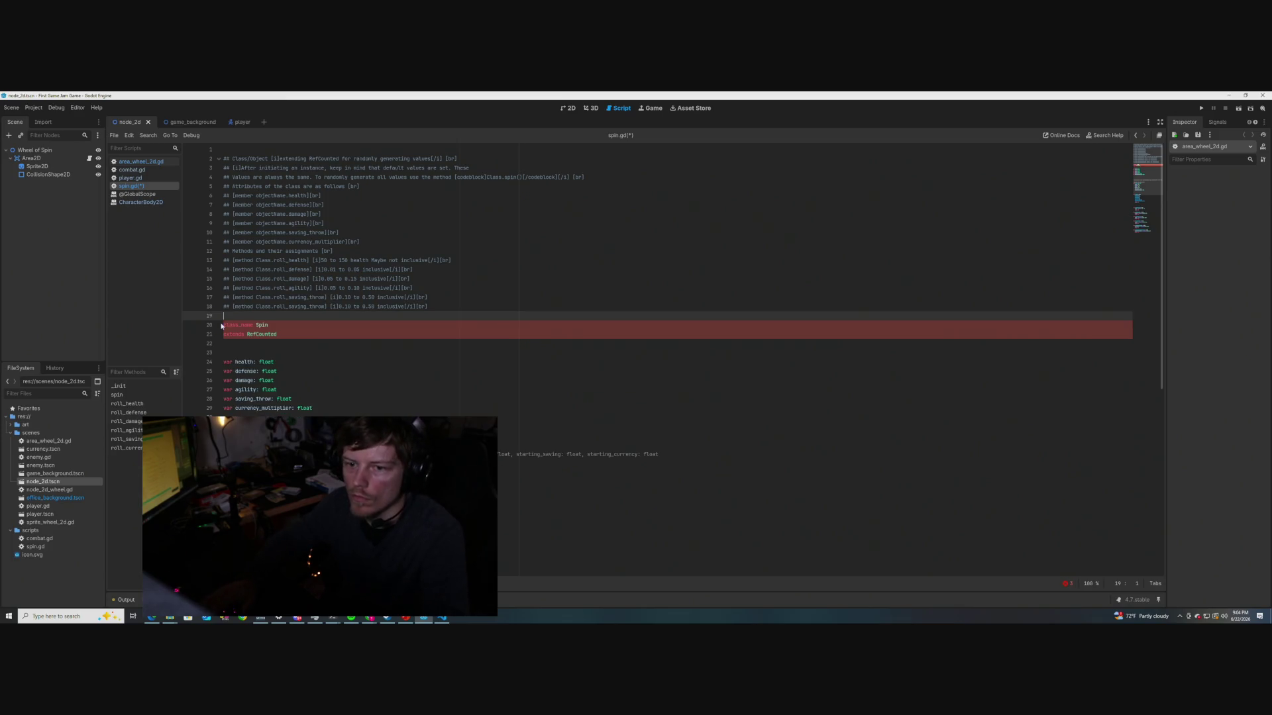
Rename the copy to roll_currency_multiplier with a 0.8 to 1.2 range and save
drag(376, 307, 340, 307)
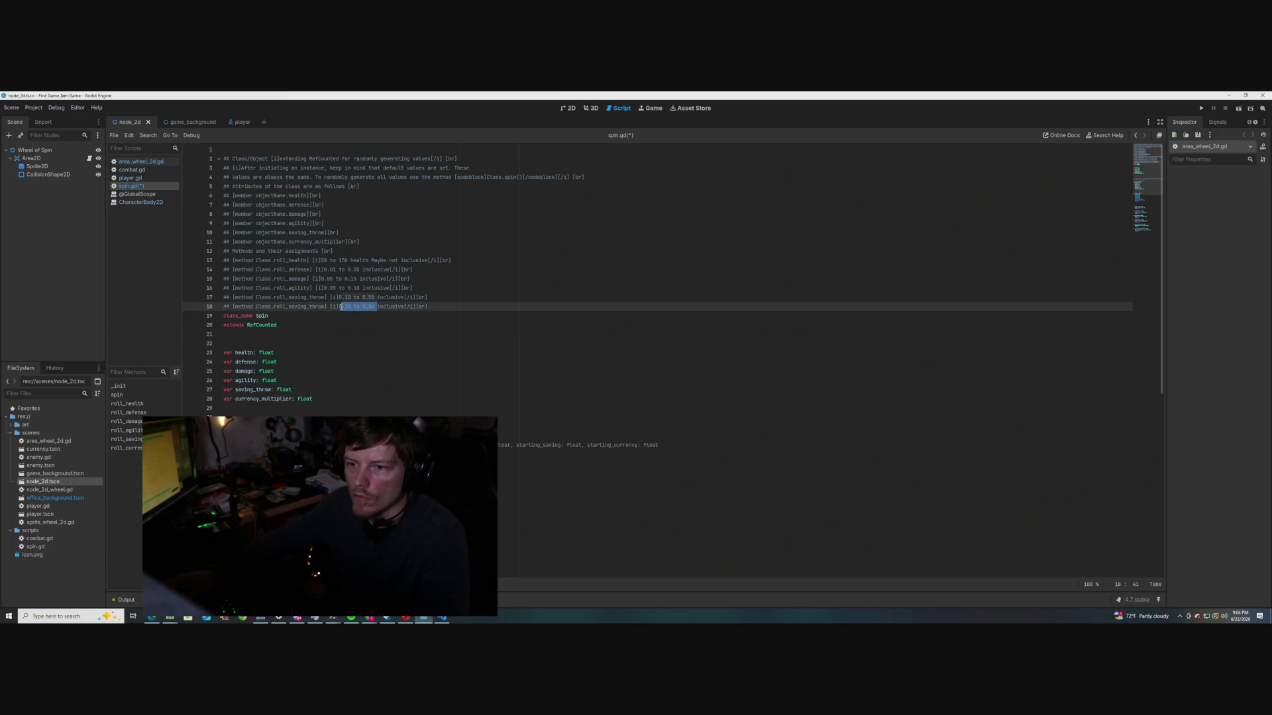
key(ctrl+v)
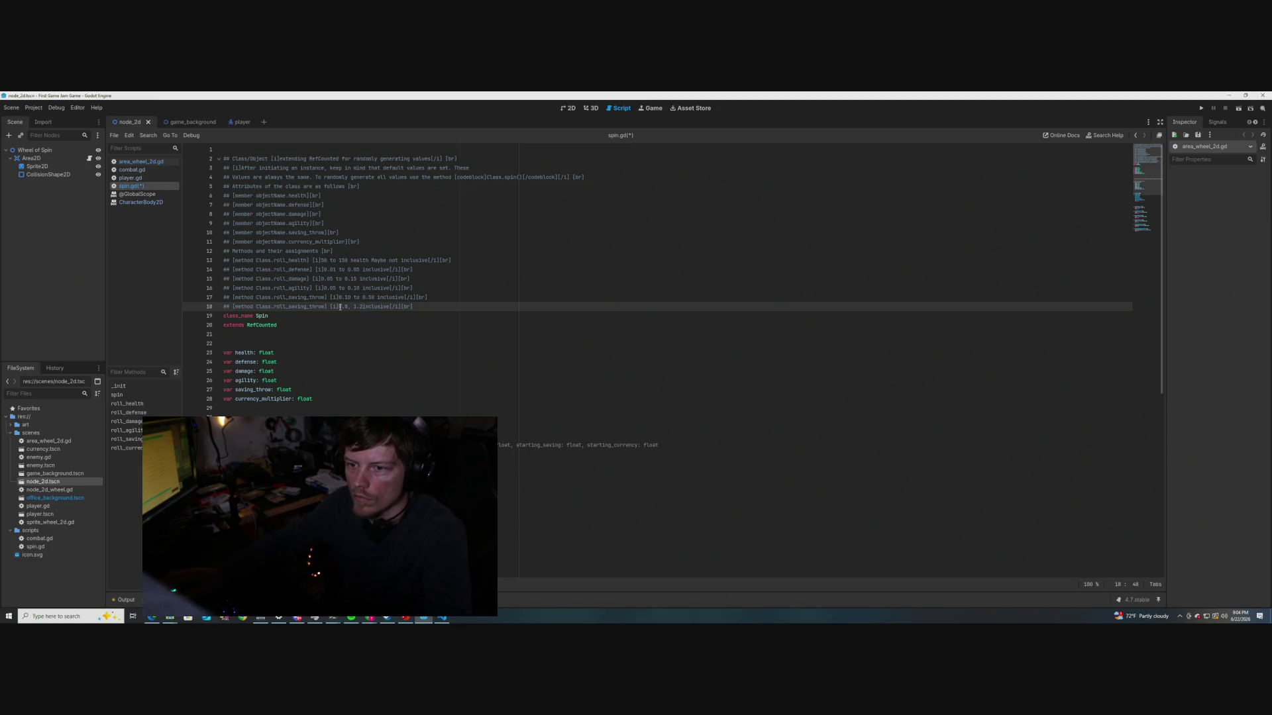
key(BackSpace)
text(to)
key(BackSpace)
key(BackSpace)
key(BackSpace)
text(cu)
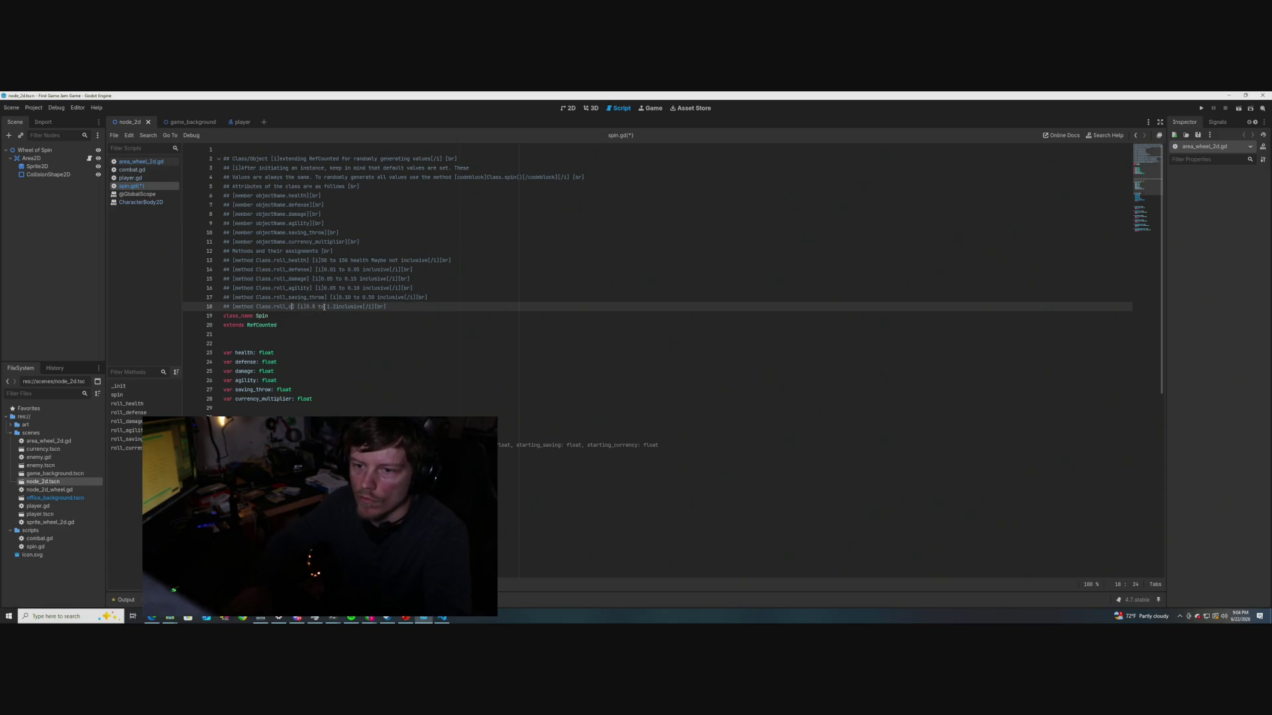
text(rrency)
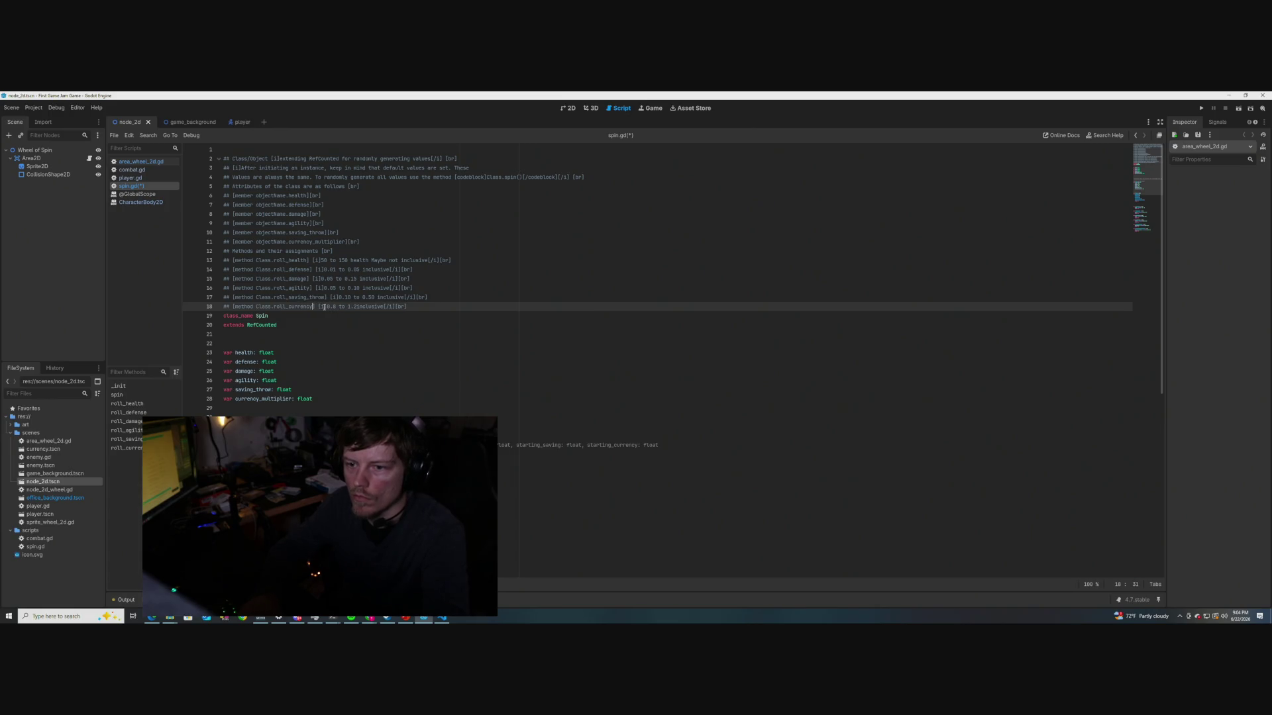
text(_multiplier)
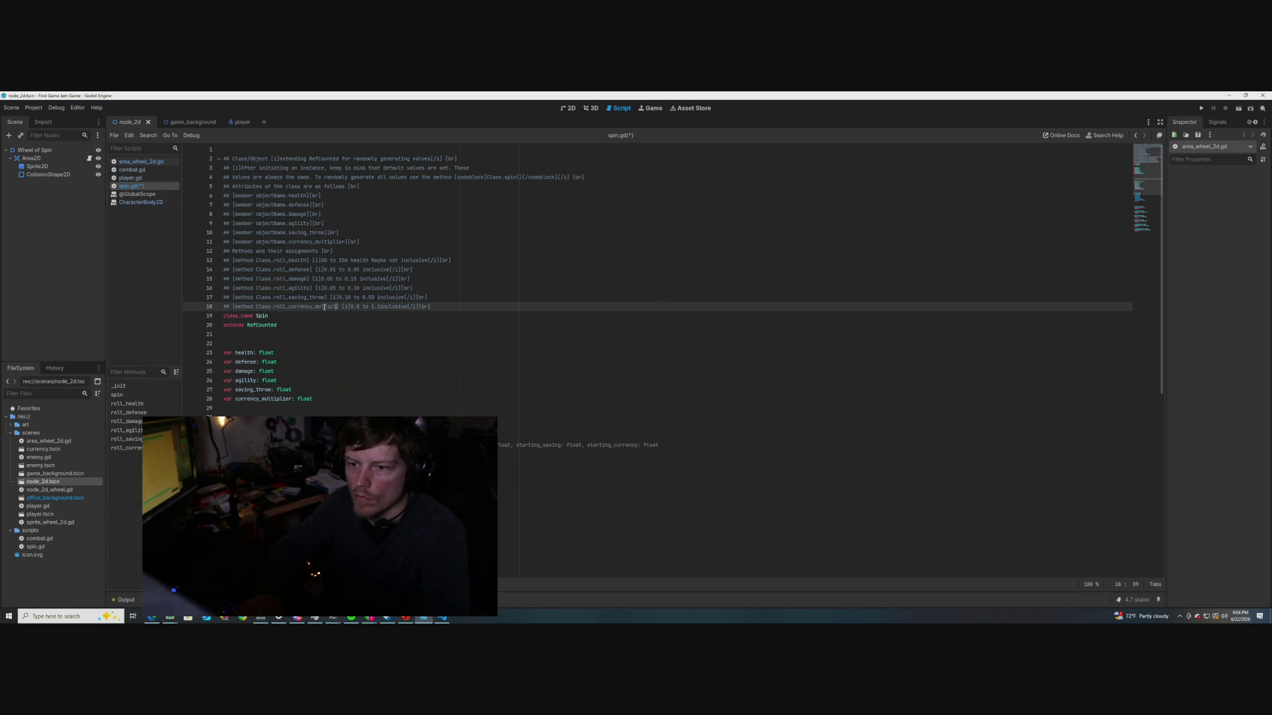
key(ctrl+s)
Review the doc comments, then tile the editor so PowerShell comes up alongside
click(357, 343)
scroll(357, 348, down, 2)
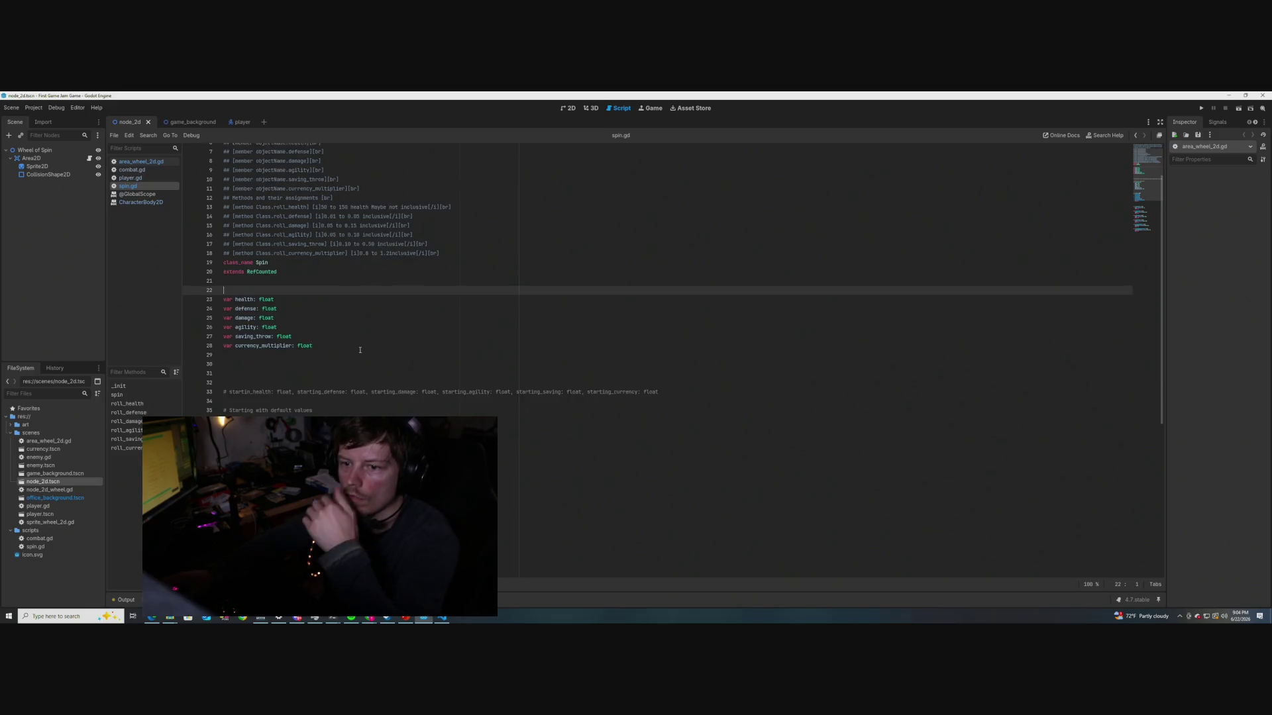
scroll(314, 348, up, 2)
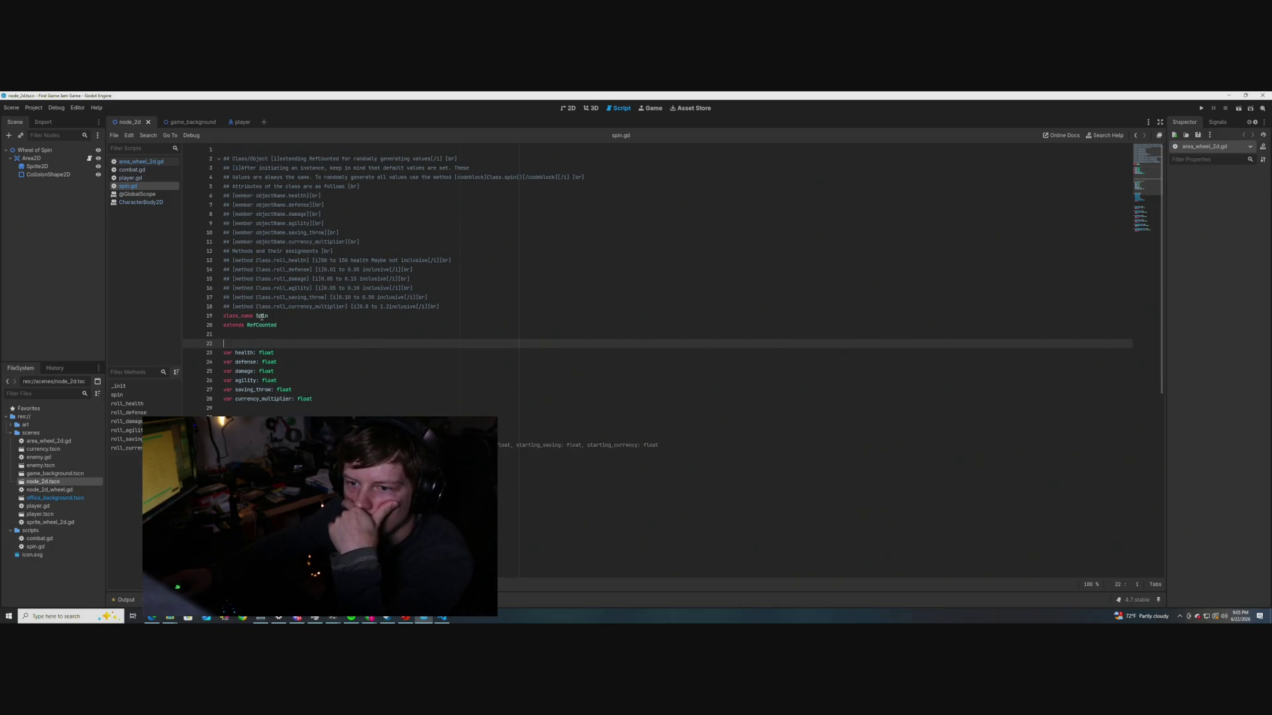
mouse_move(262, 318)
scroll(311, 364, down, 1)
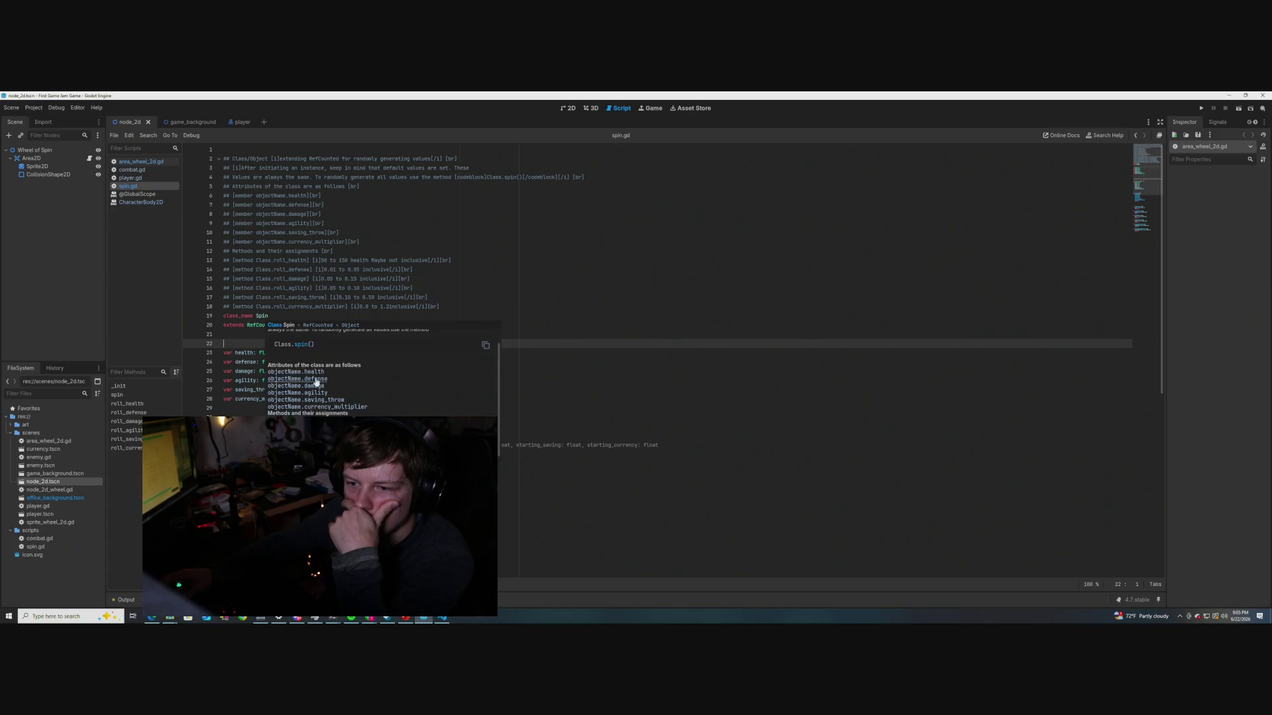
scroll(324, 382, up, 1)
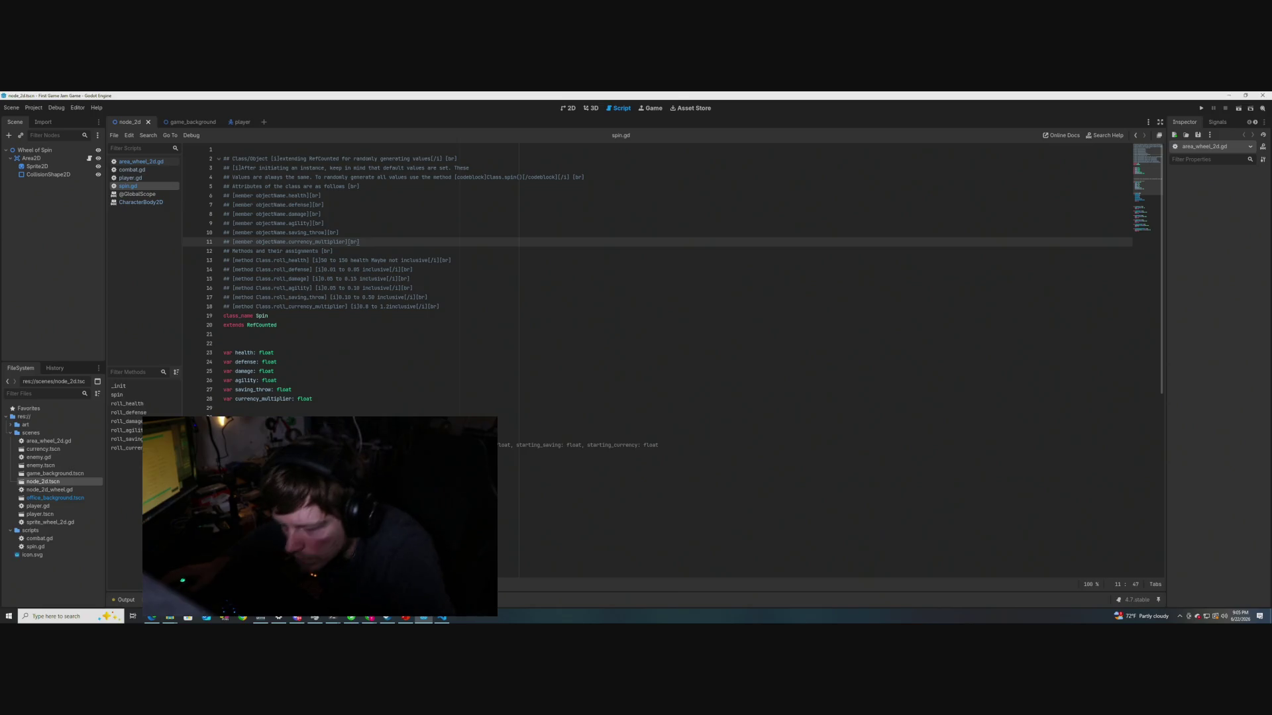
key(super+Left)
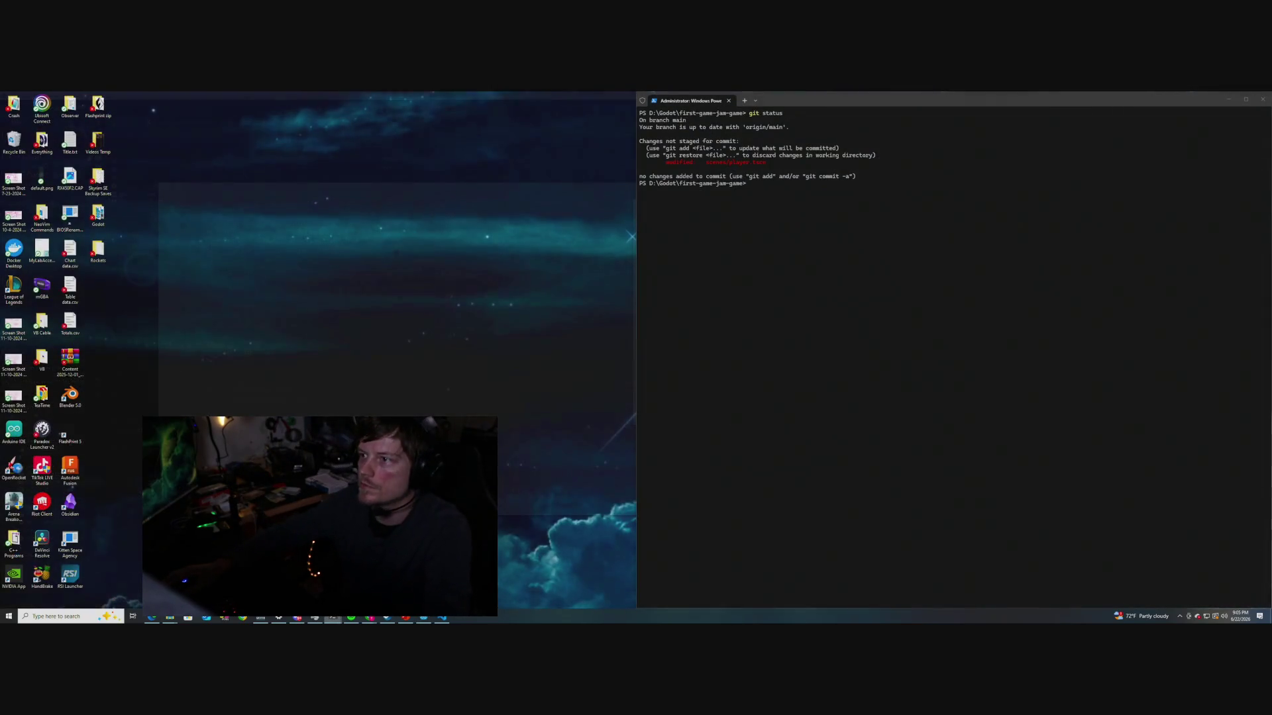
Clear PowerShell, check git status, and stage all changes with git add
key(ctrl+l)
text(git status)
key(Return)
text(it add .)
text(ll)
key(Return)
Commit with the message 'Adds hover reference to spin calss' and enter git push
text(git commit -m)
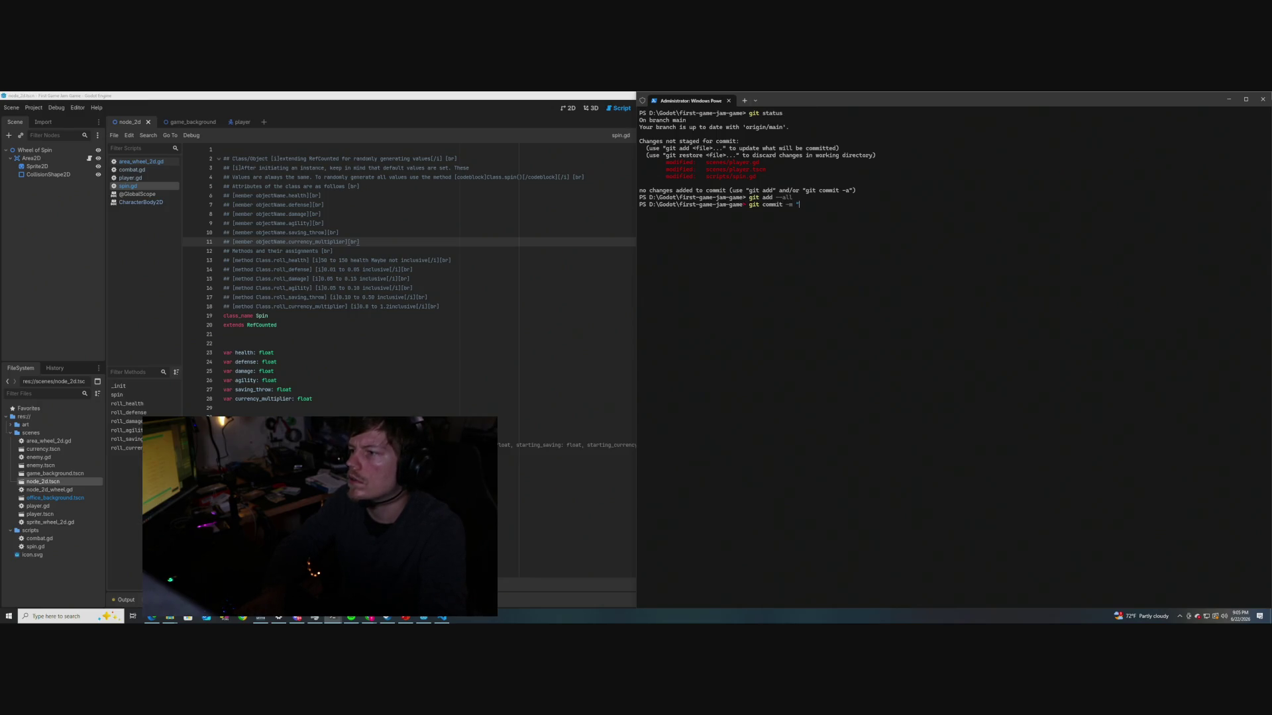
text(Adds )
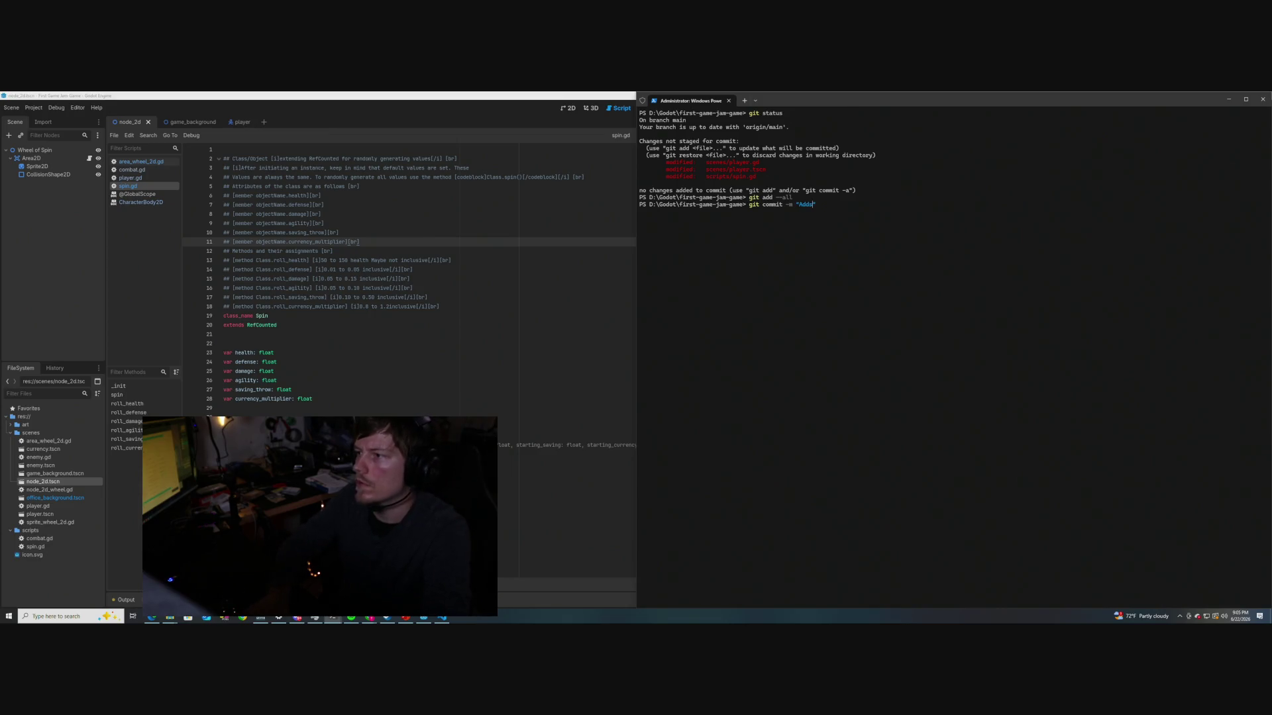
text(documentation)
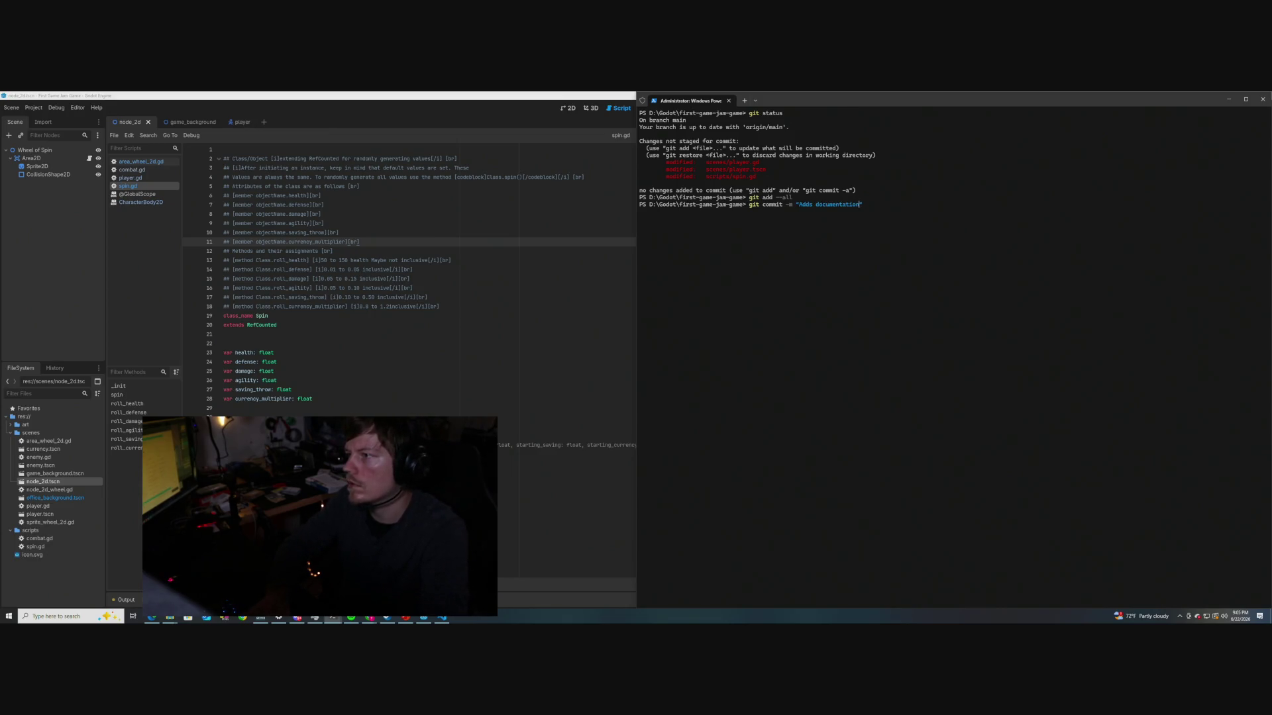
key(BackSpace)
key(BackSpace)
key(BackSpace)
text(reference)
text(to spin calss)
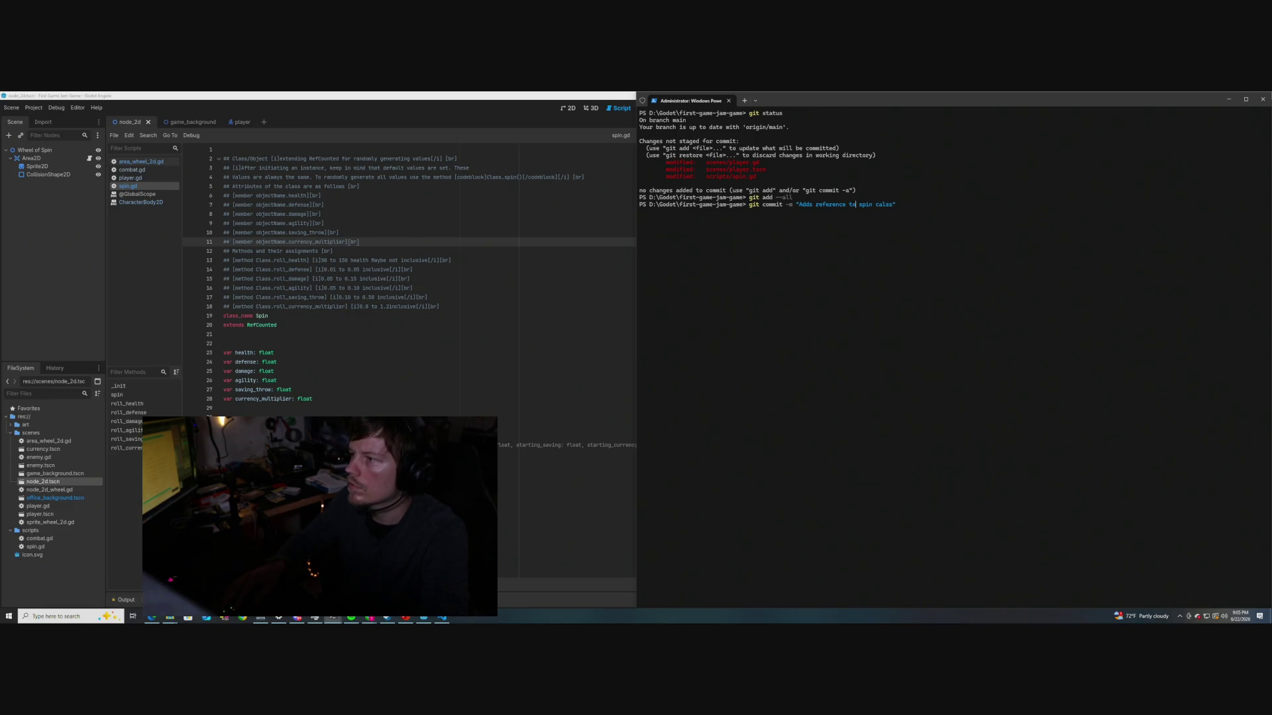
text(hover)
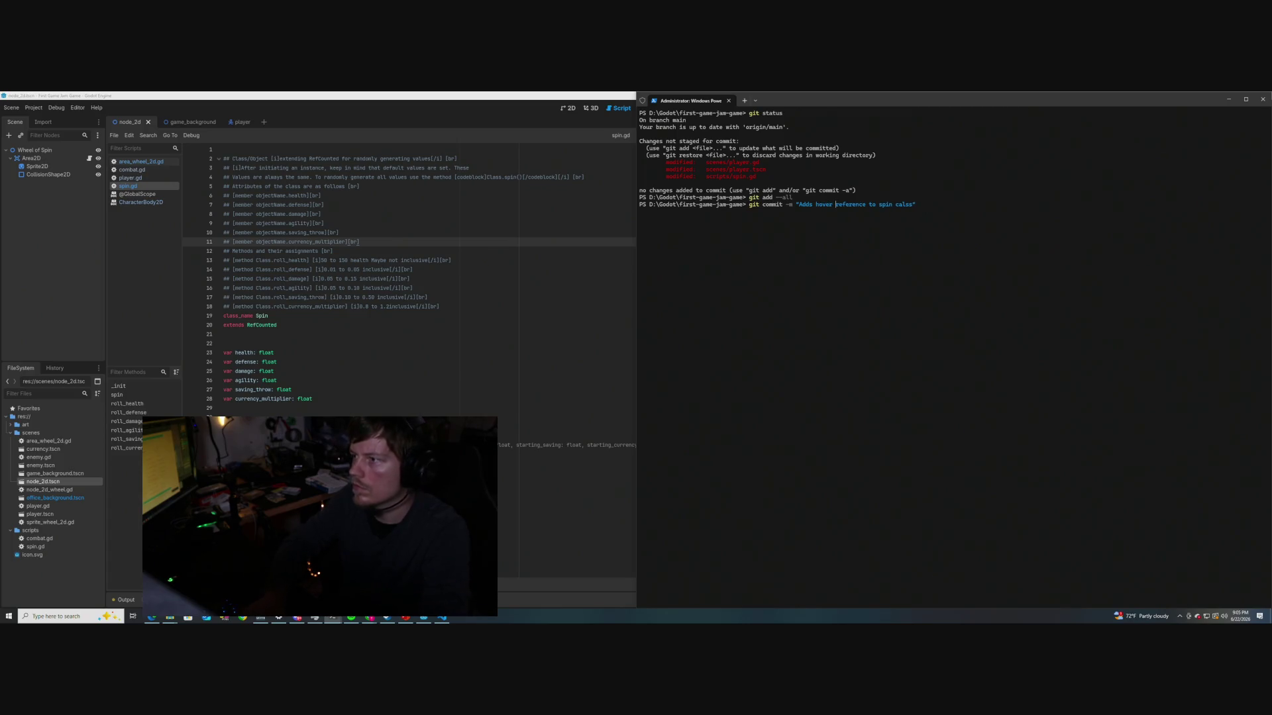
key(End)
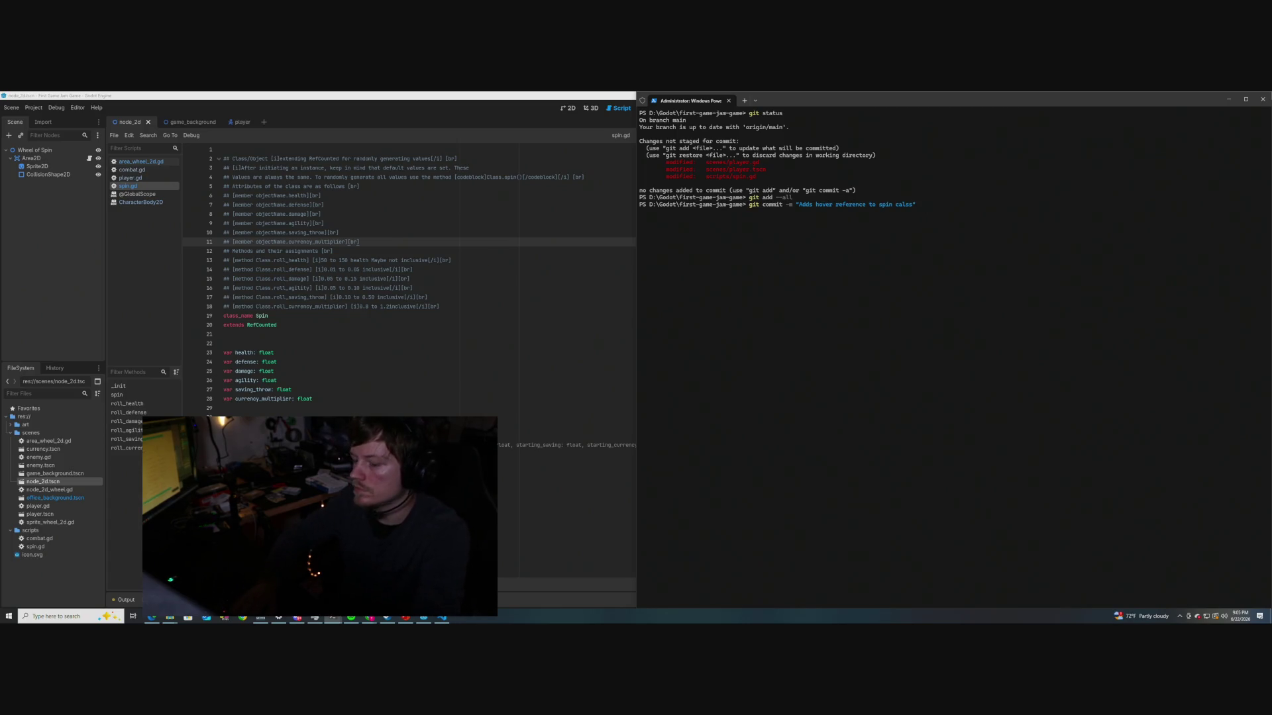
key(Return)
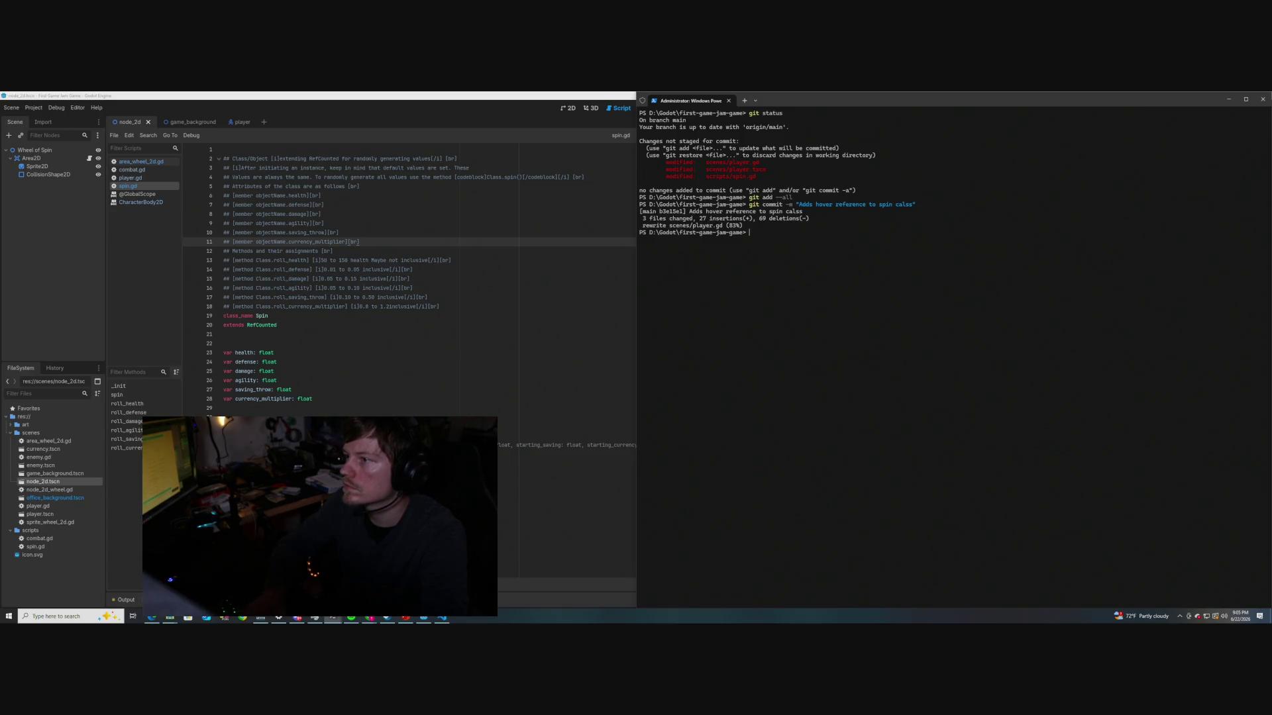
text(git push)
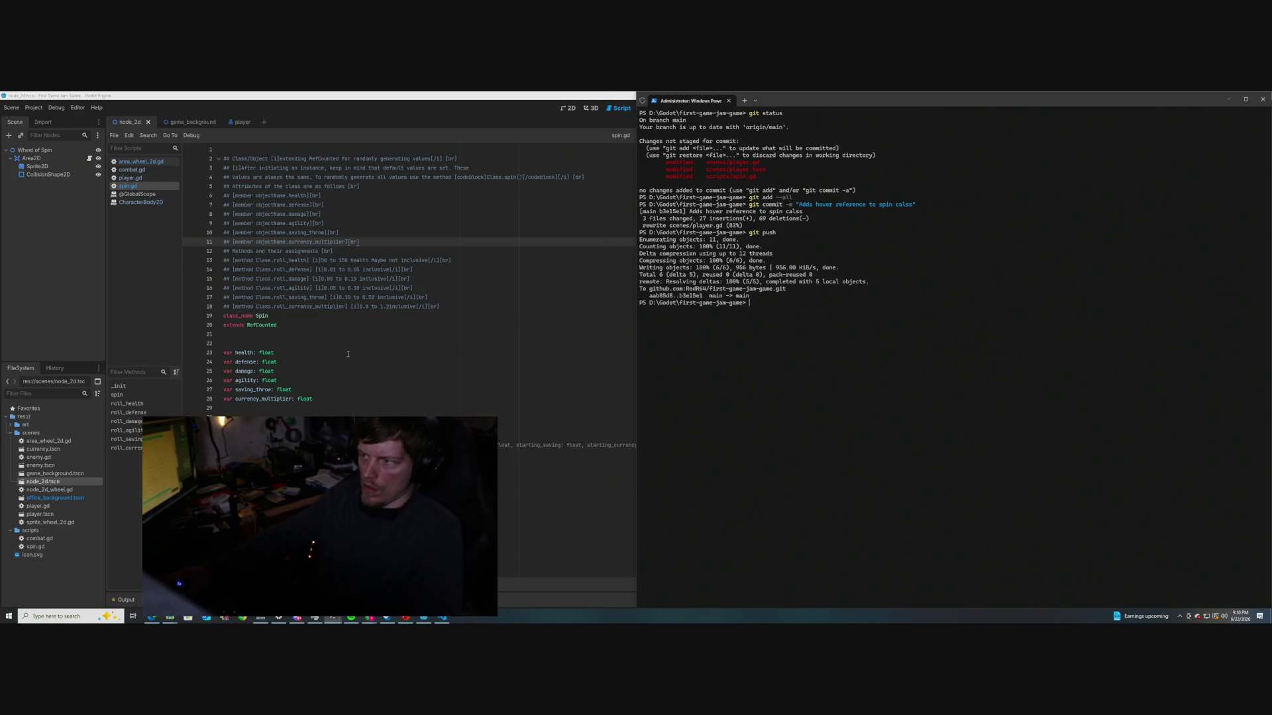
Scroll through the git push output confirming the commit reached origin main
scroll(347, 354, down, 5)
scroll(331, 341, up, 5)
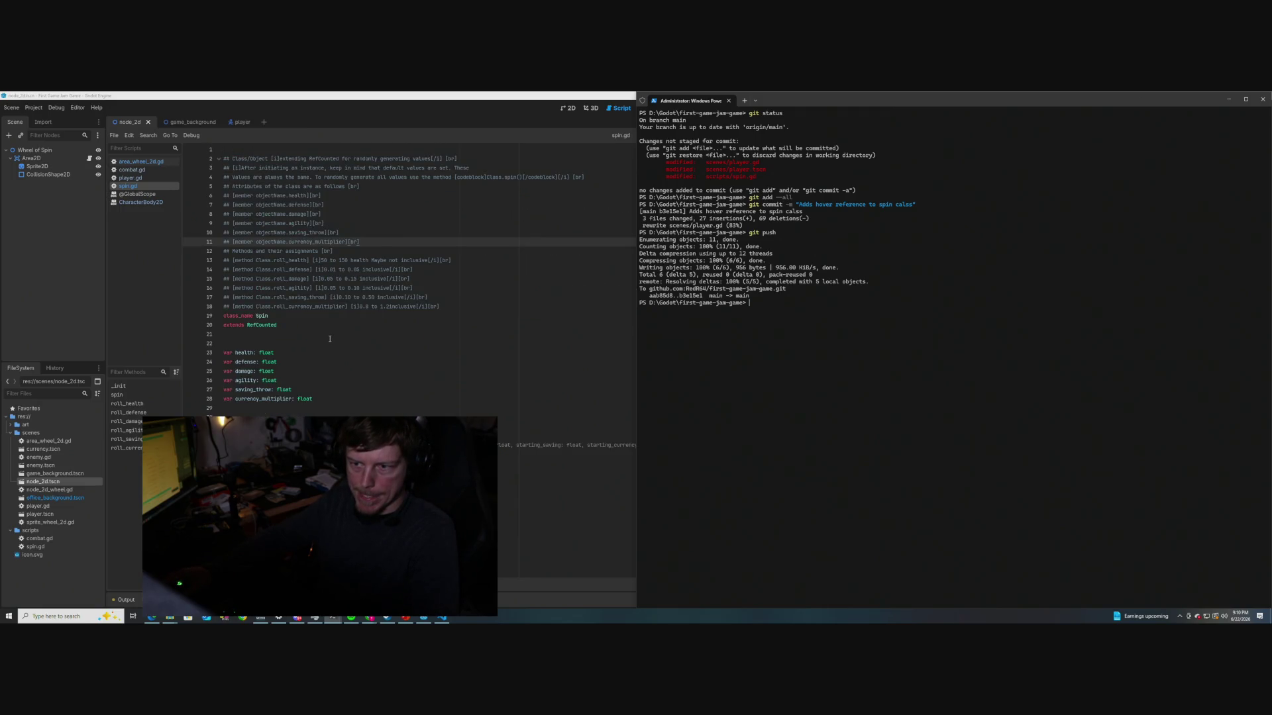
Maximize the Godot script editor and add a blank line after the doc comments in spin.gd
key(super+Up)
click(461, 302)
key(Return)
Inspect the documentation tooltip for class_name Spin, then close it
double_click(261, 324)
mouse_move(262, 324)
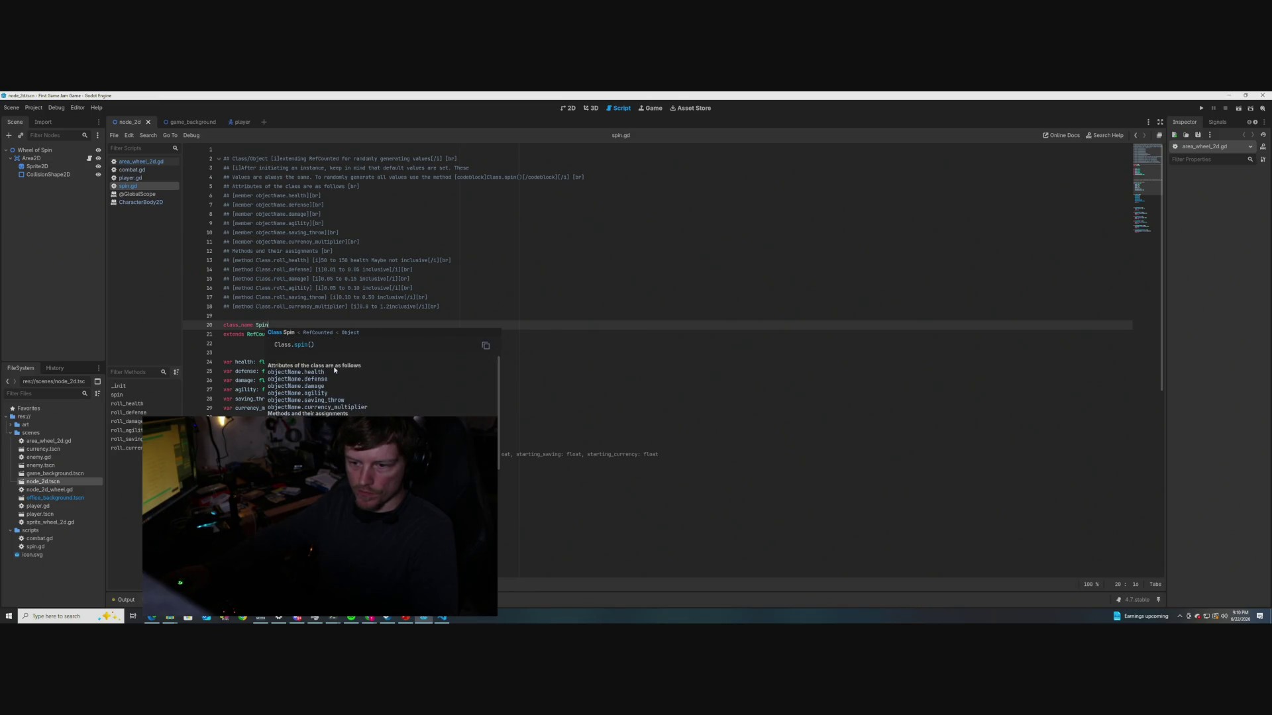
scroll(334, 370, up, 1)
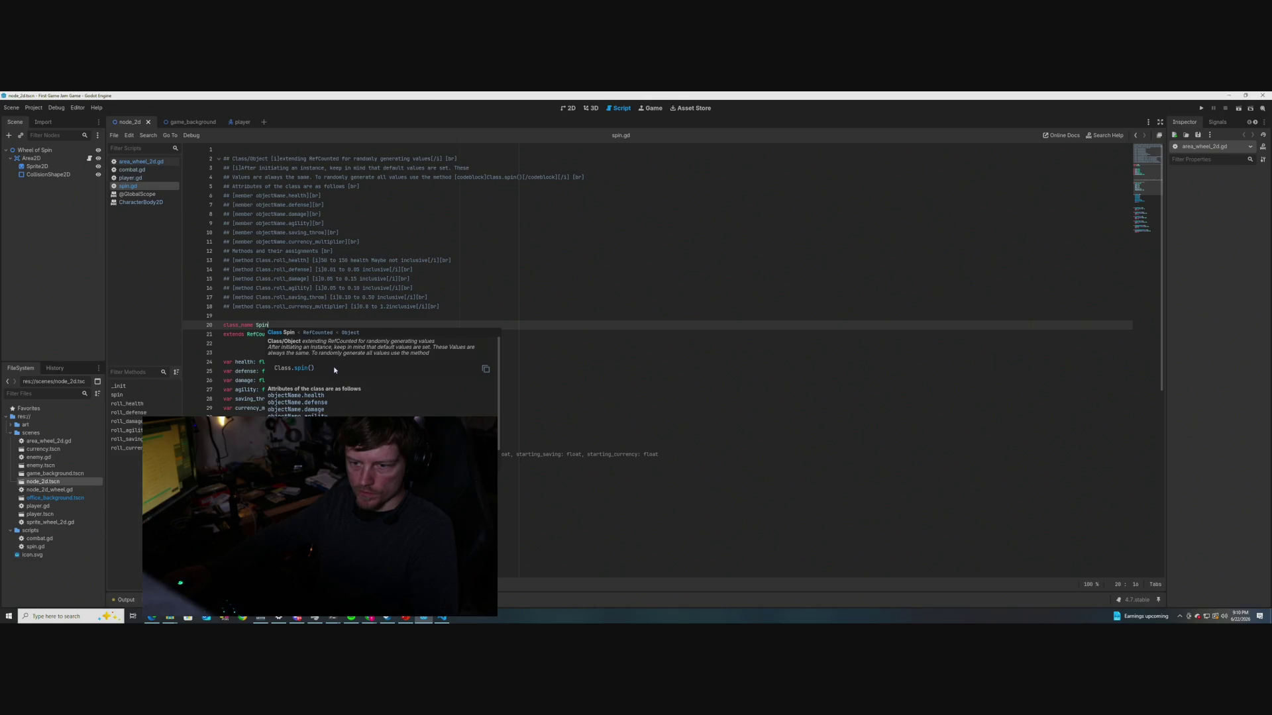
click(382, 252)
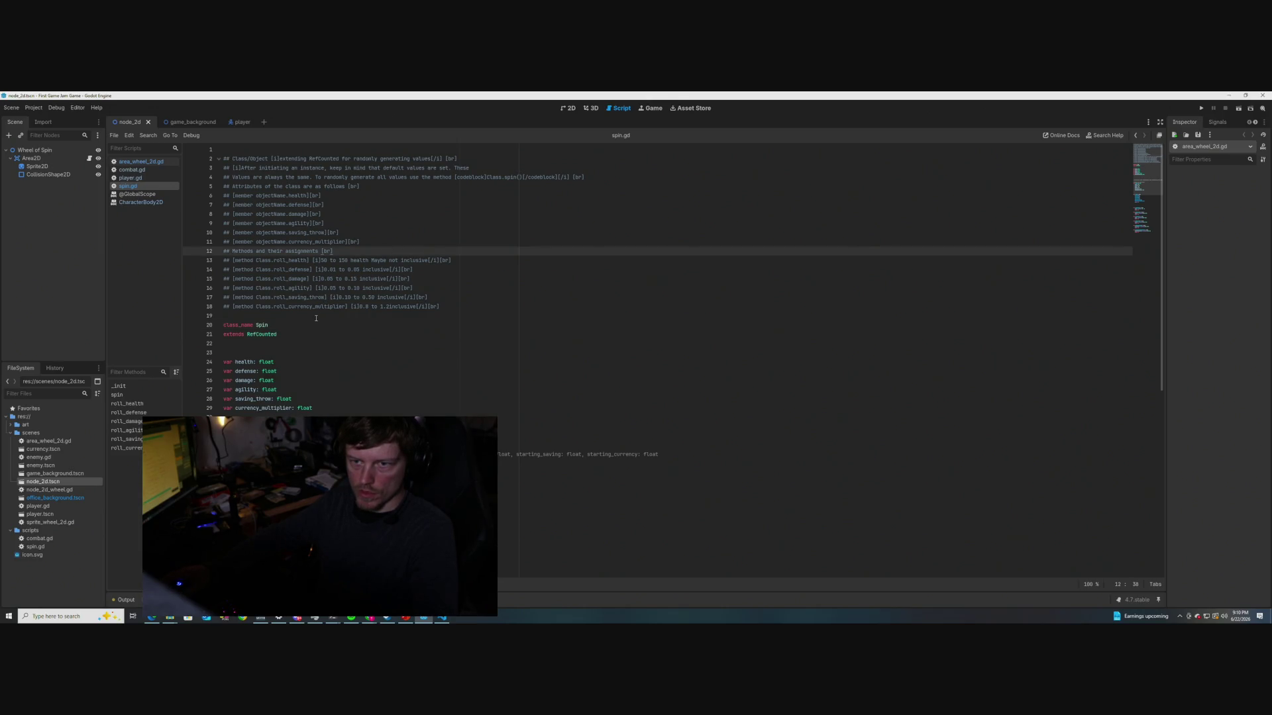
scroll(316, 318, down, 1)
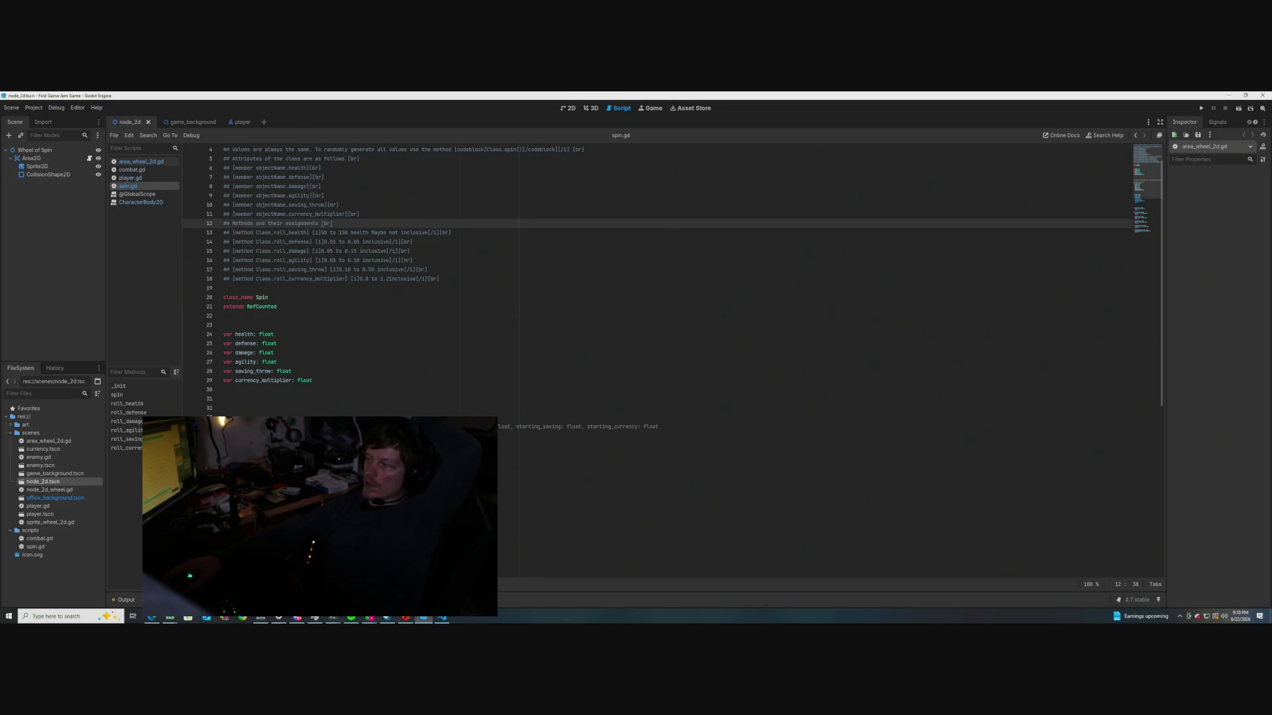
click(309, 316)
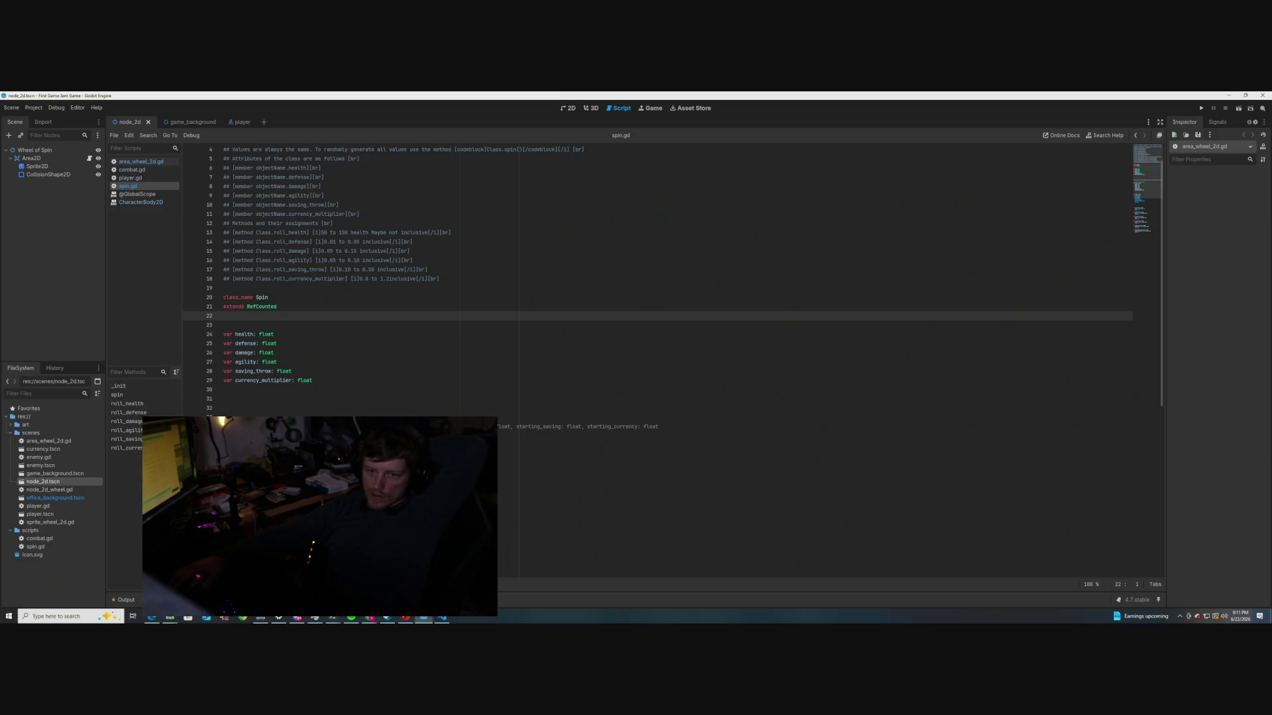
scroll(348, 369, down, 8)
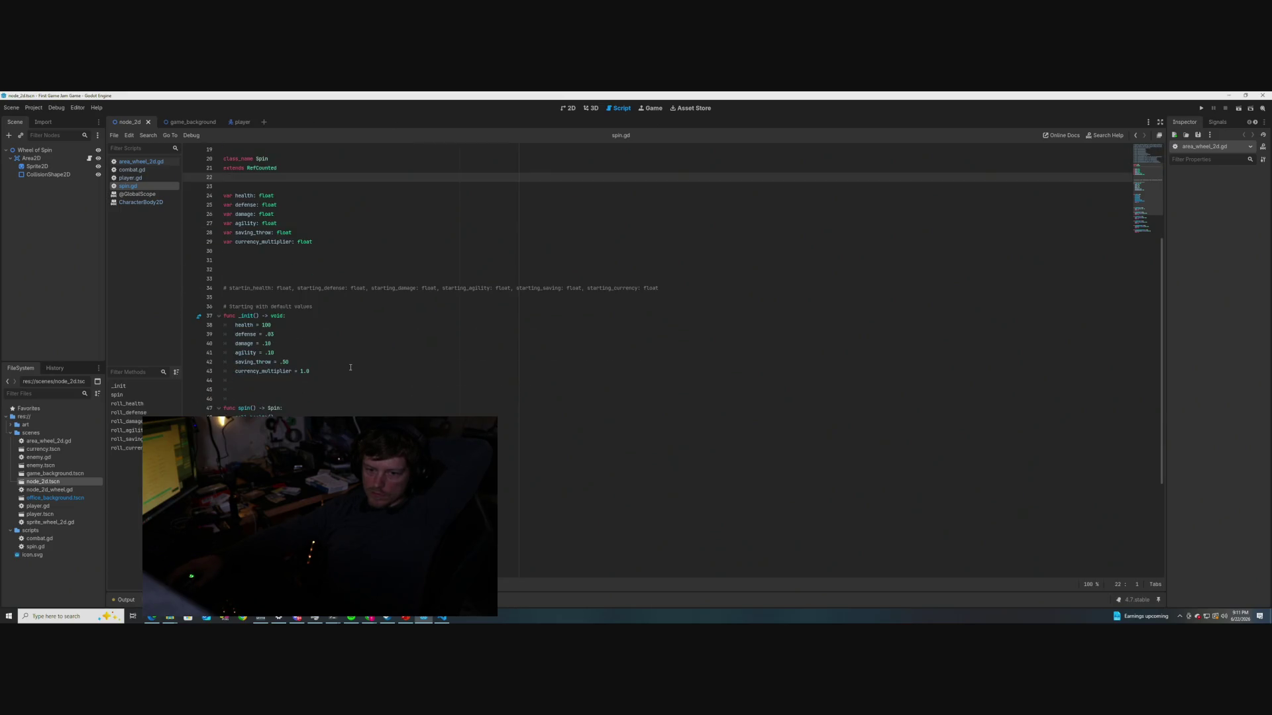
scroll(348, 369, up, 9)
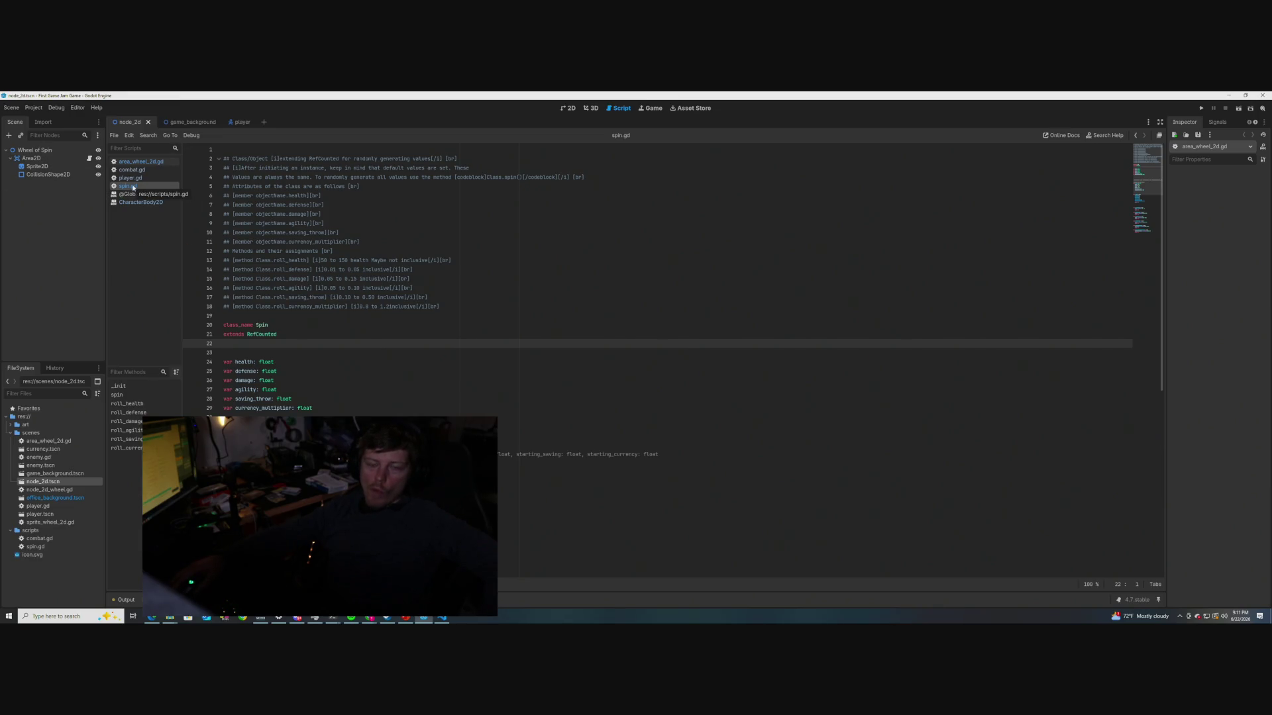
scroll(378, 371, down, 1)
scroll(378, 371, down, 10)
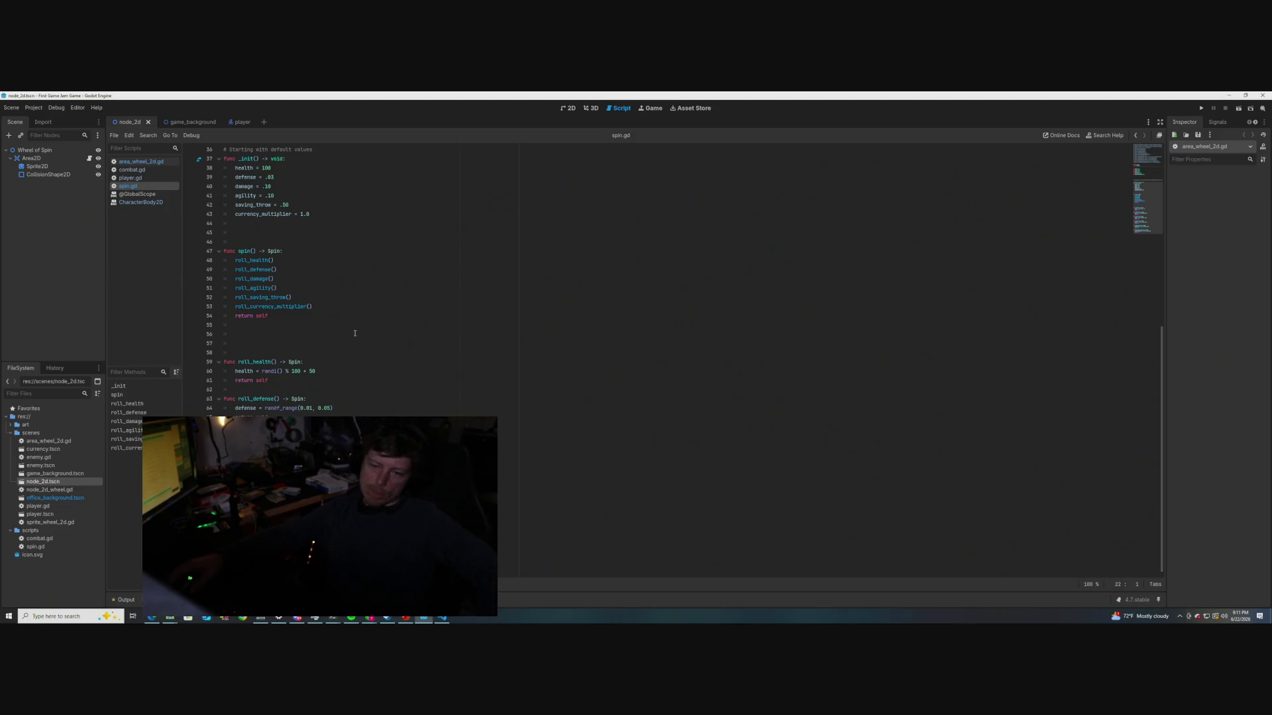
scroll(358, 351, up, 10)
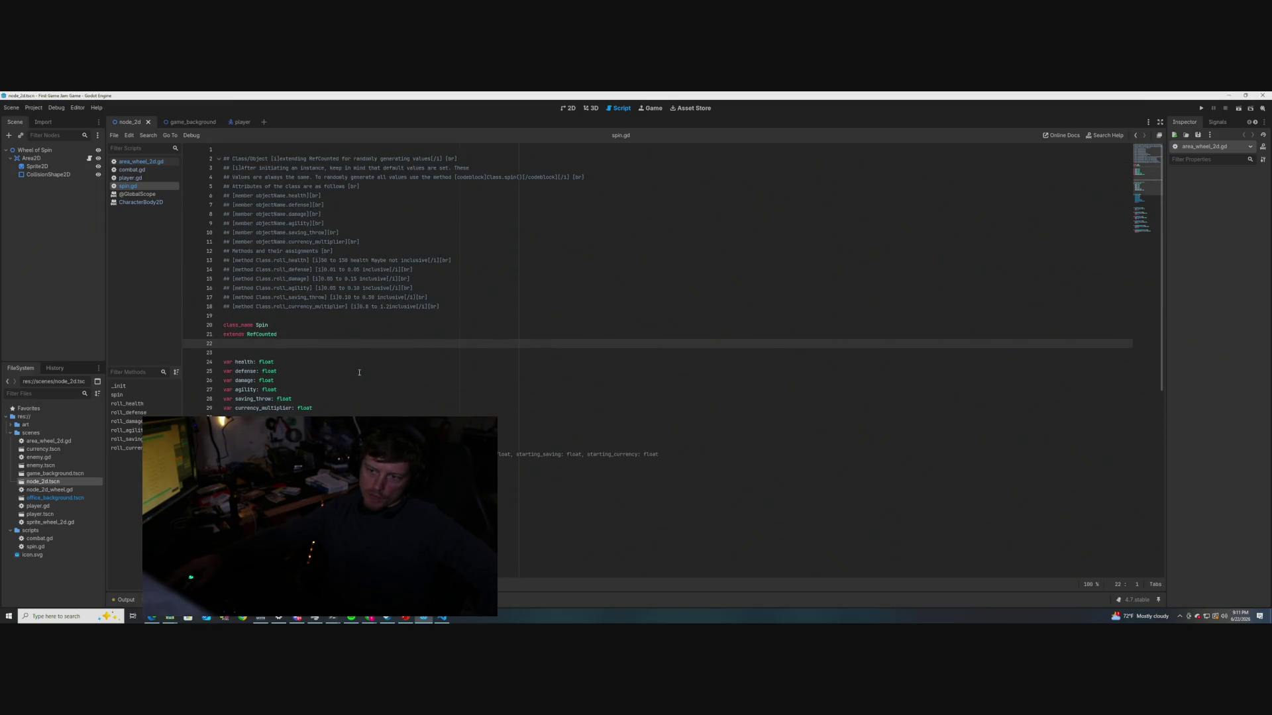
scroll(359, 373, down, 10)
scroll(358, 369, up, 10)
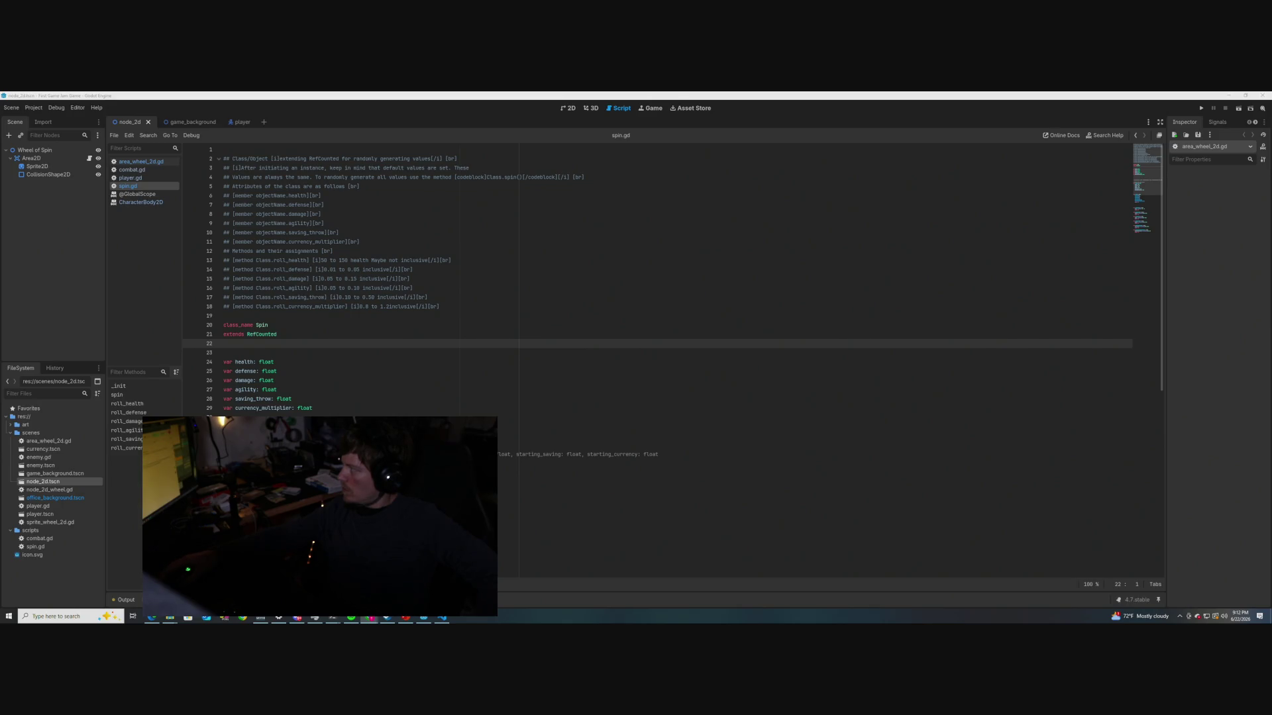
Bring up the Game Jam notes document and reposition its window toward the left
key(alt+Tab)
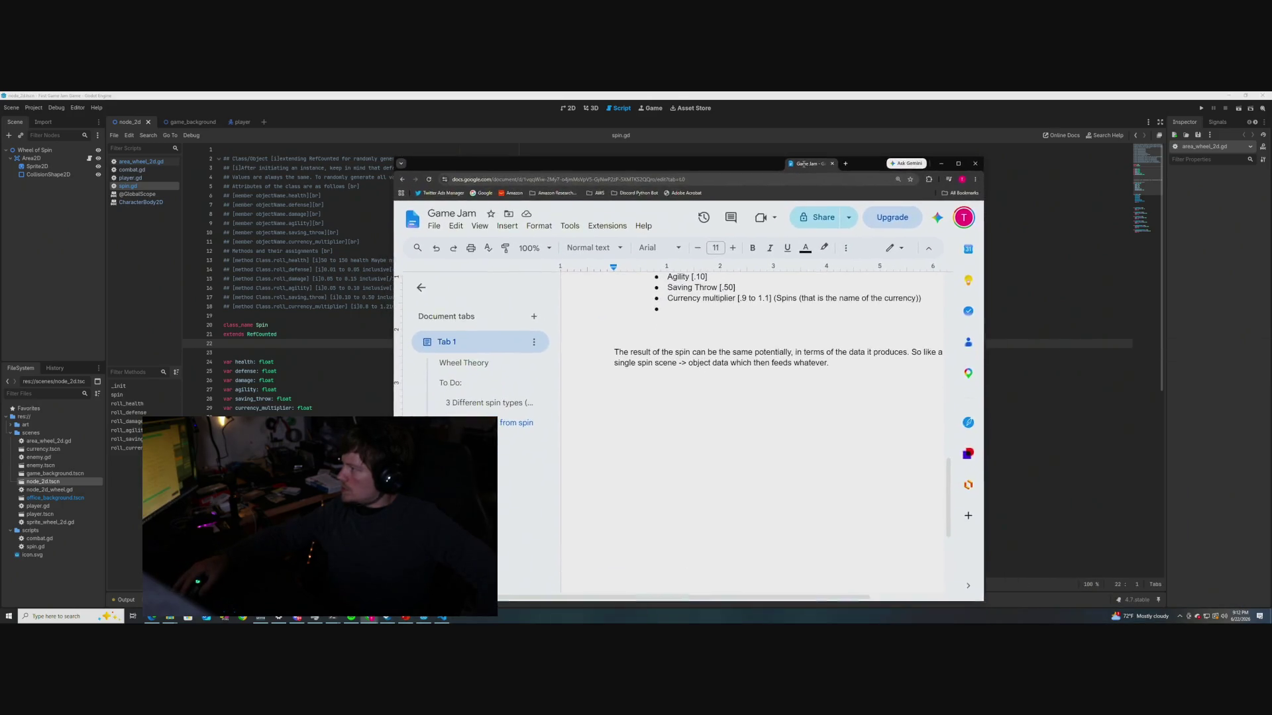
drag(805, 170, 781, 132)
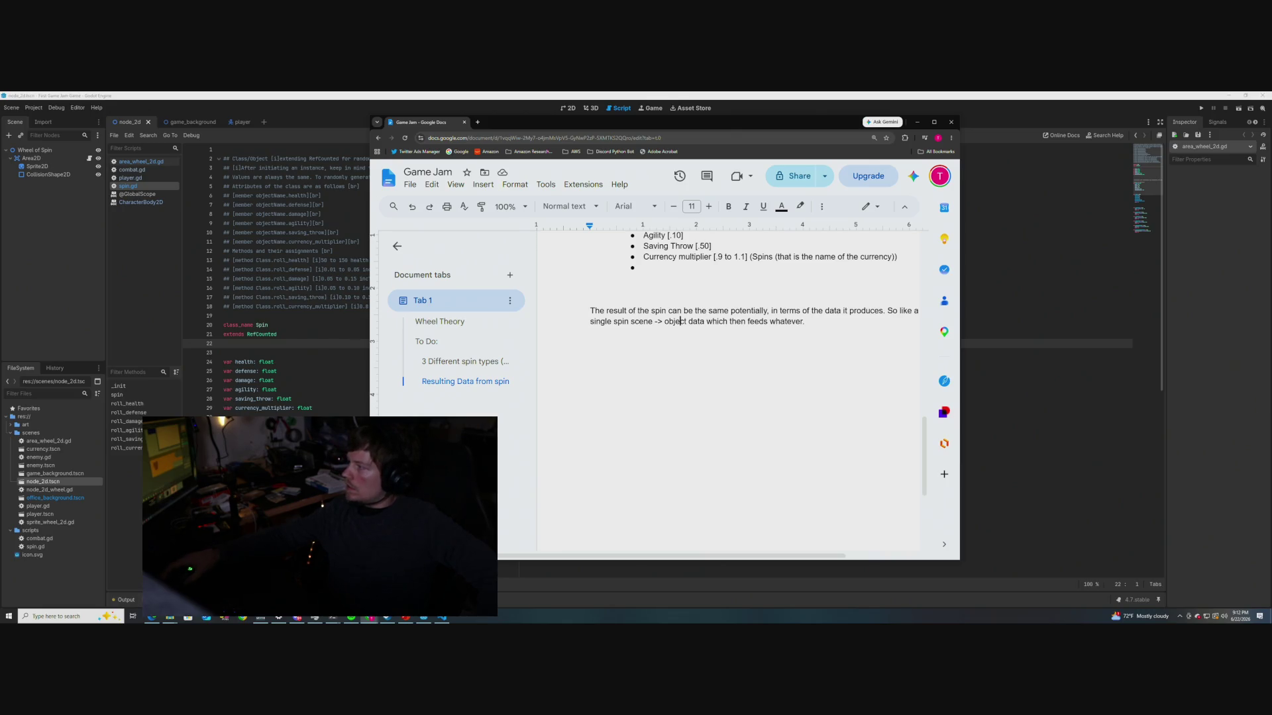
drag(671, 133, 620, 135)
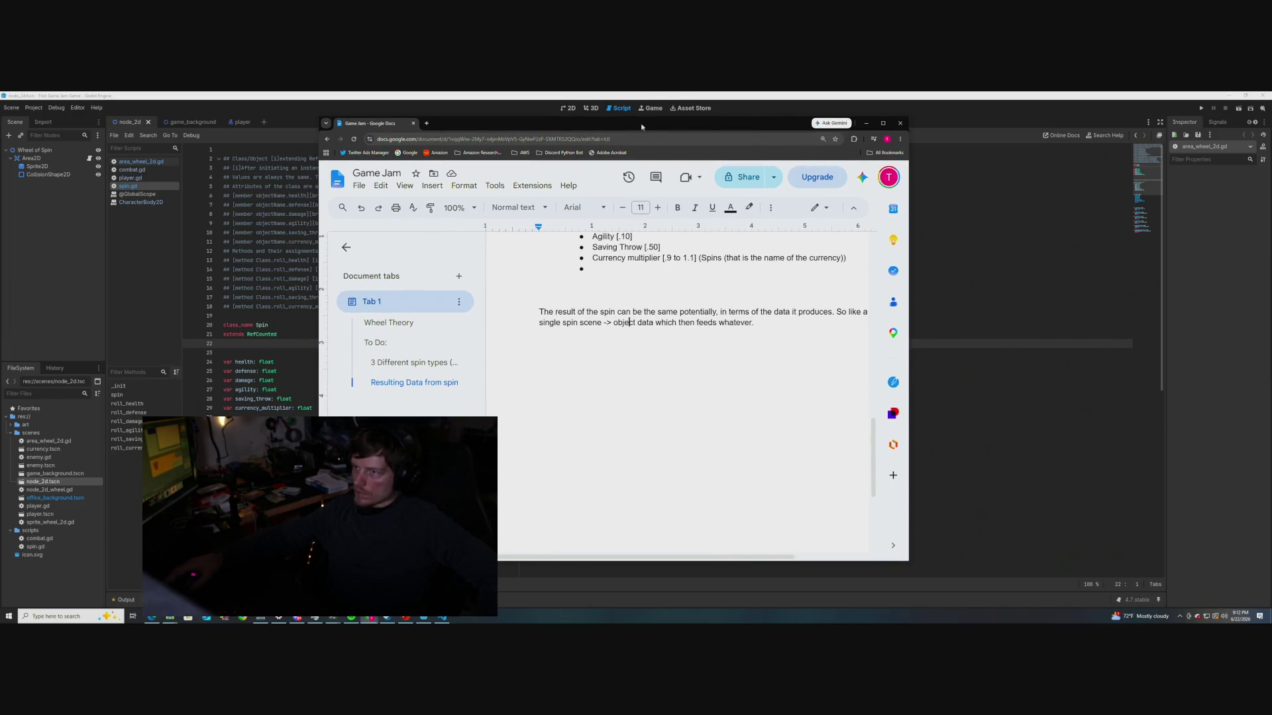
drag(641, 126, 646, 125)
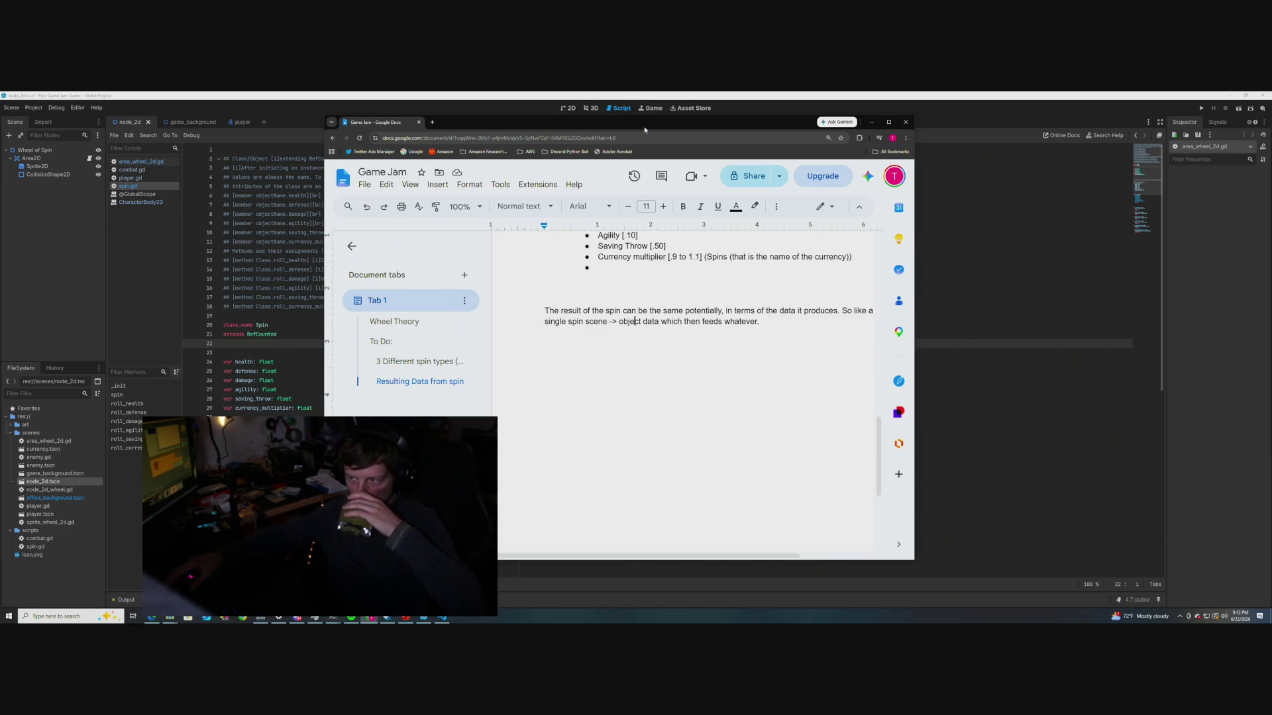
Add blank lines below the notes paragraph ending with 'whatever.'
click(771, 318)
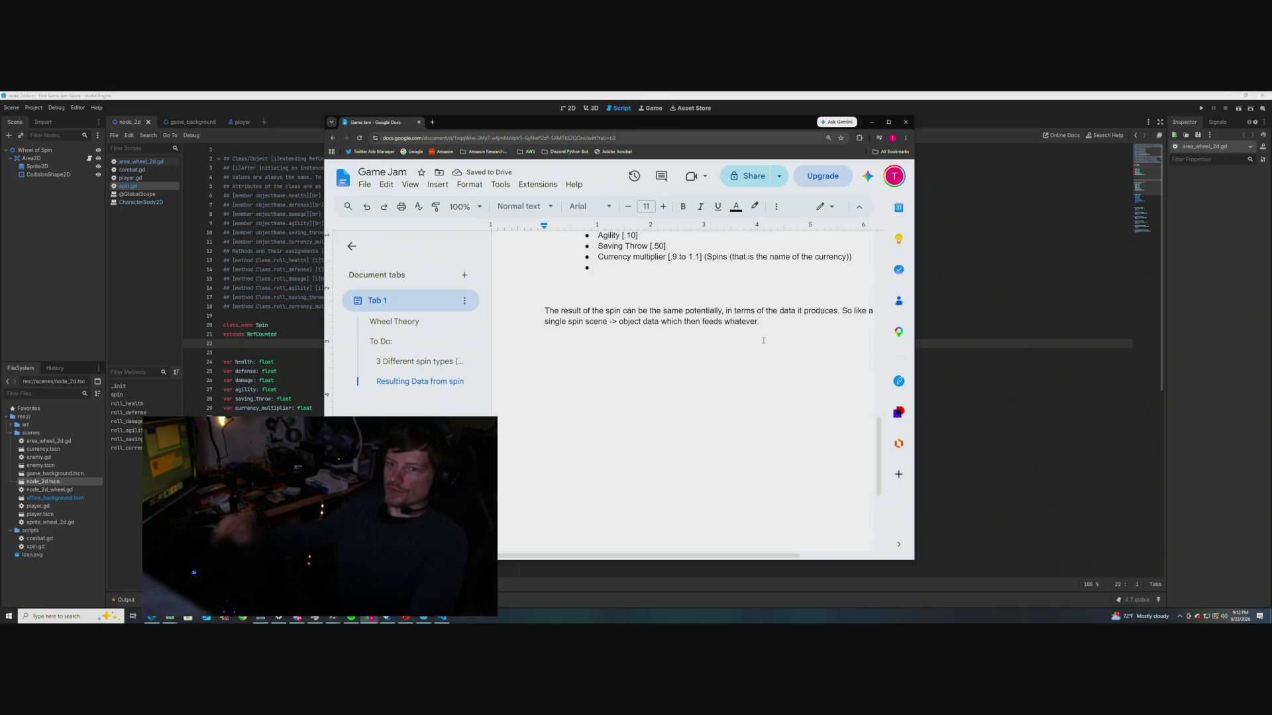
key(Return)
key(Return)
key(Return)
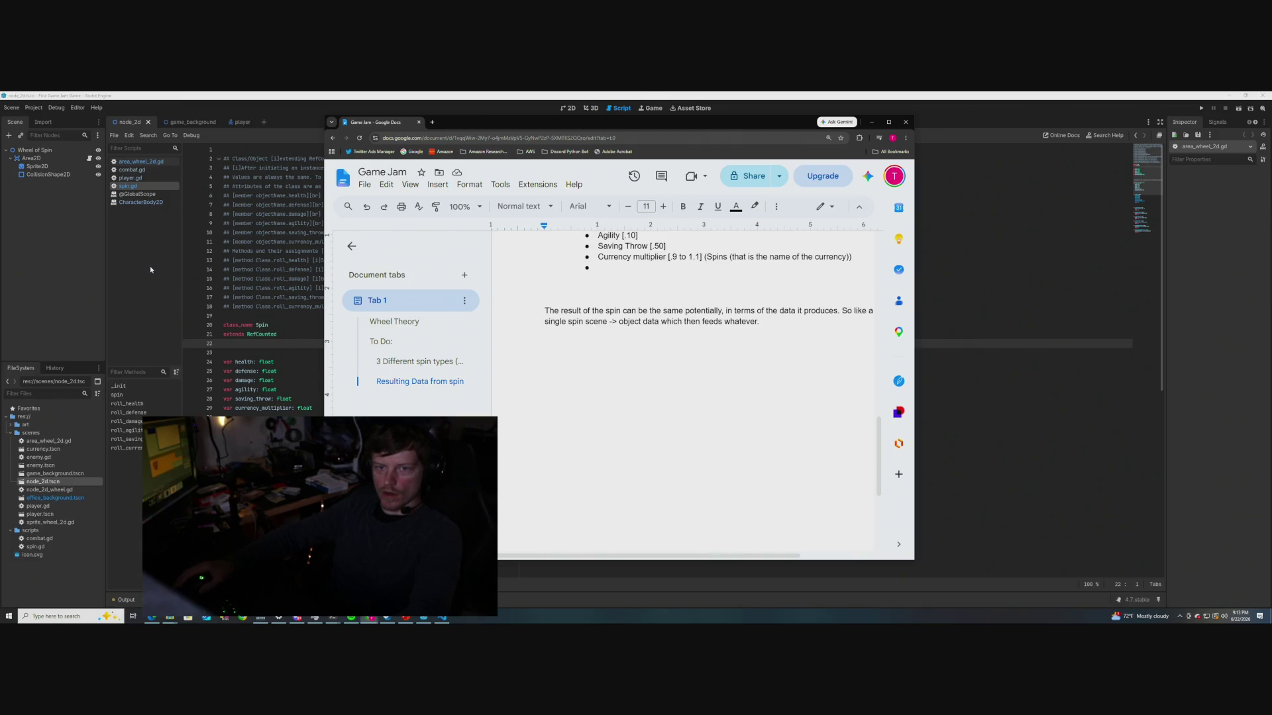
click(132, 170)
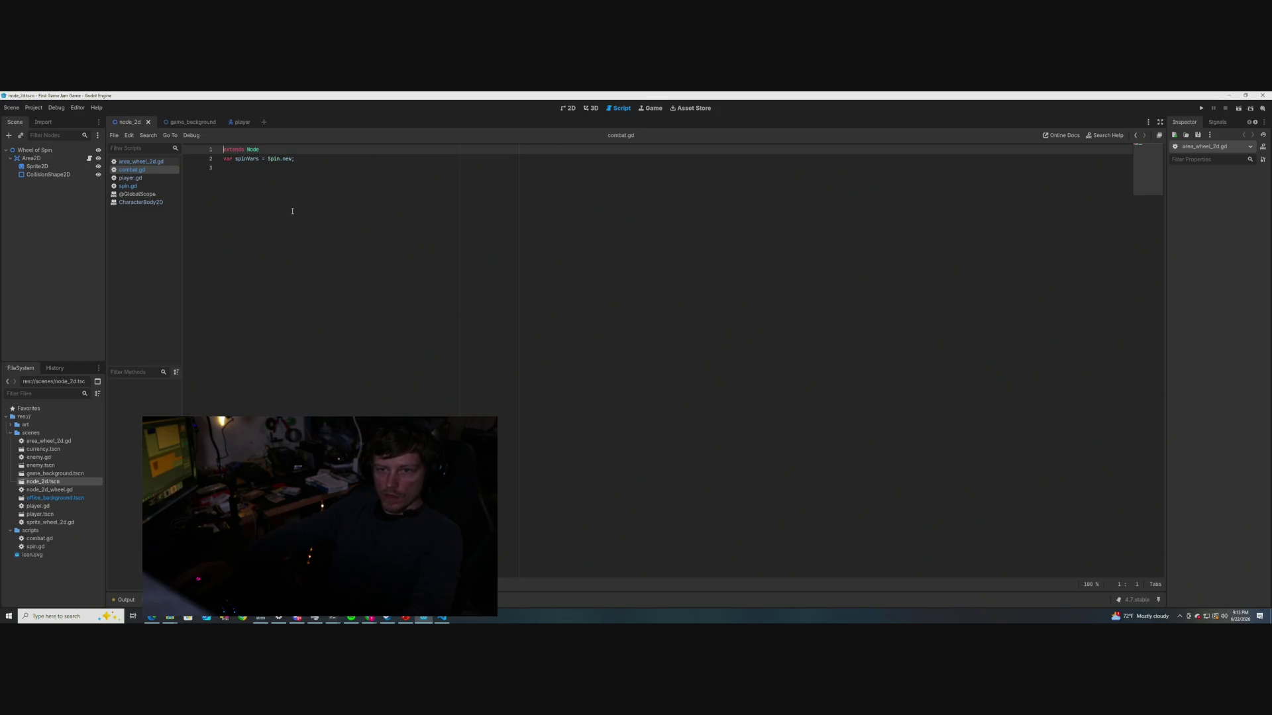
Comment out the spinners = Spin.new() line in combat.gd with #
drag(305, 162, 213, 147)
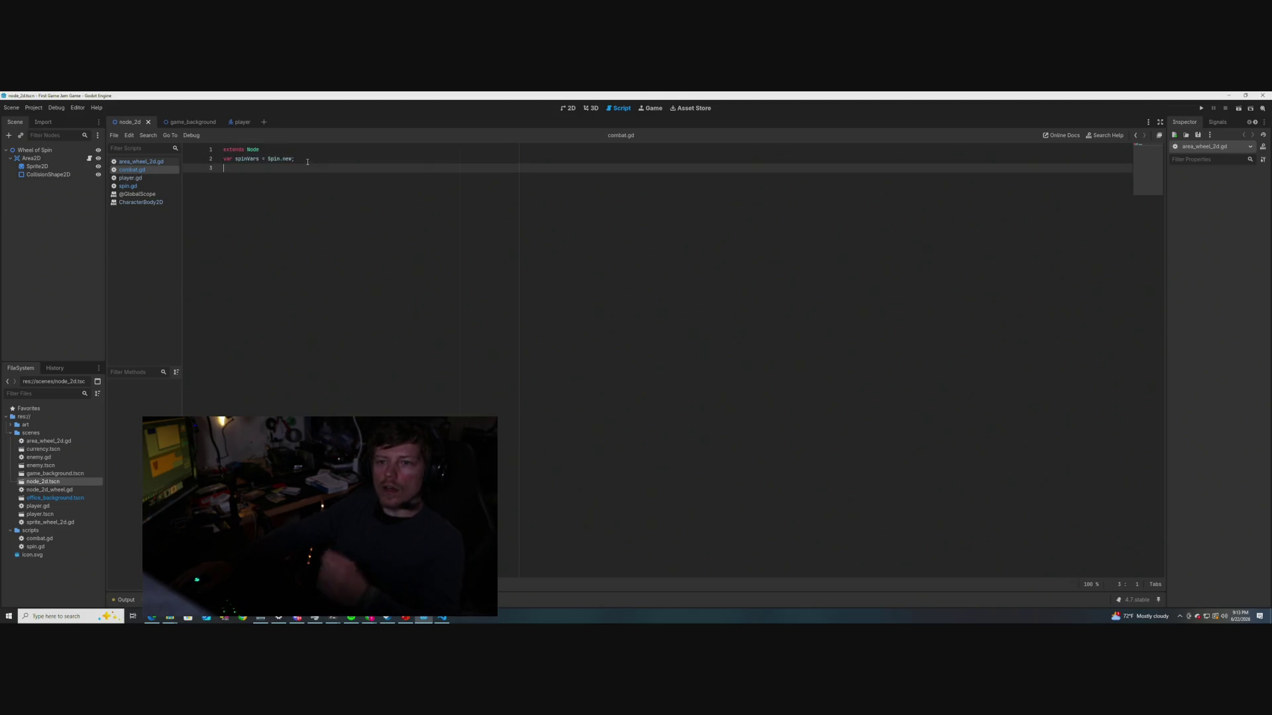
click(224, 166)
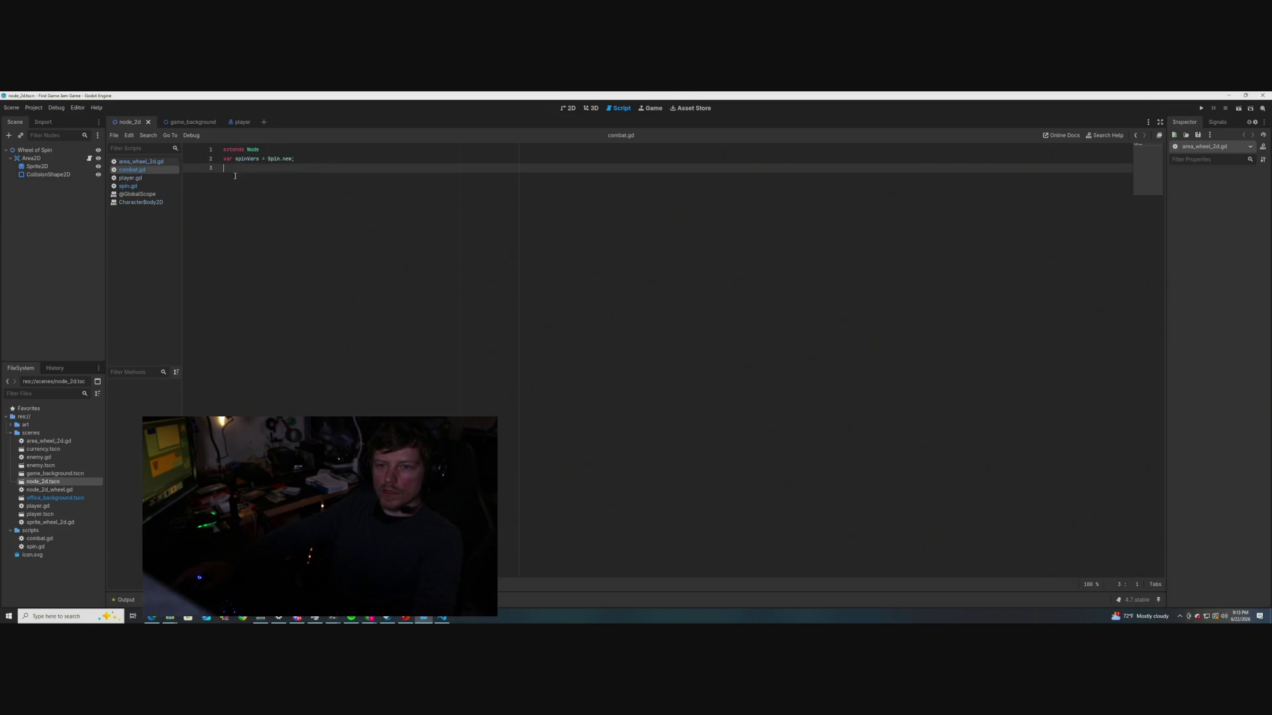
click(224, 160)
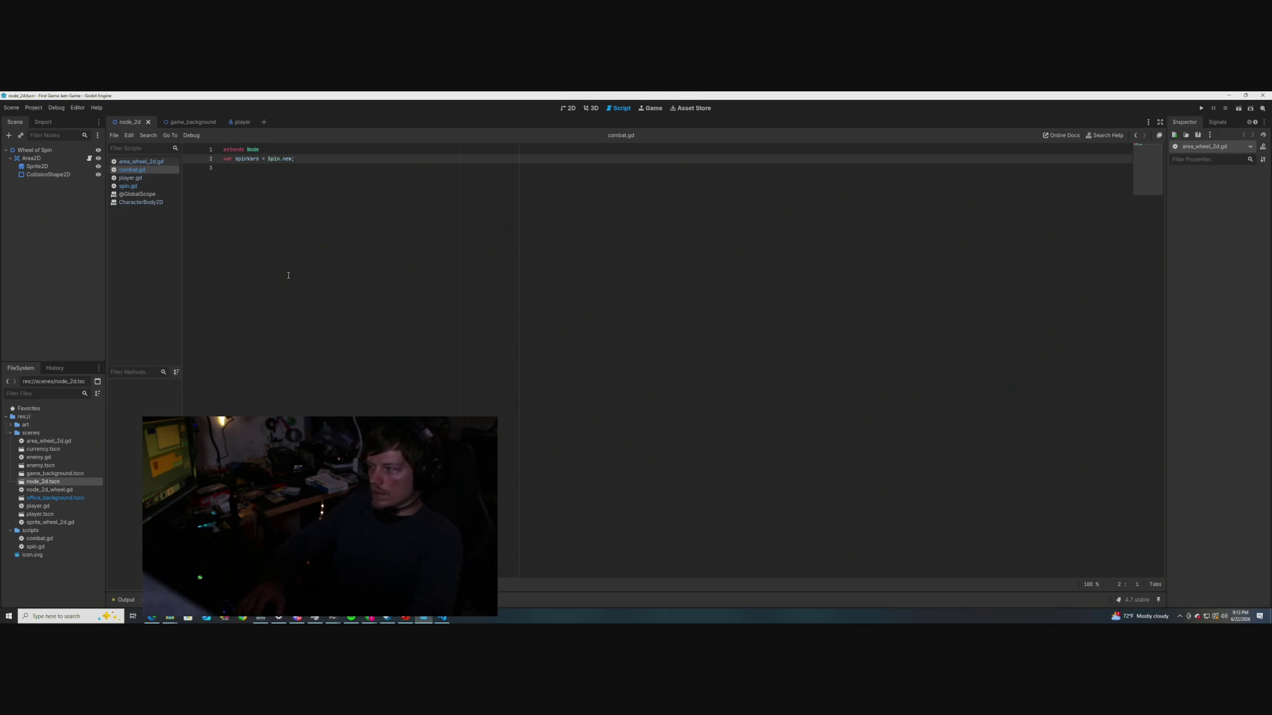
text(//)
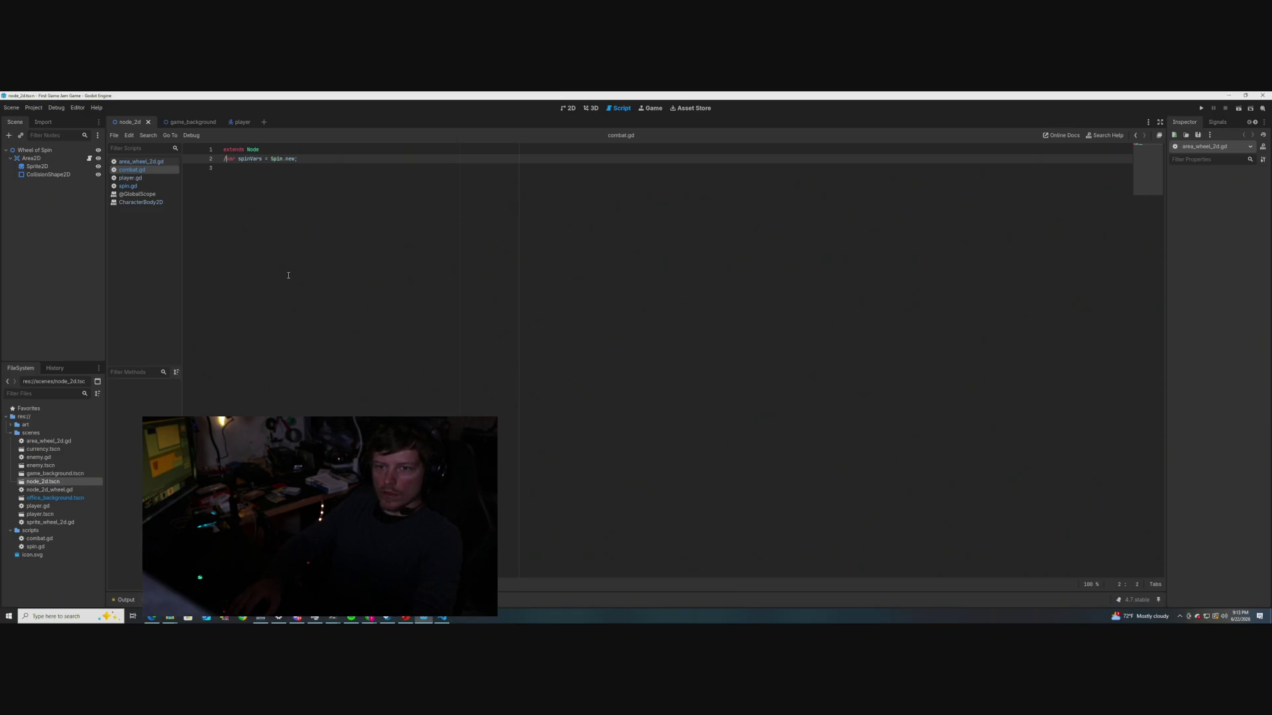
key(BackSpace)
key(BackSpace)
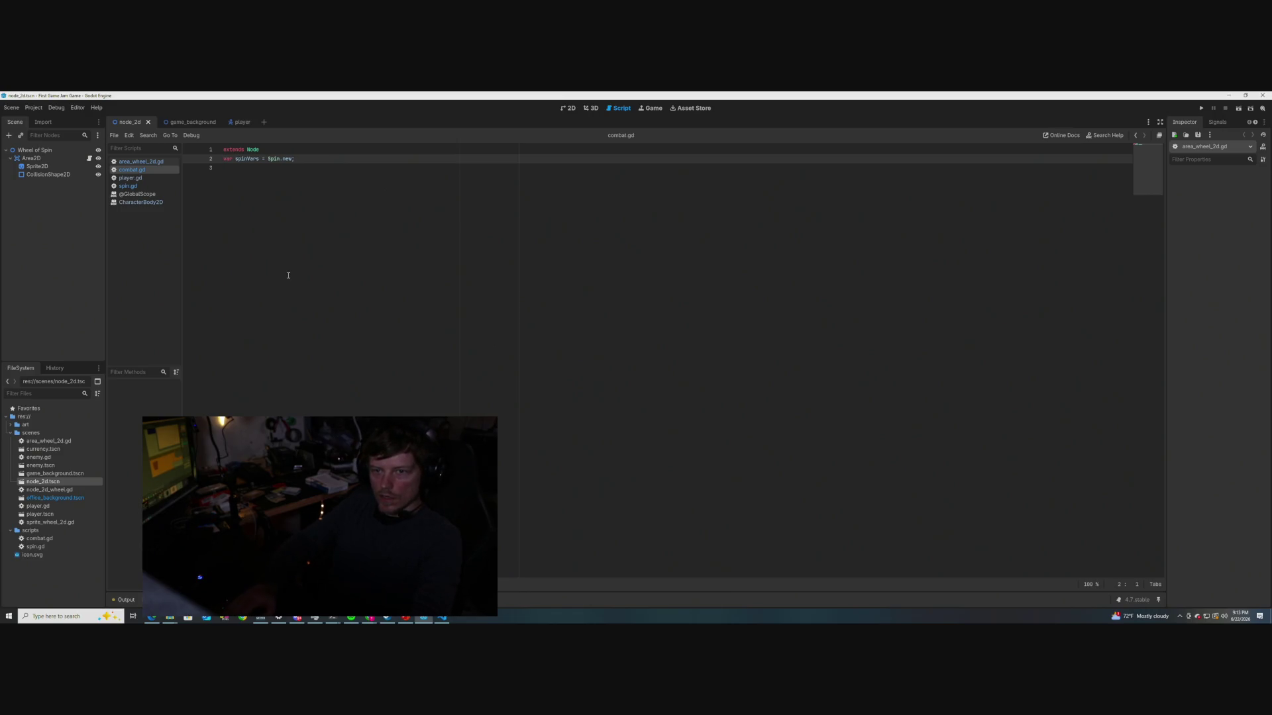
text(#)
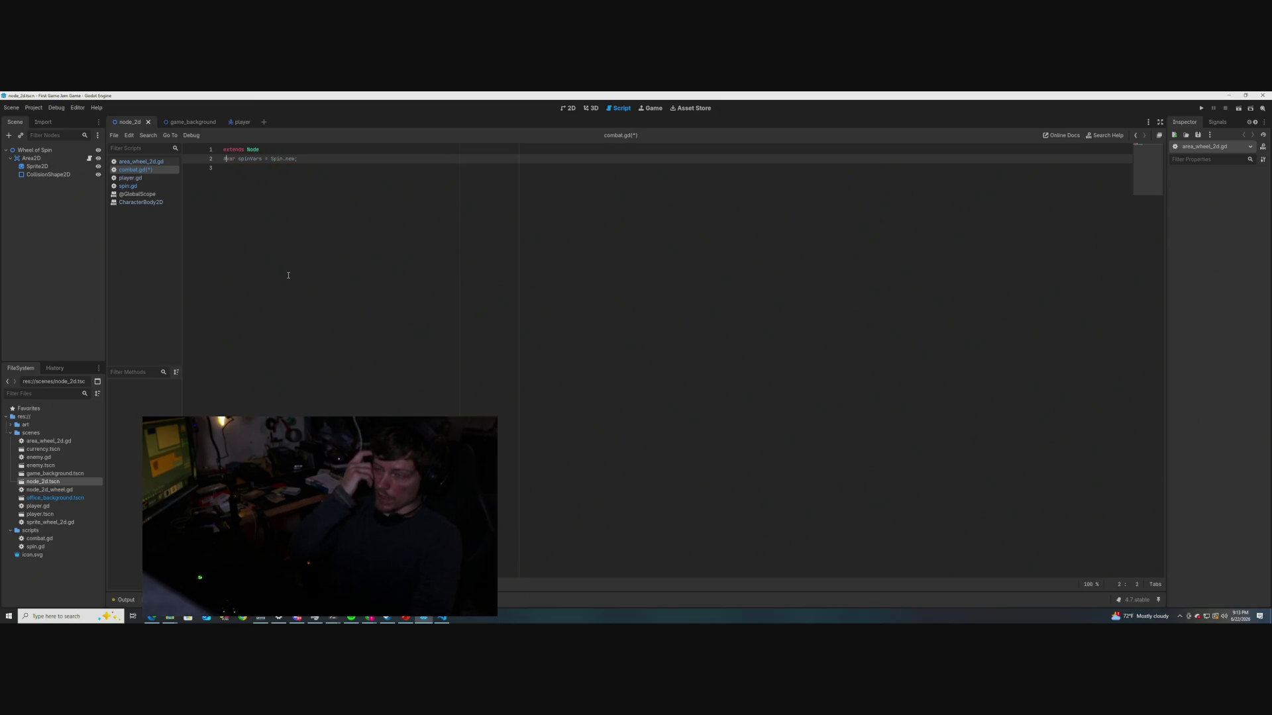
Add two blank lines below the commented-out line in combat.gd
click(244, 177)
key(Return)
key(Return)
key(Return)
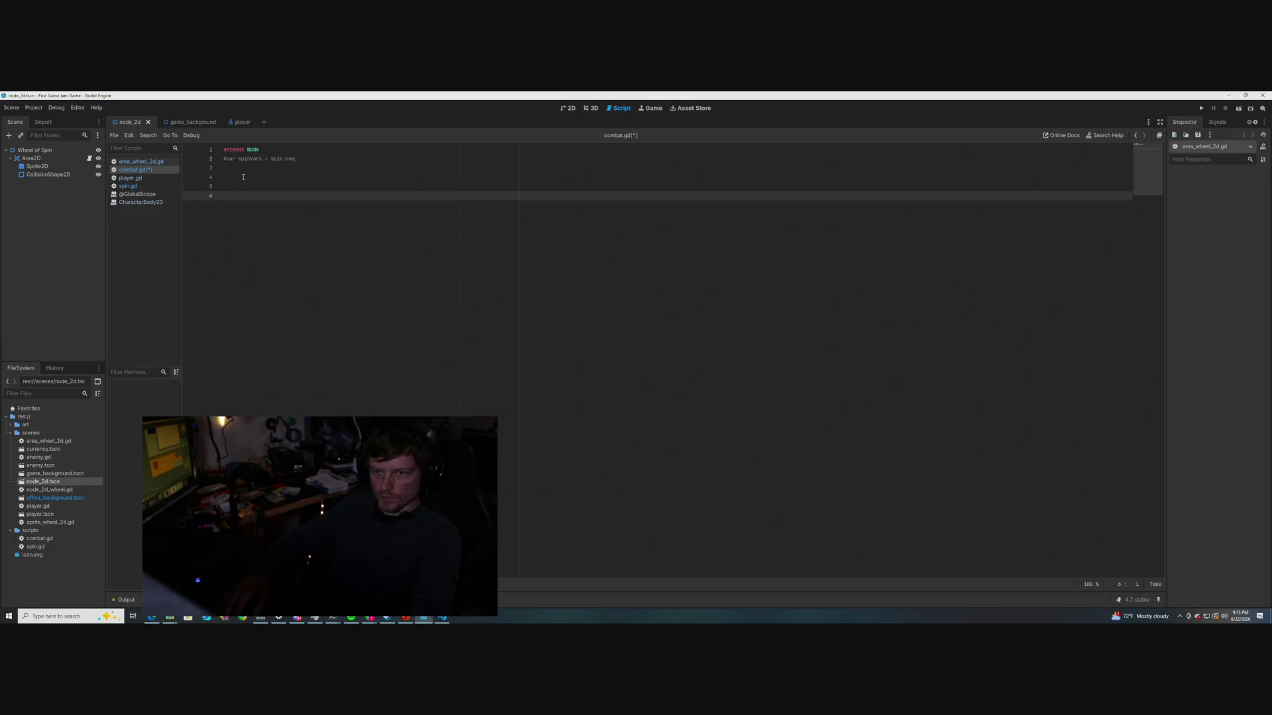
key(BackSpace)
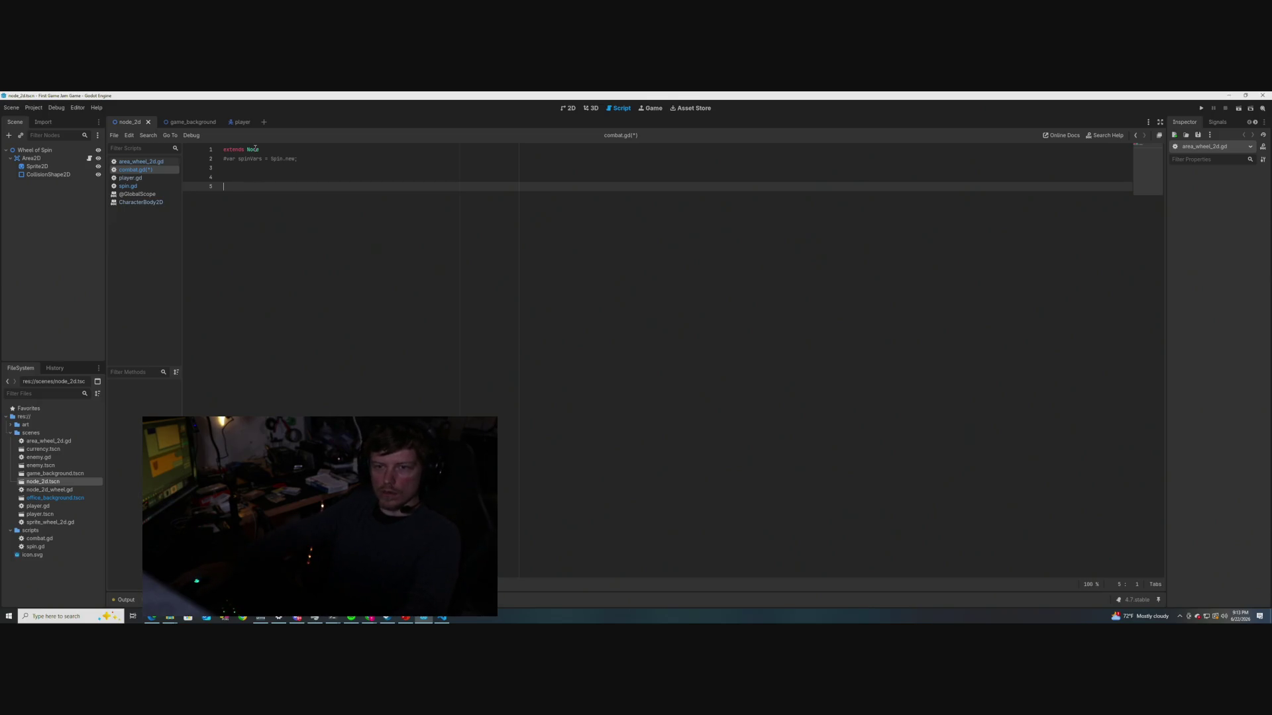
mouse_move(255, 149)
scroll(330, 238, down, 3)
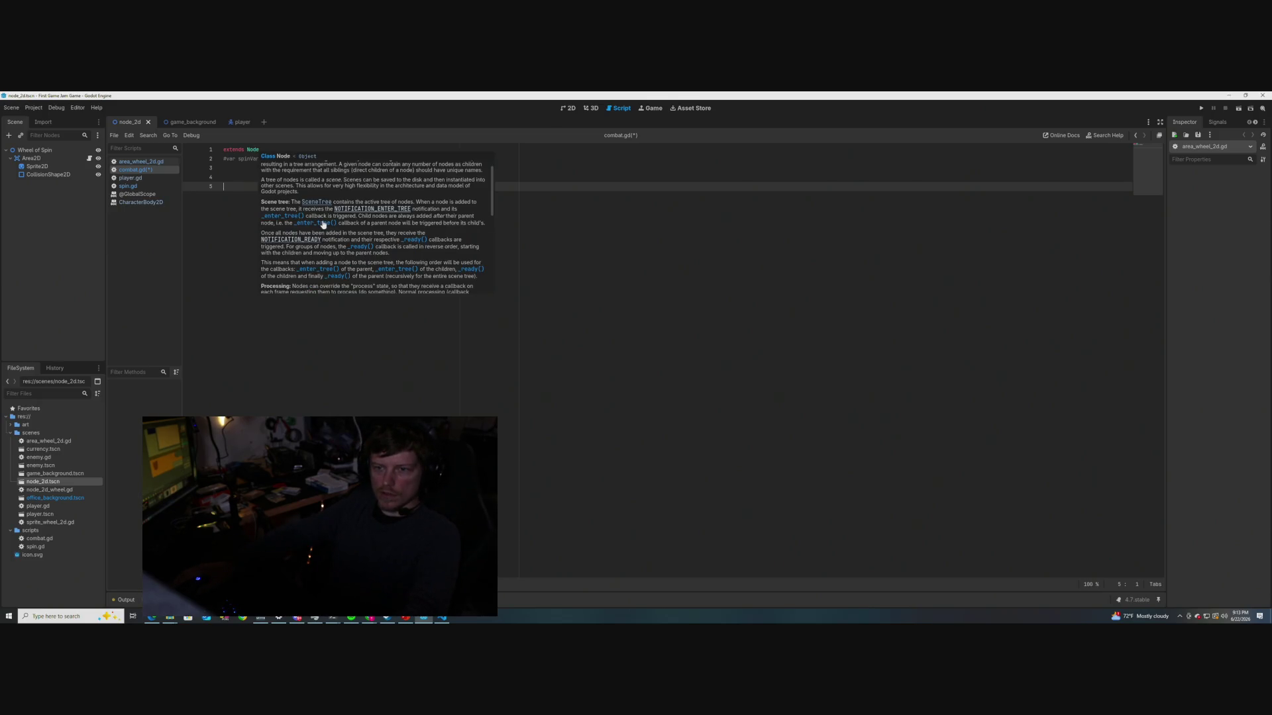
scroll(329, 238, down, 10)
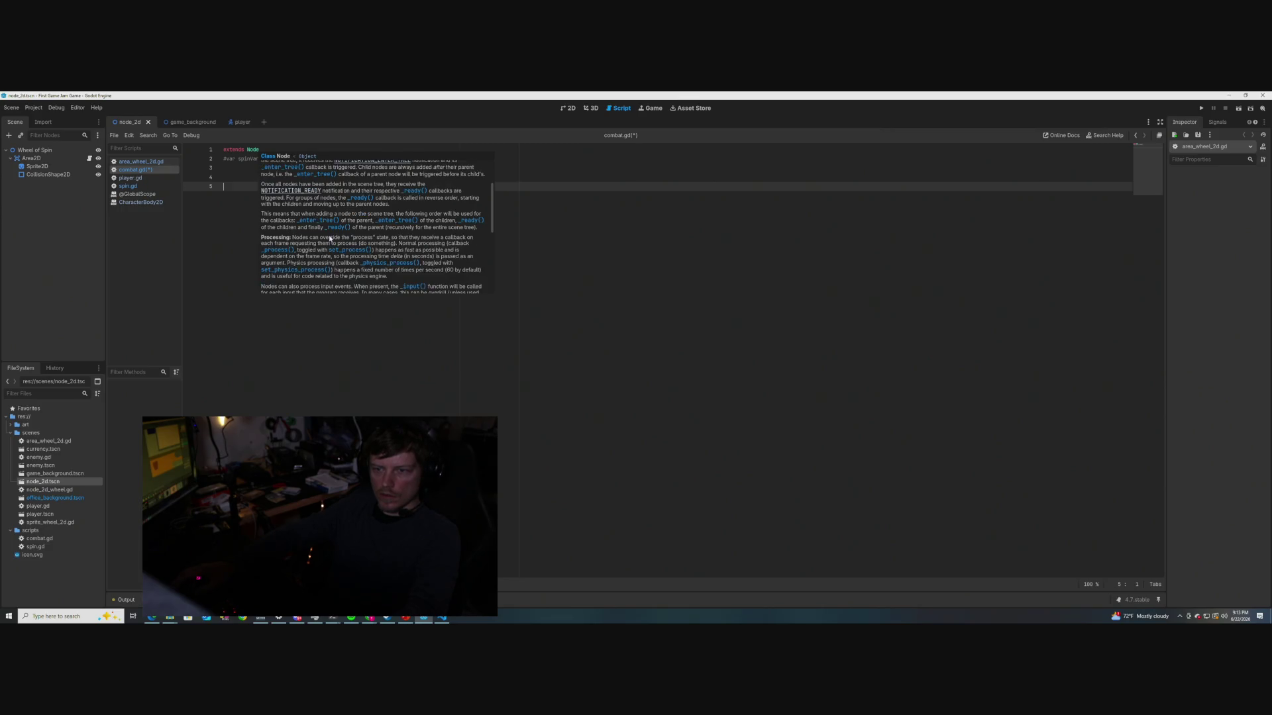
scroll(330, 238, down, 2)
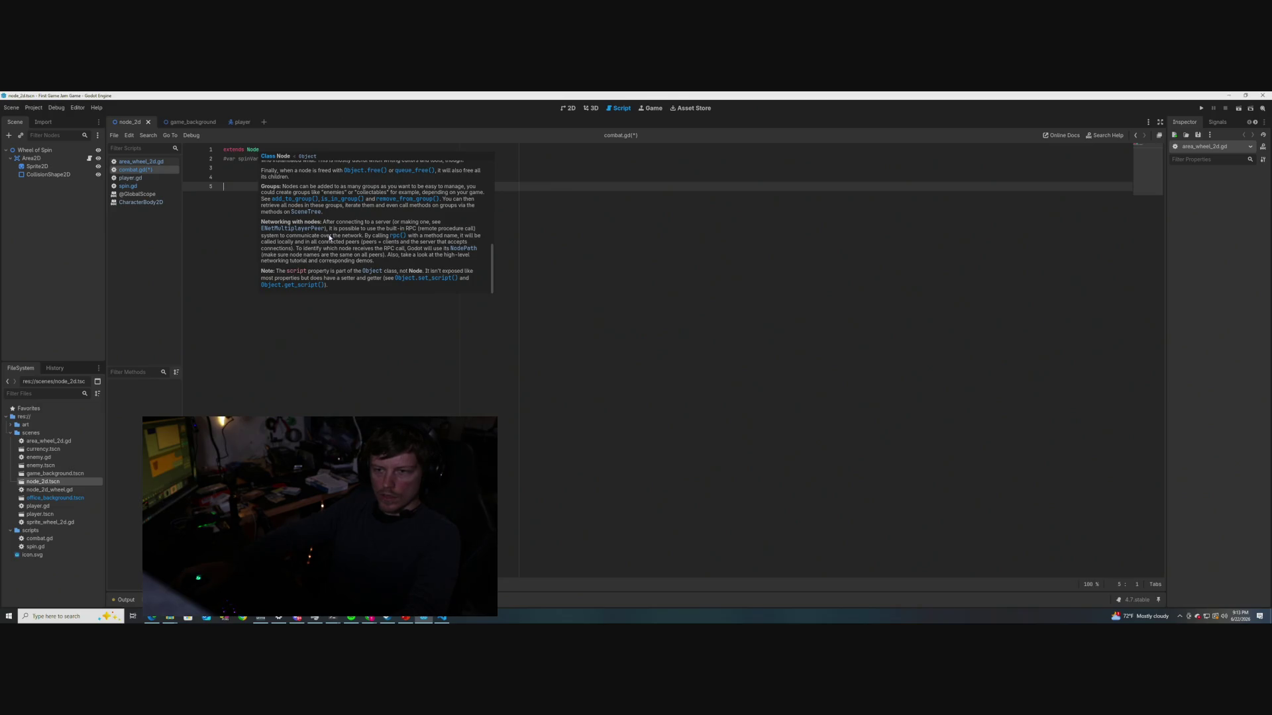
scroll(329, 238, up, 12)
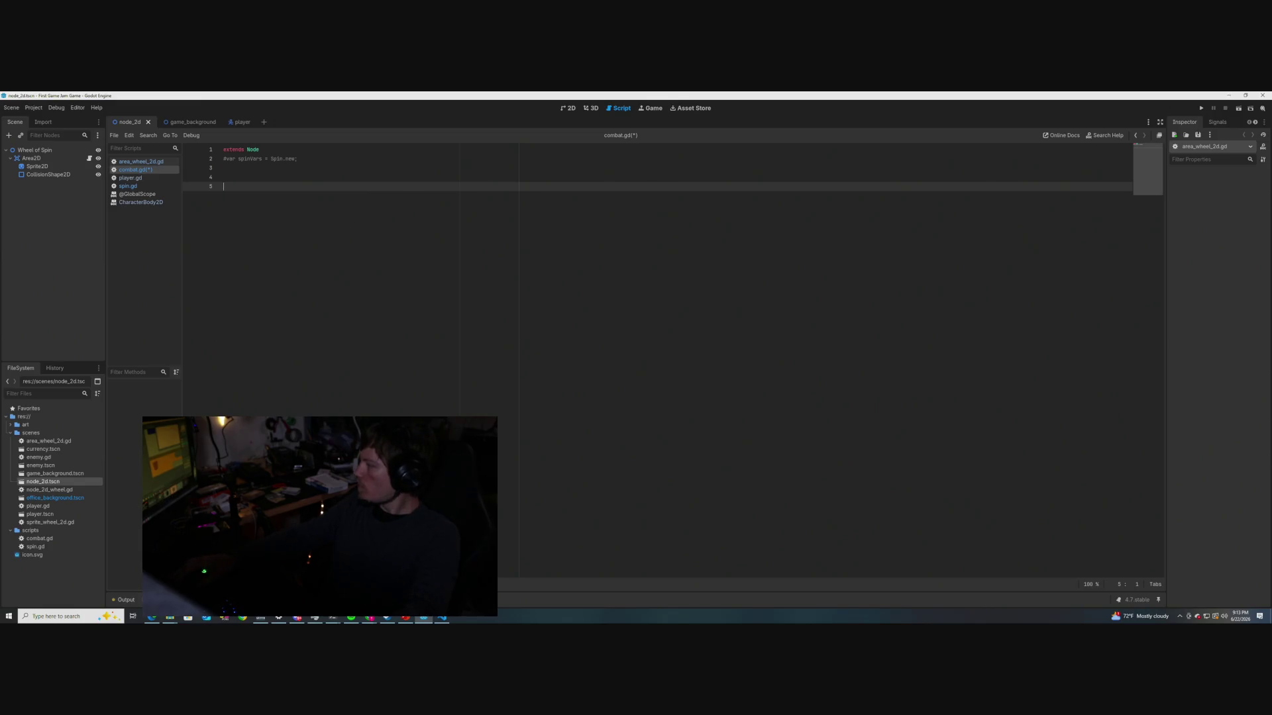
key(alt+Tab)
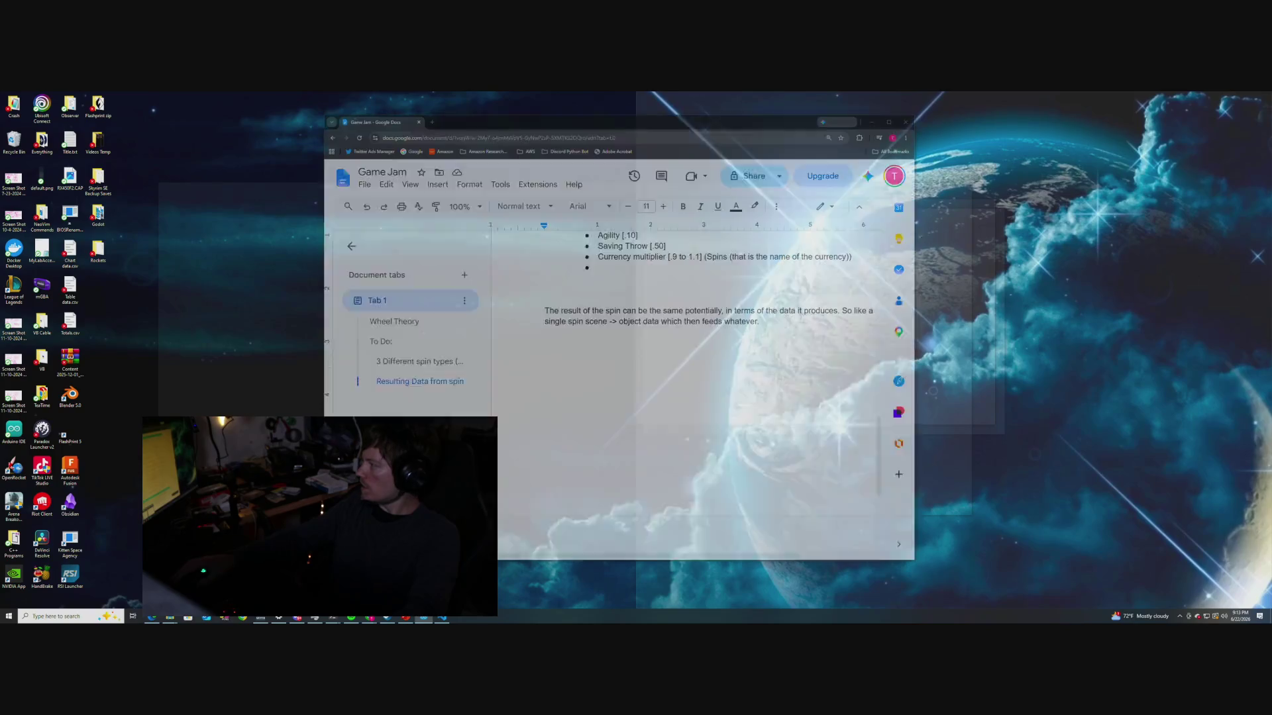
key(alt+Tab)
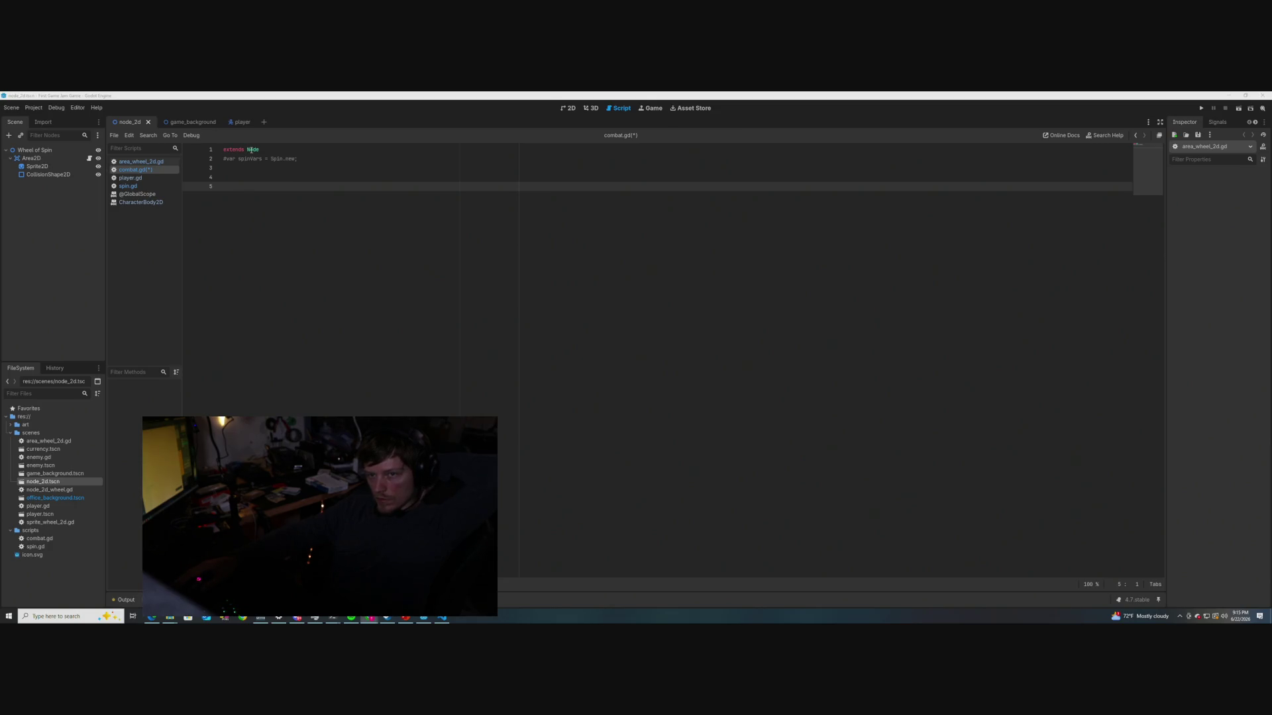
mouse_move(251, 151)
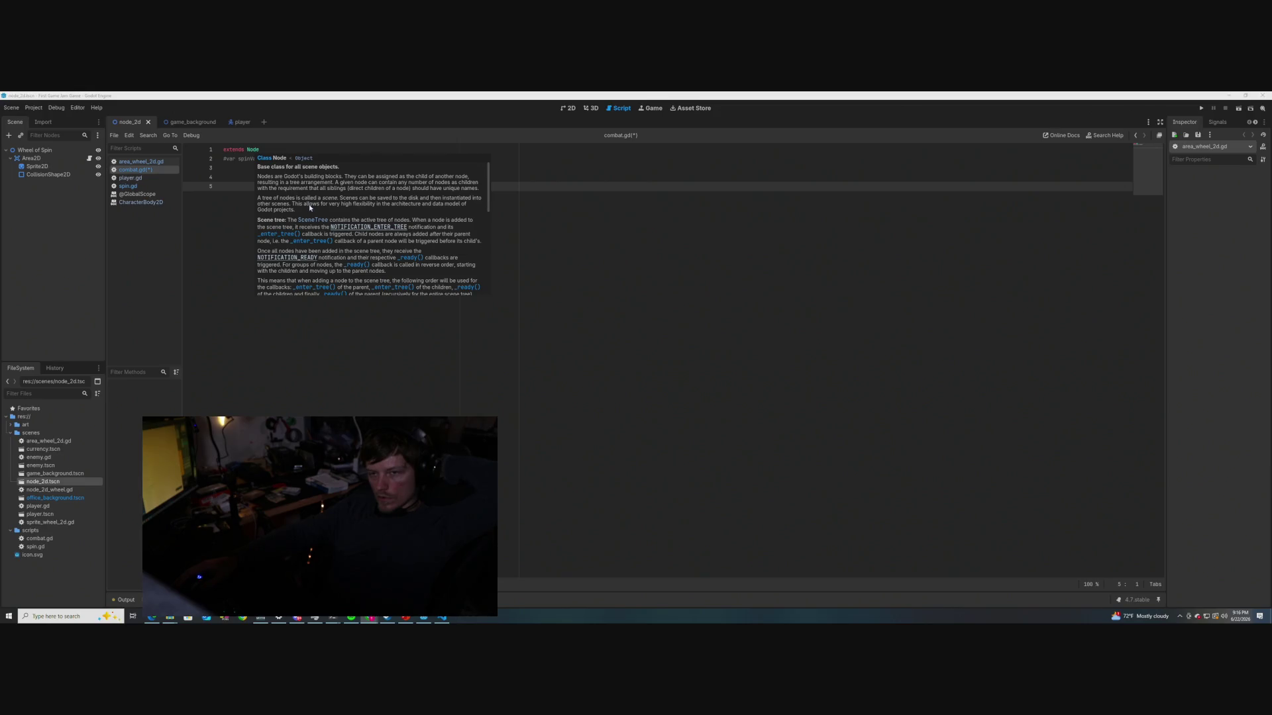
scroll(309, 204, down, 1)
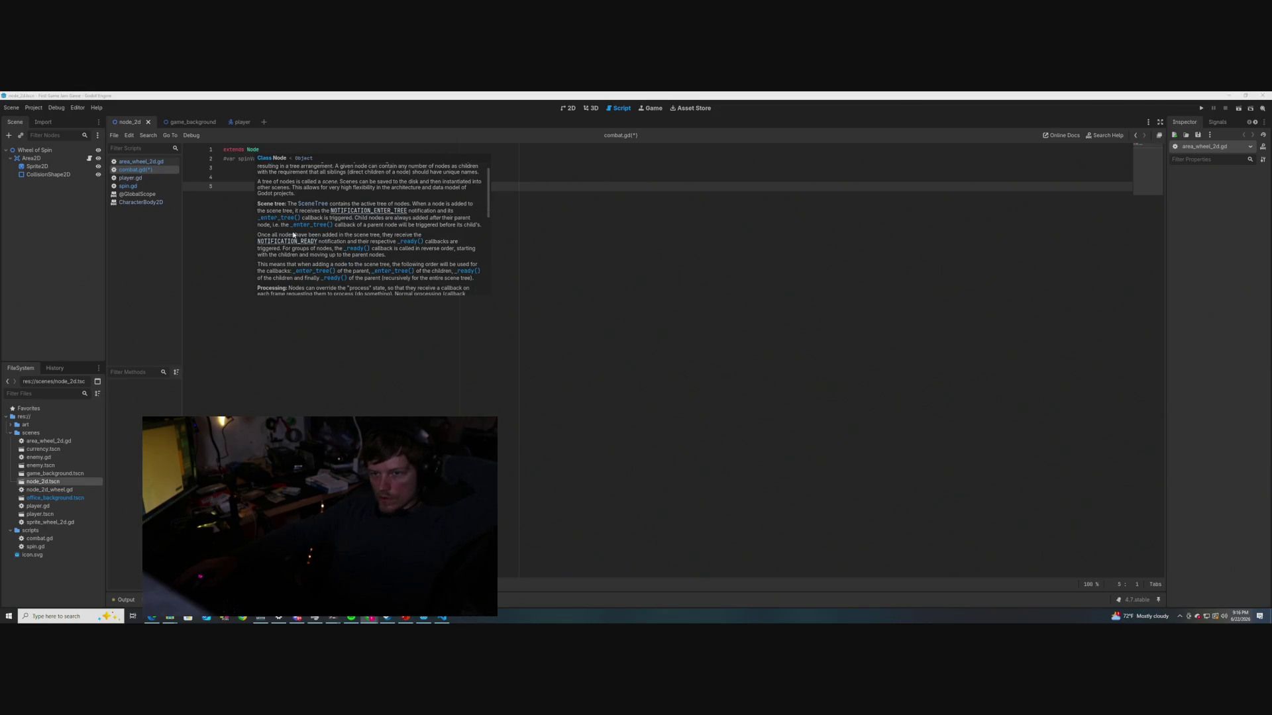
scroll(293, 235, down, 1)
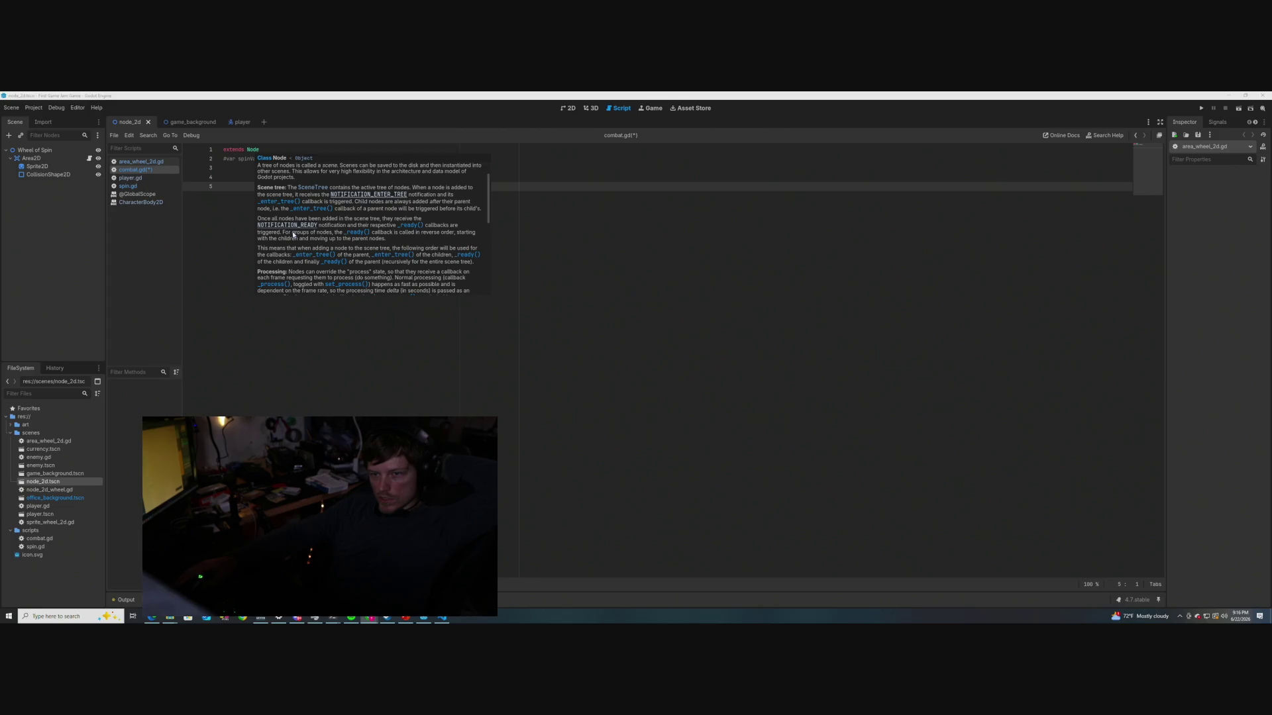
scroll(294, 235, down, 2)
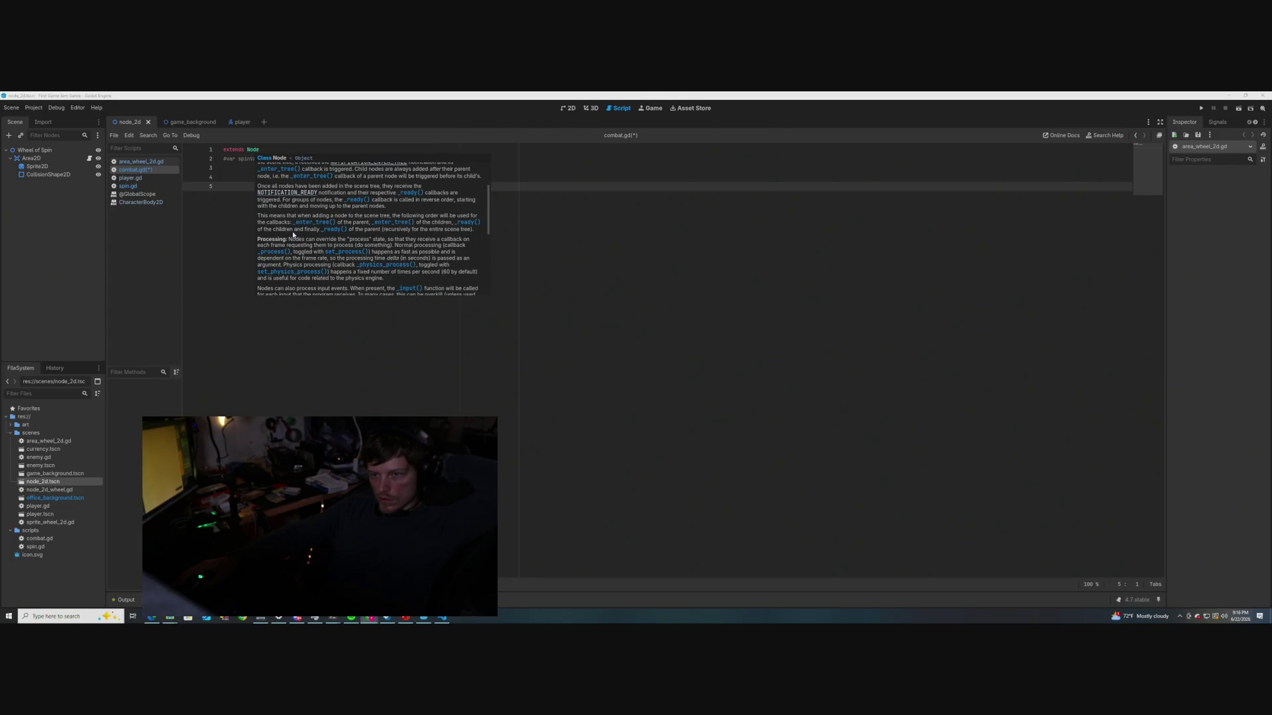
scroll(294, 235, down, 4)
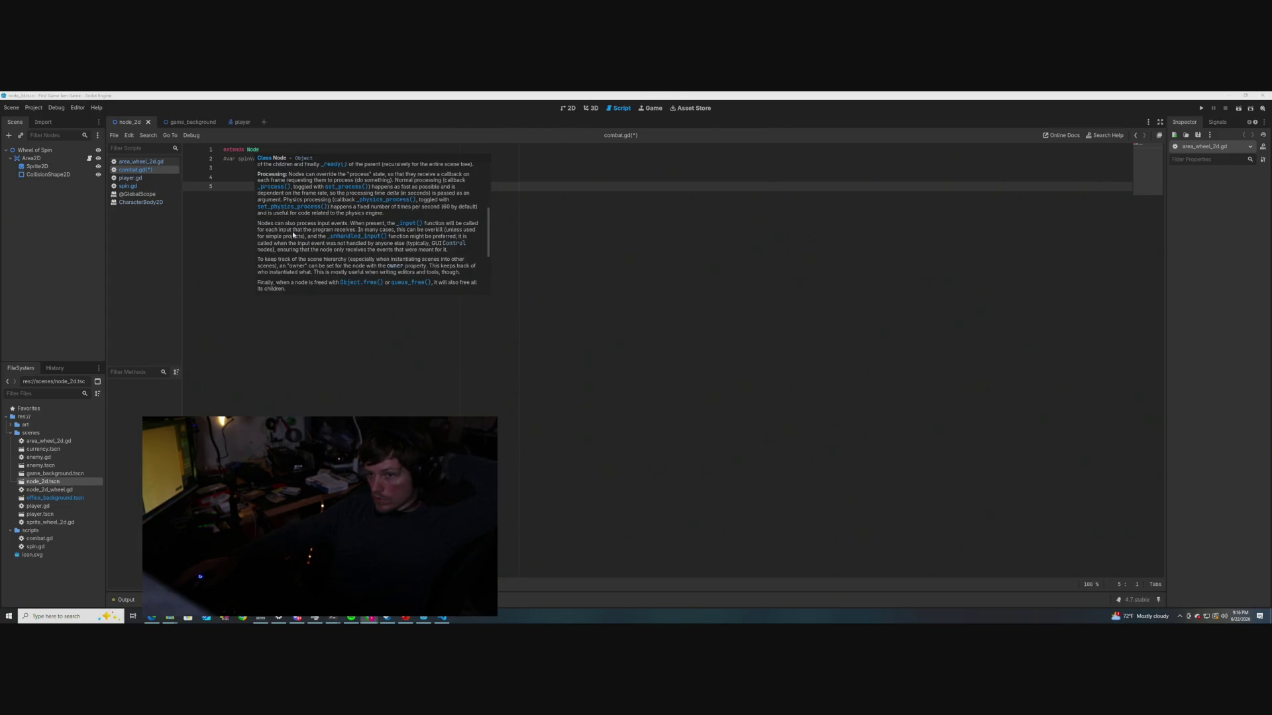
scroll(294, 235, down, 2)
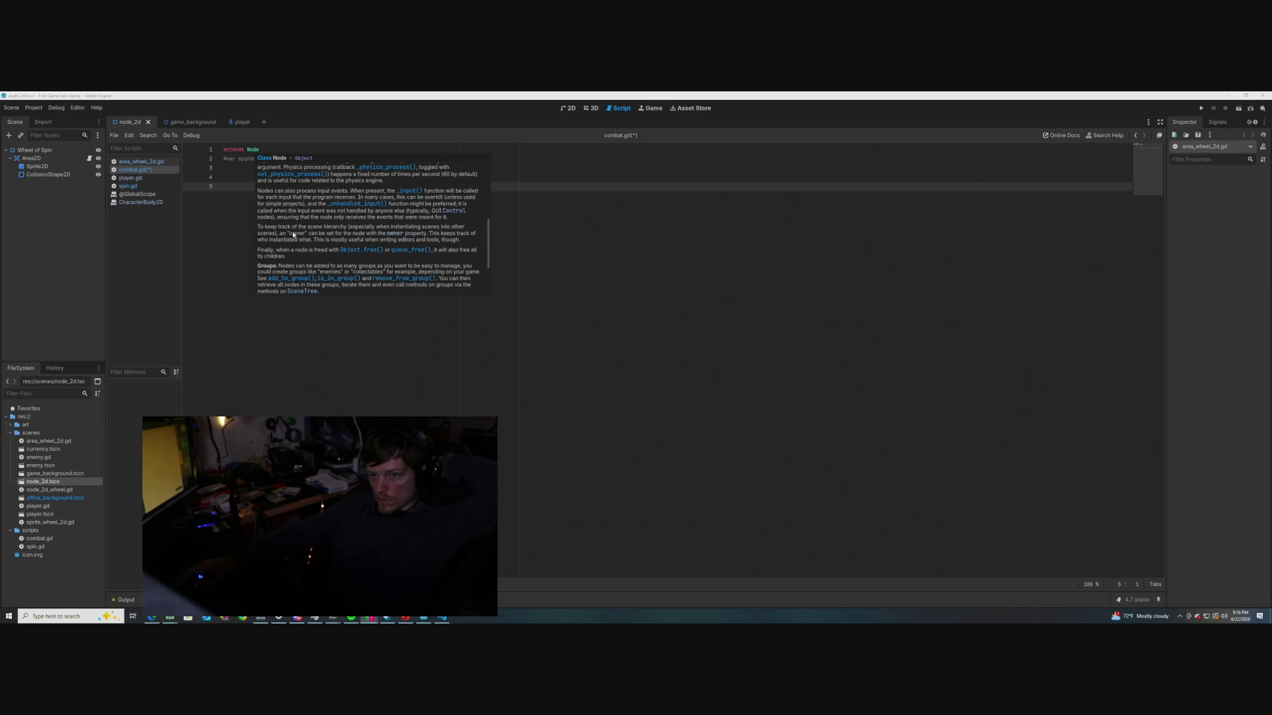
scroll(294, 236, down, 3)
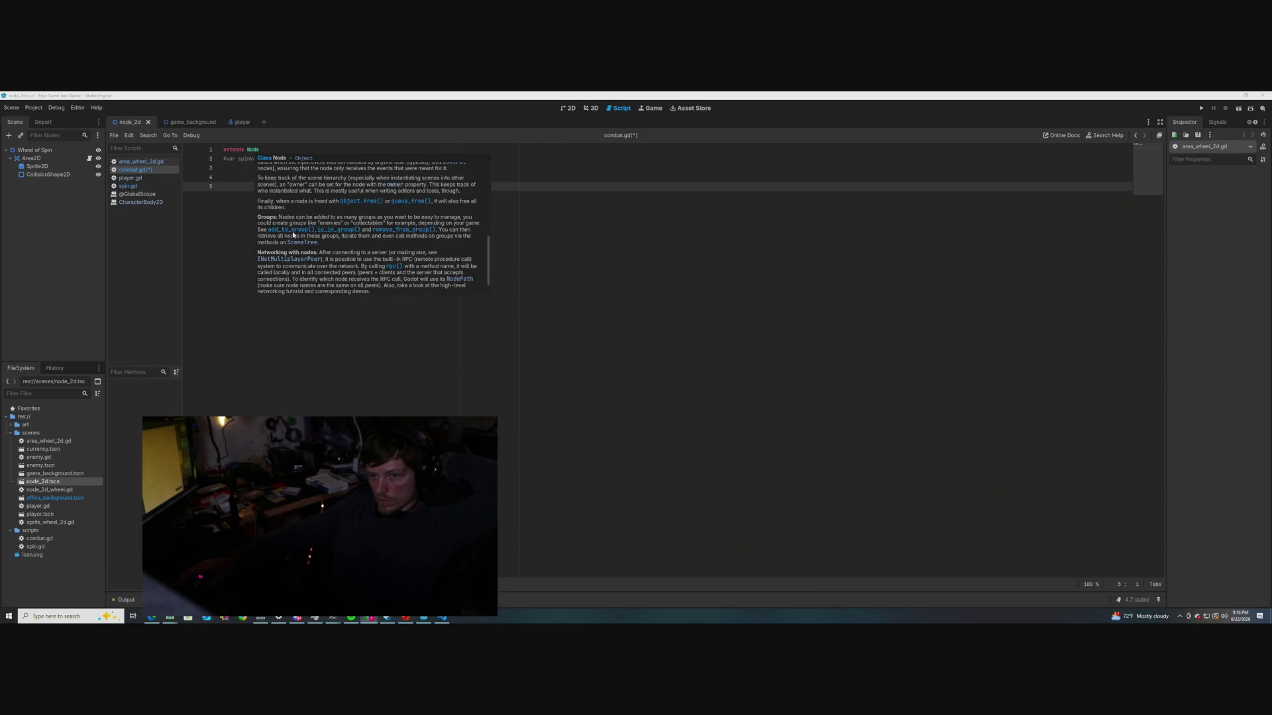
scroll(294, 234, down, 2)
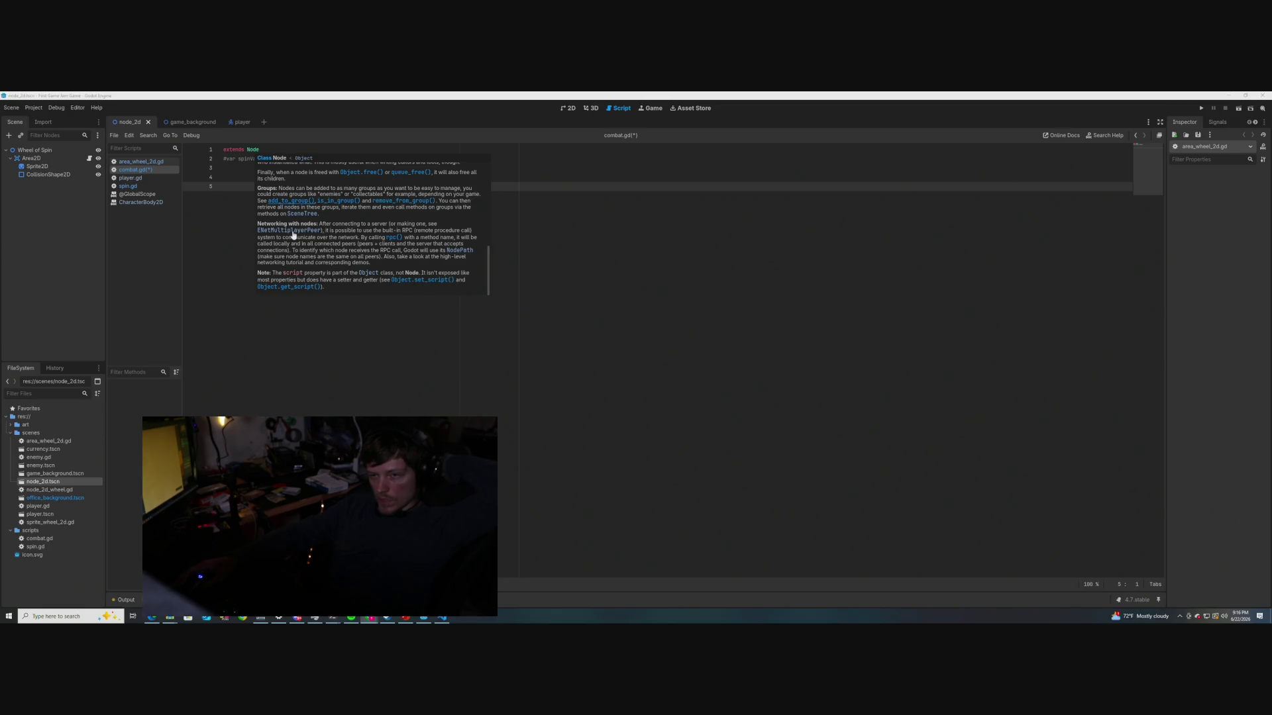
scroll(293, 235, up, 8)
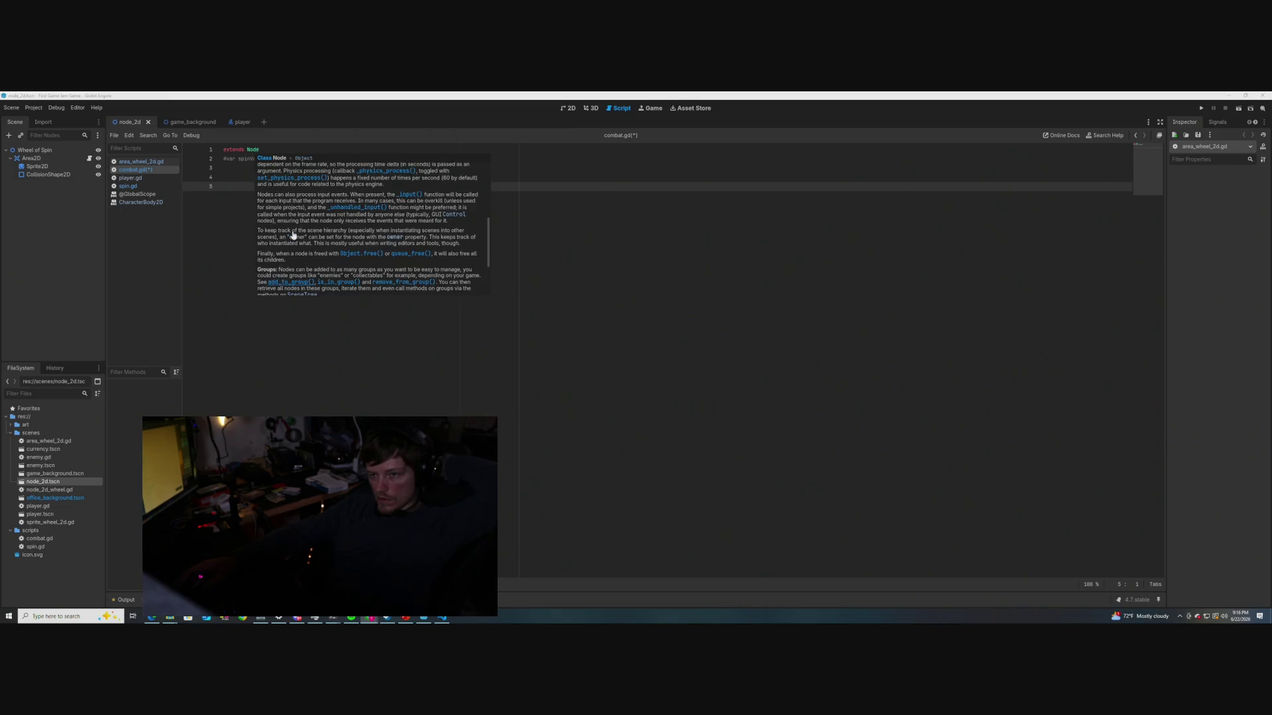
scroll(294, 235, up, 5)
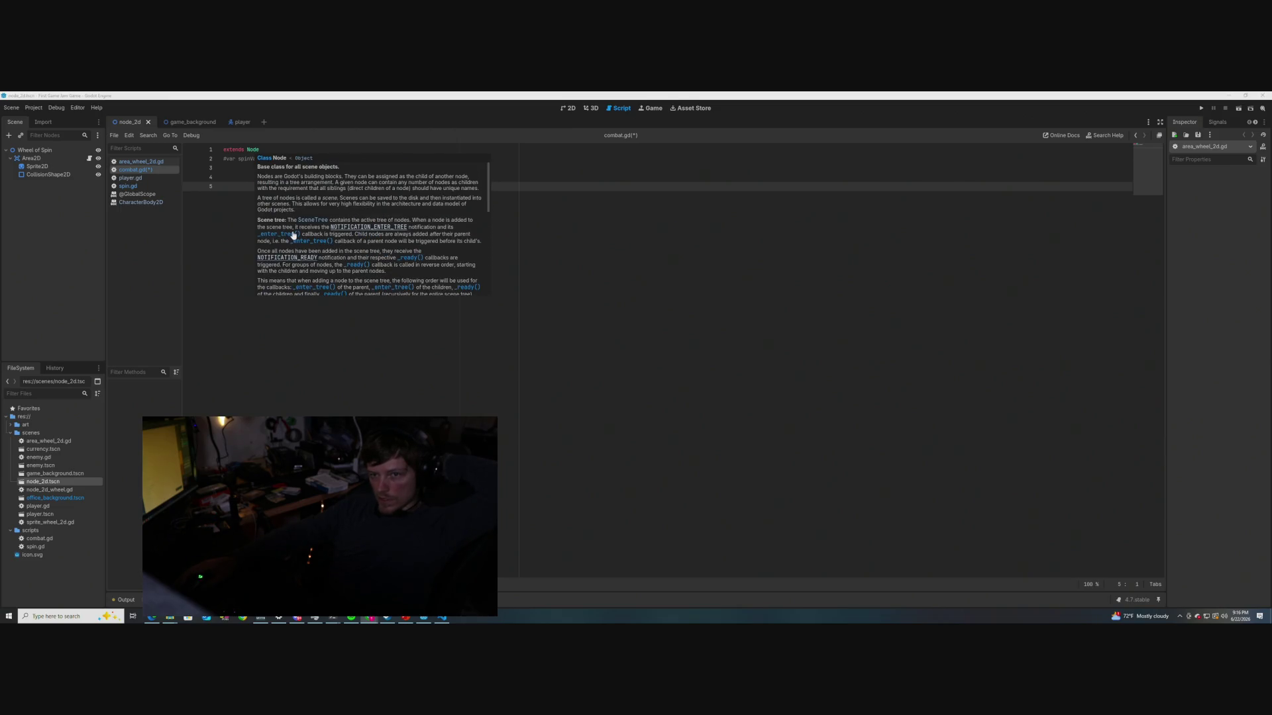
scroll(293, 235, down, 10)
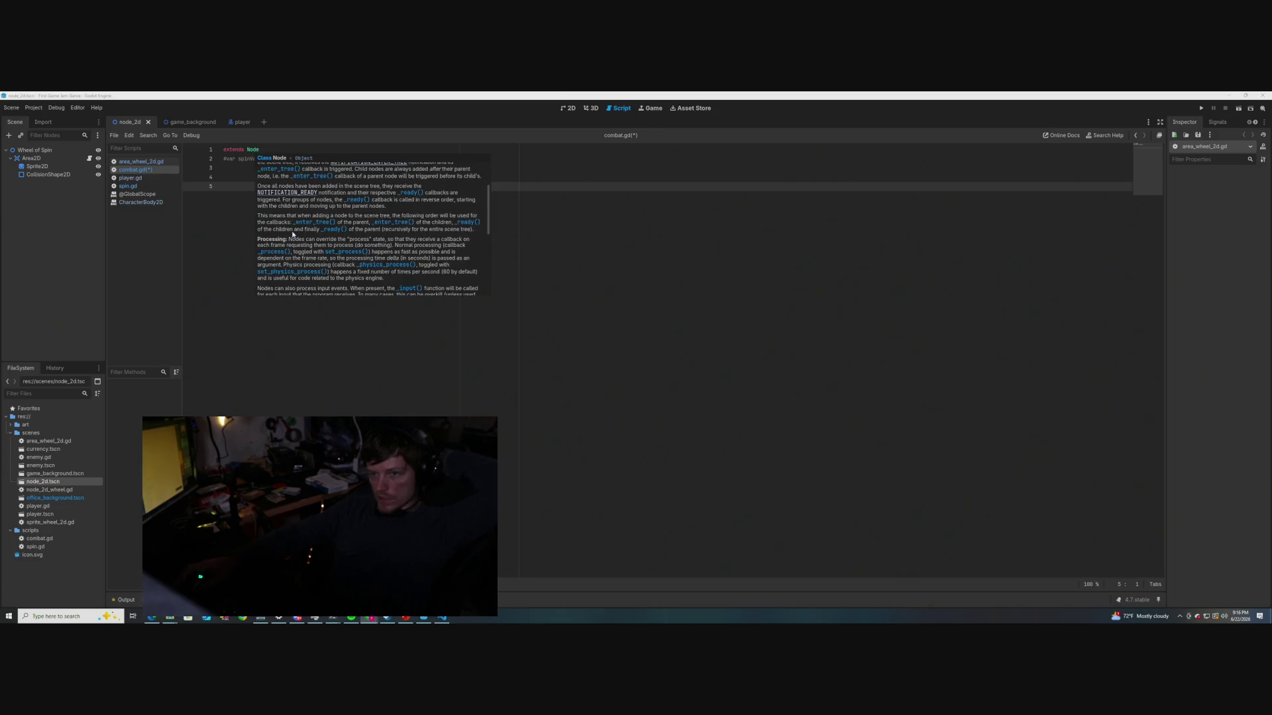
scroll(294, 225, down, 2)
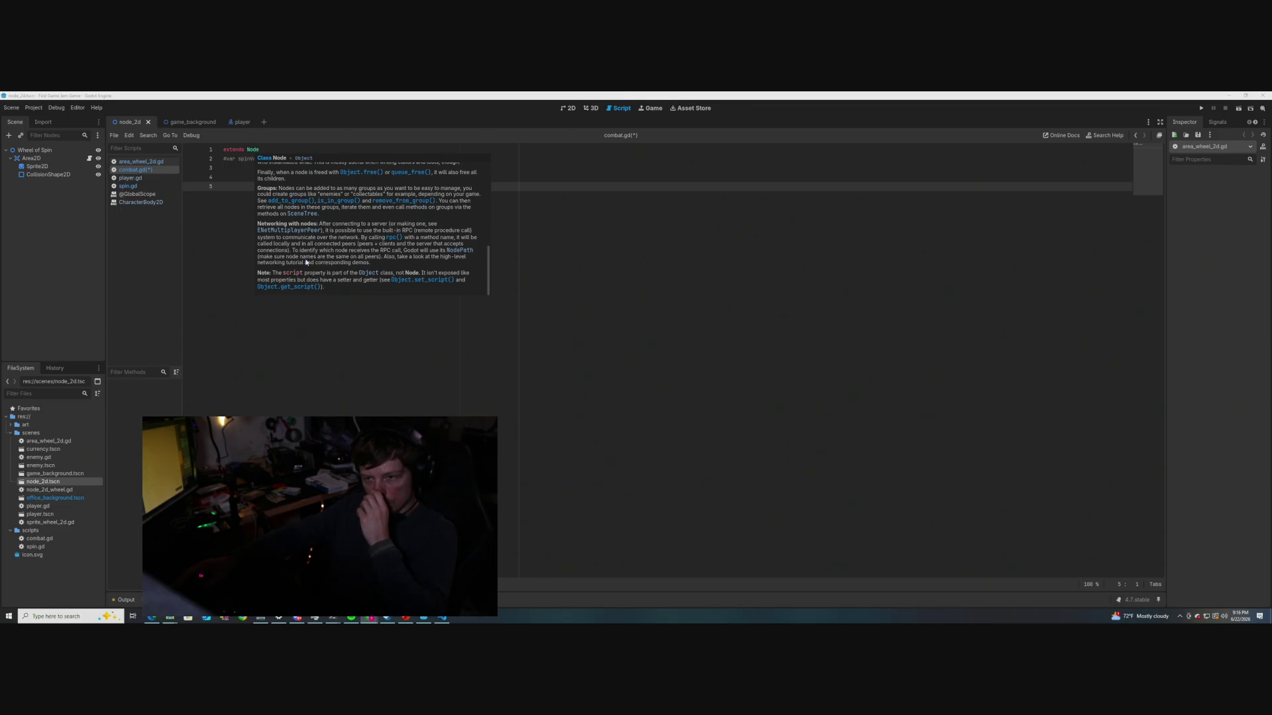
click(236, 179)
click(237, 188)
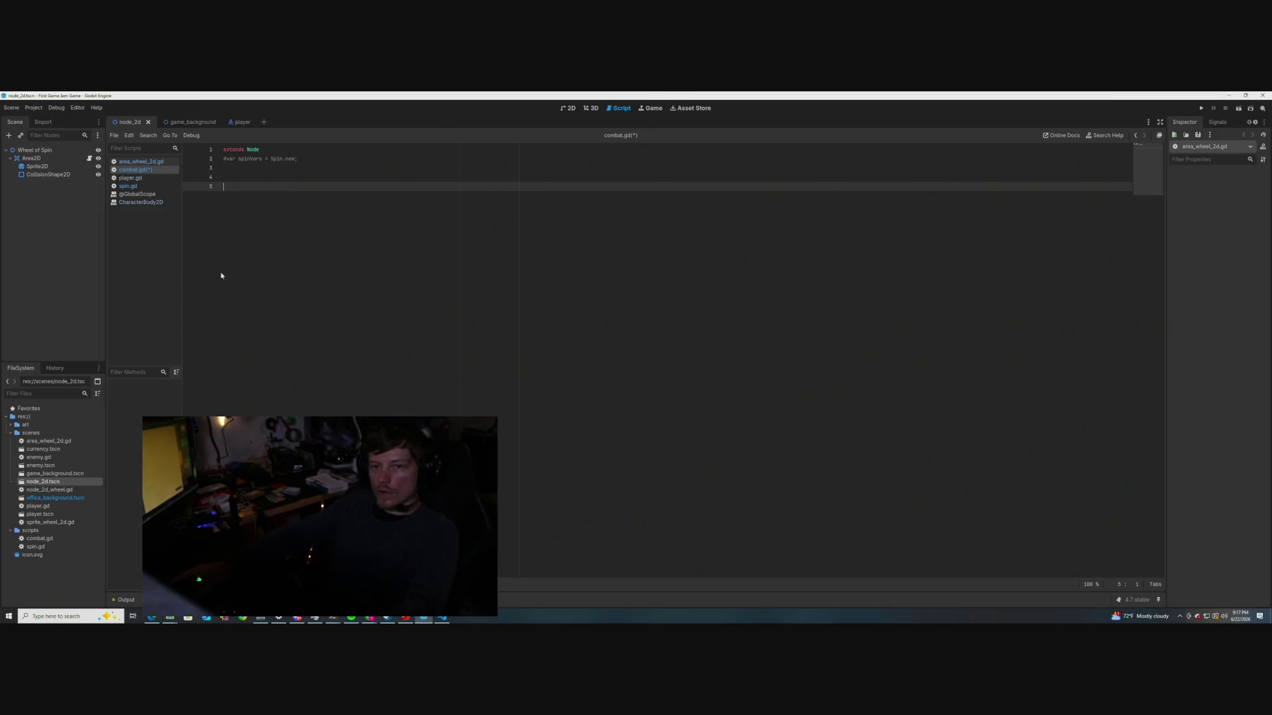
Check spin.gd's header, then write class_name on line 5 of combat.gd with autocomplete
click(128, 186)
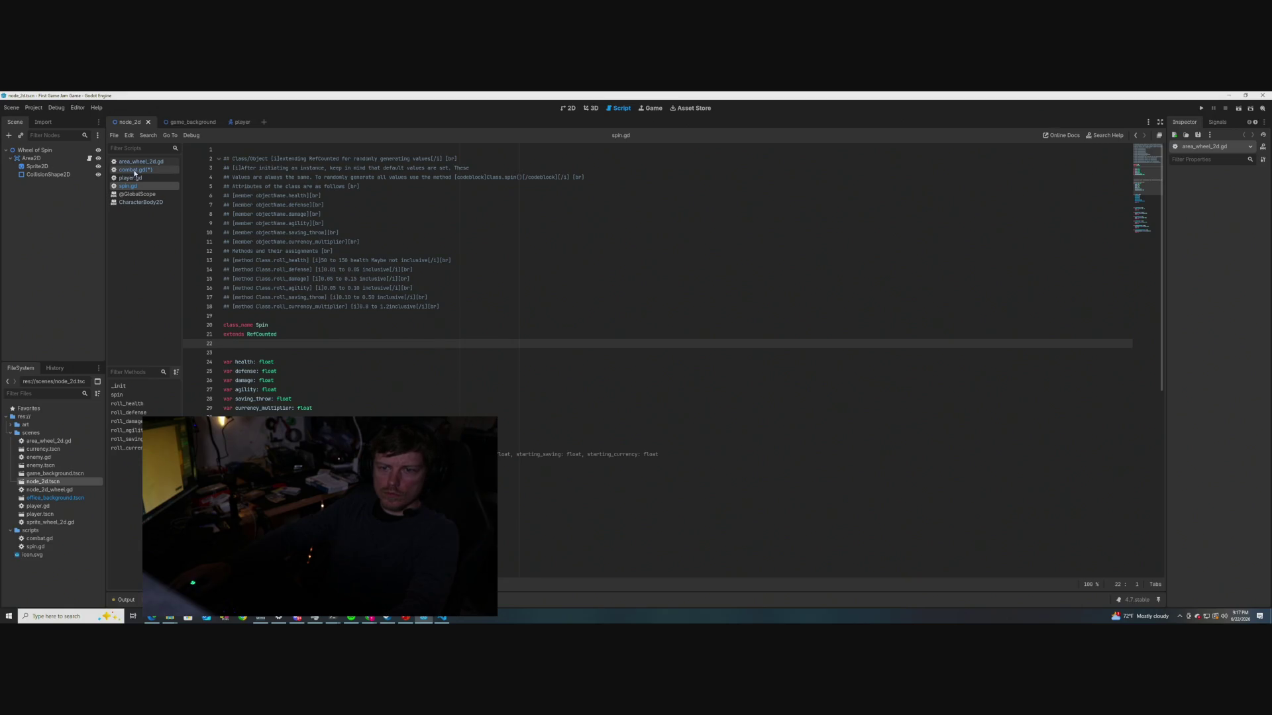
click(135, 171)
text(ca)
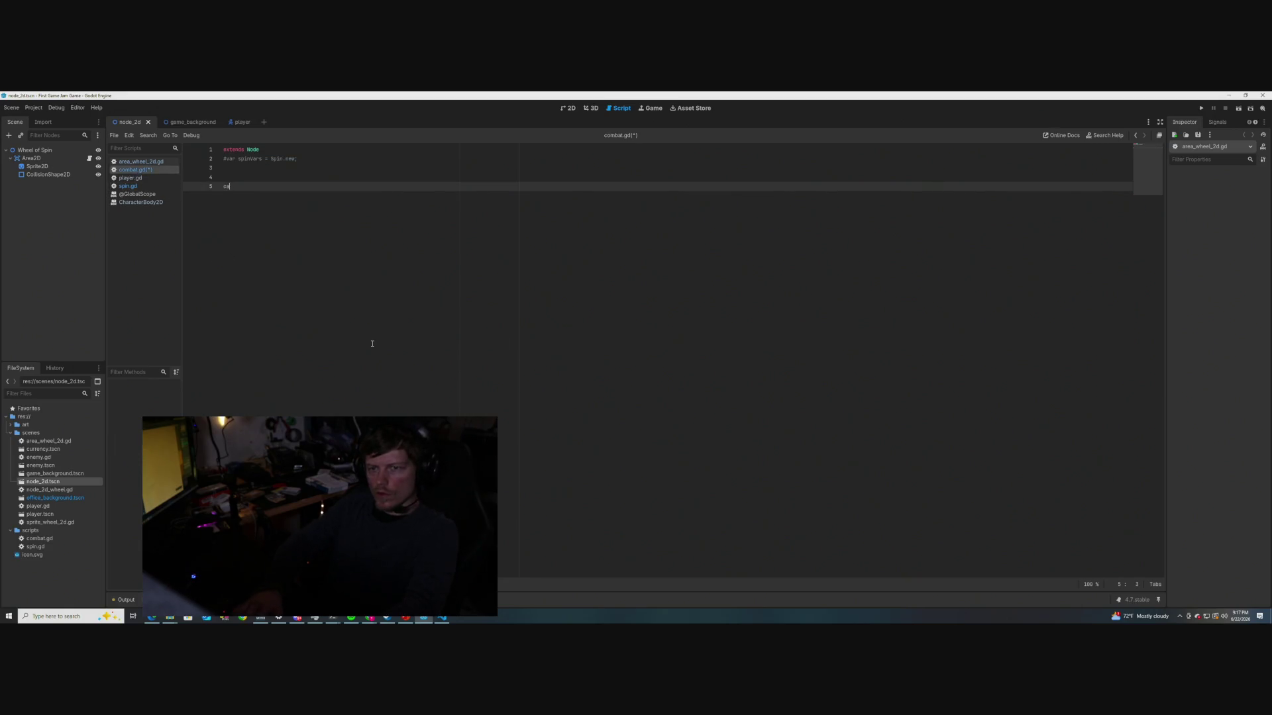
key(Return)
text(_name Combat)
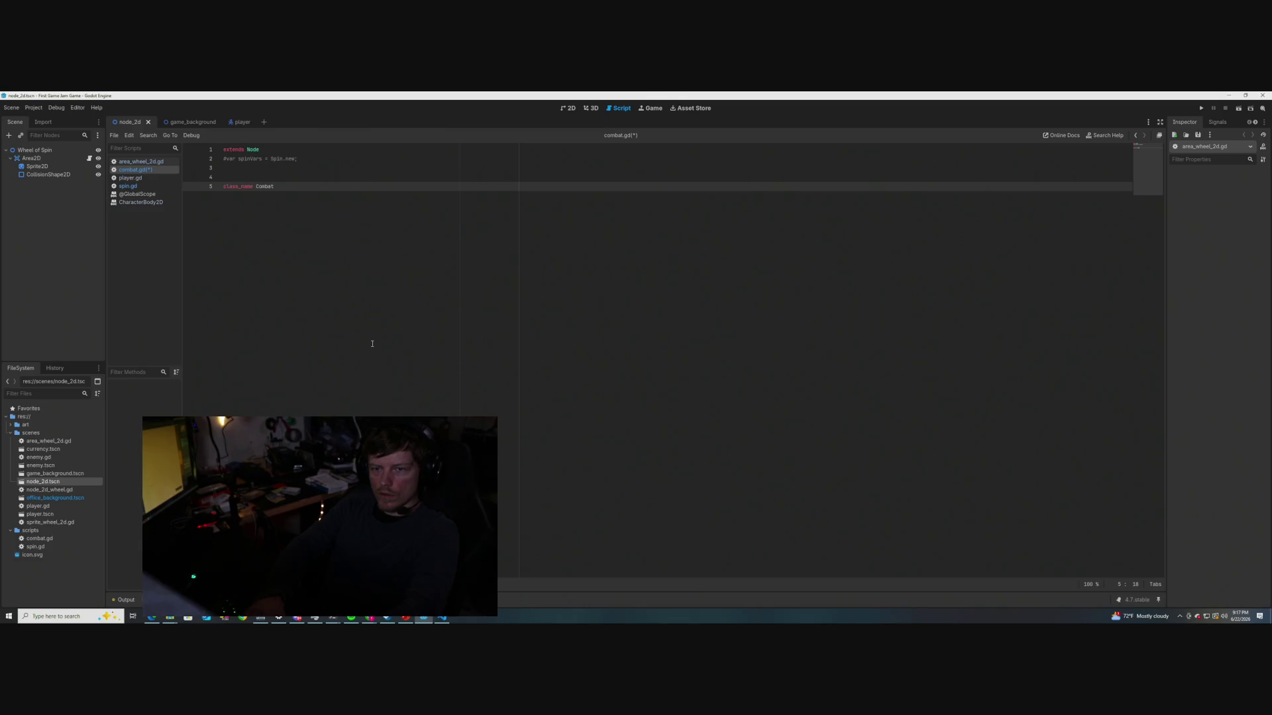
key(Return)
key(Return)
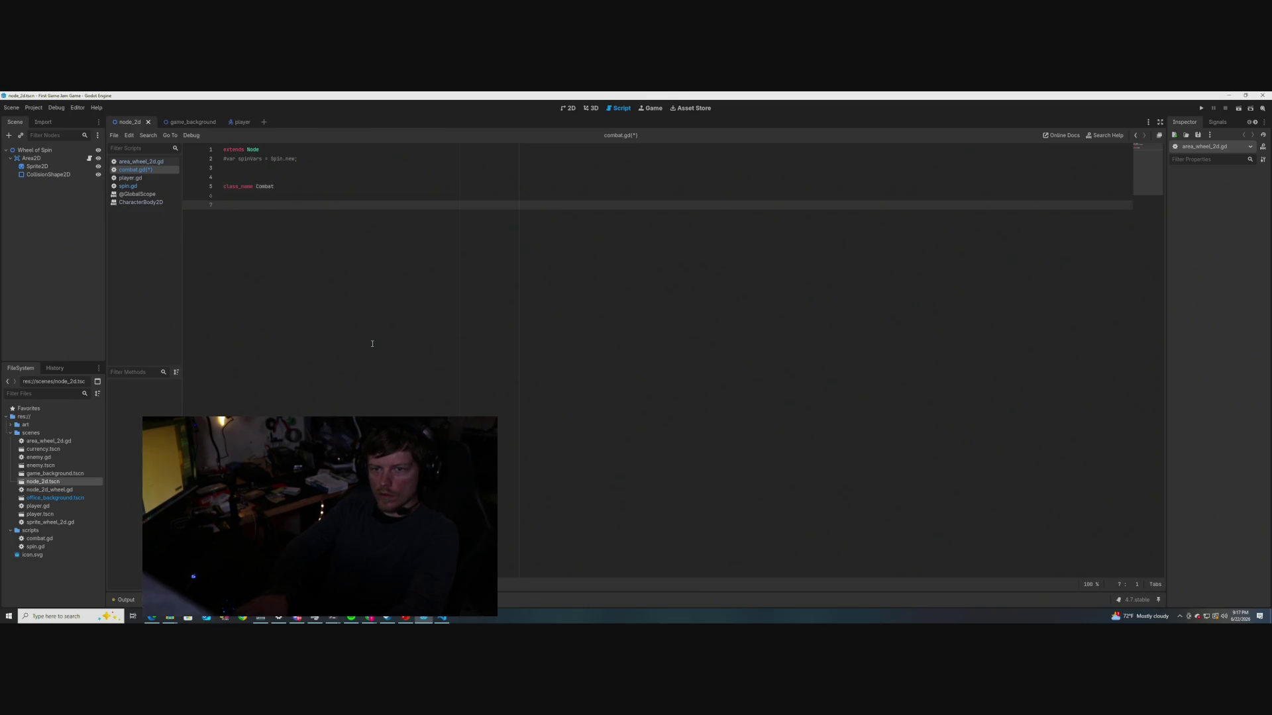
Recheck spin.gd, then select the commented-out spinVars line in combat.gd
click(129, 187)
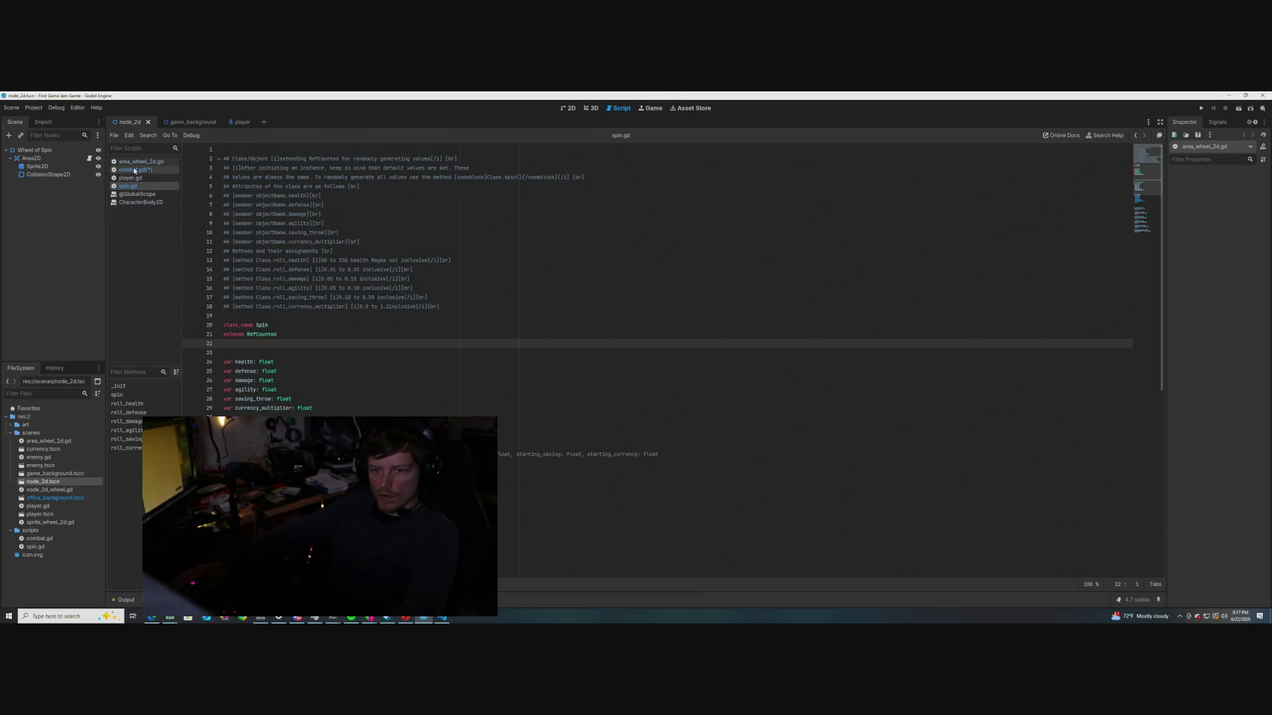
click(135, 171)
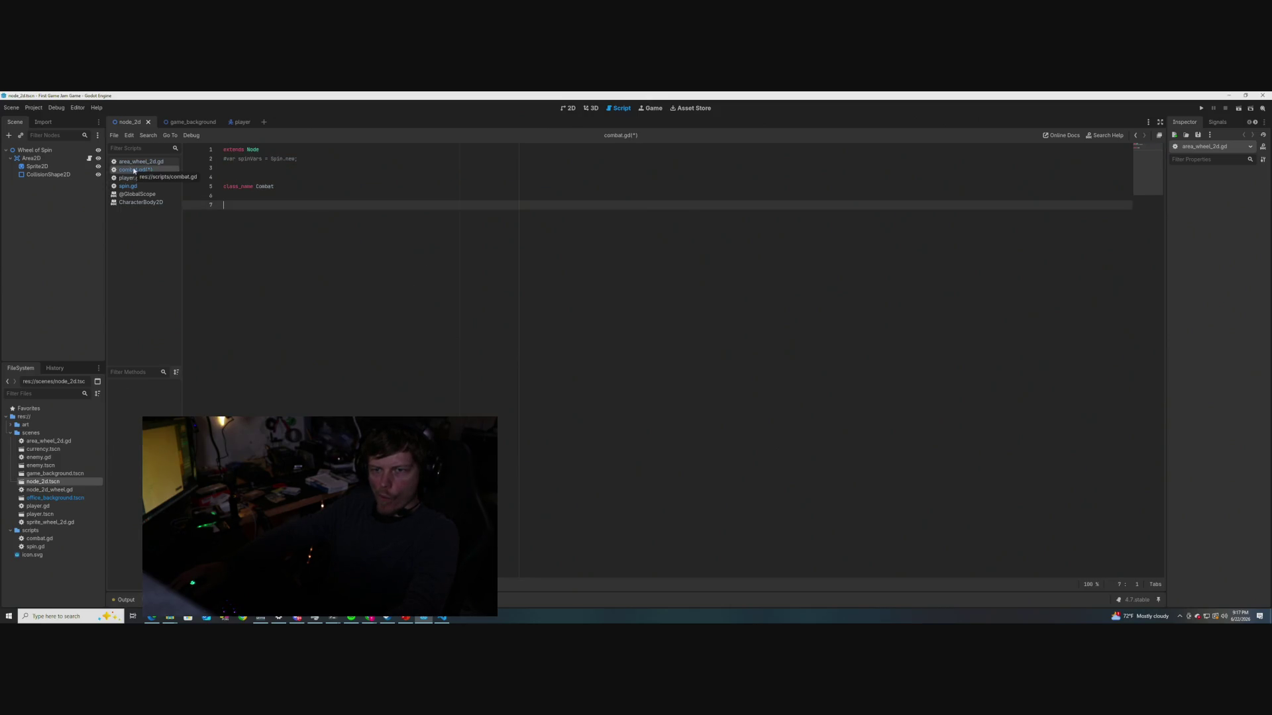
triple_click(308, 161)
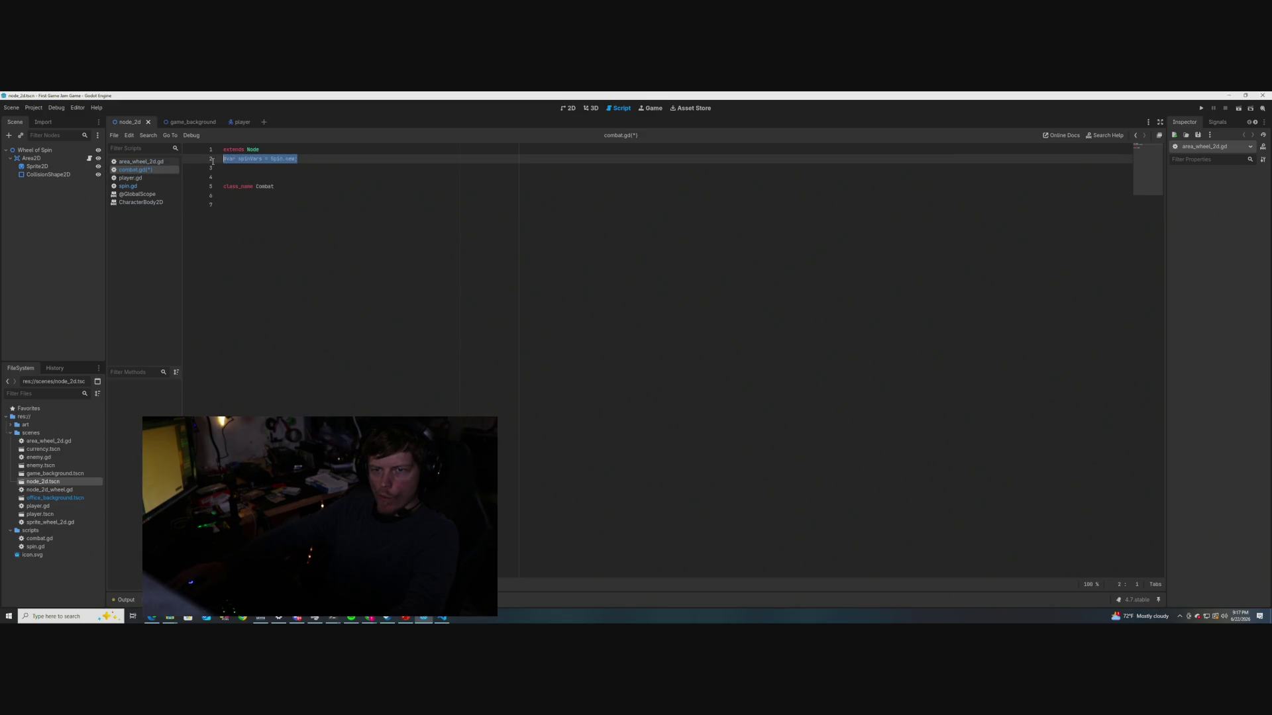
Delete the commented-out spinVars line, the blank lines, and the old class_name Combat line
key(BackSpace)
click(264, 212)
click(233, 178)
key(BackSpace)
key(BackSpace)
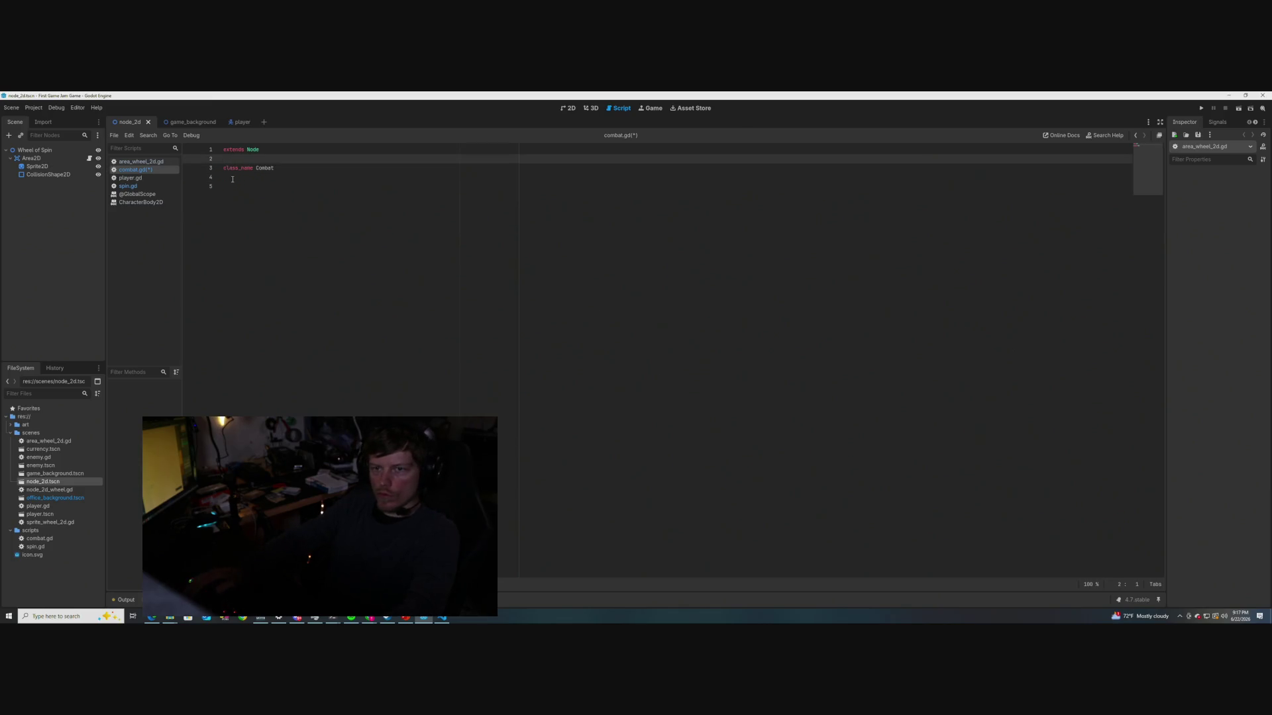
drag(274, 169, 212, 172)
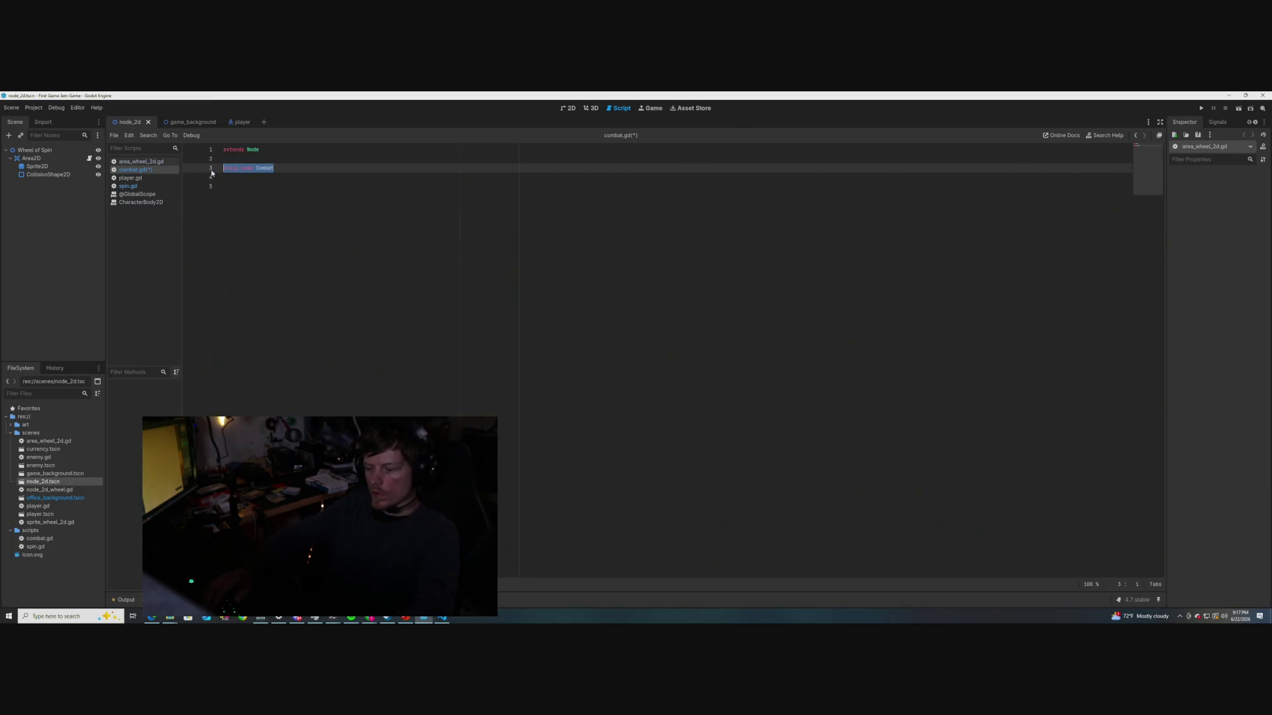
key(BackSpace)
key(BackSpace)
key(BackSpace)
Insert class_name Combat above extends Node in combat.gd and save the script
key(Left)
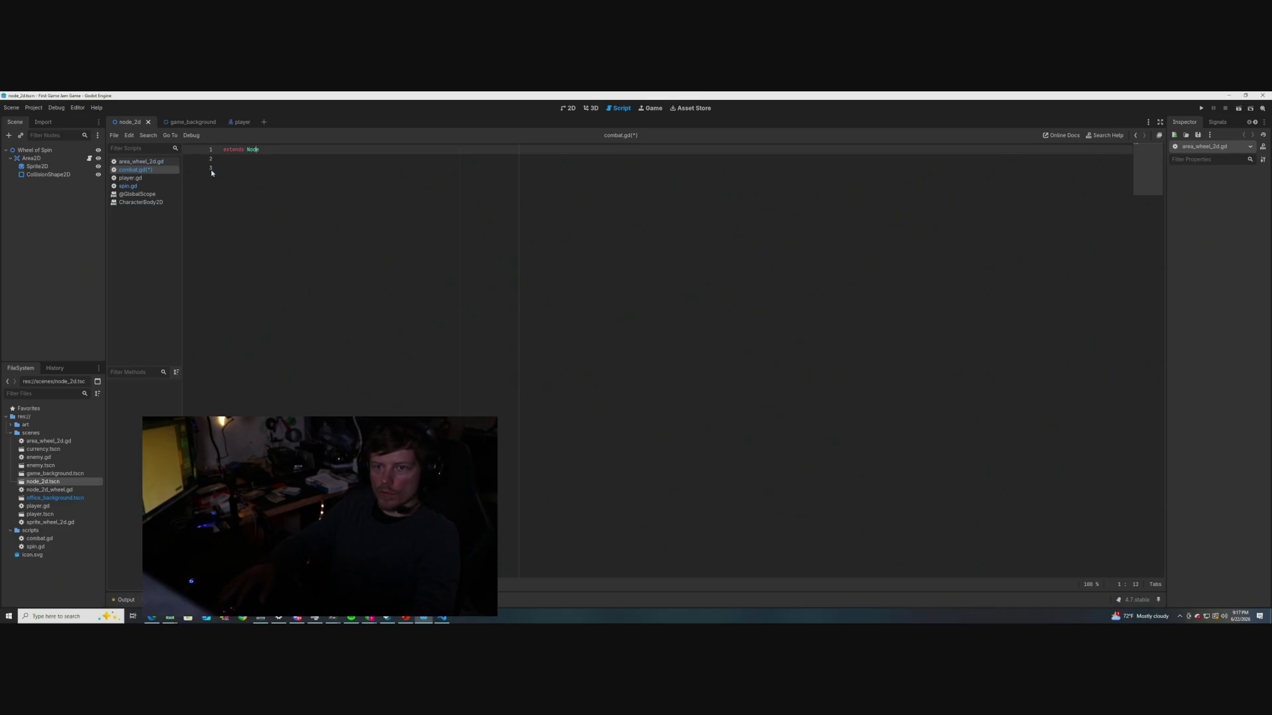
key(Home)
key(Return)
key(Return)
key(Up)
text(class_name Combat)
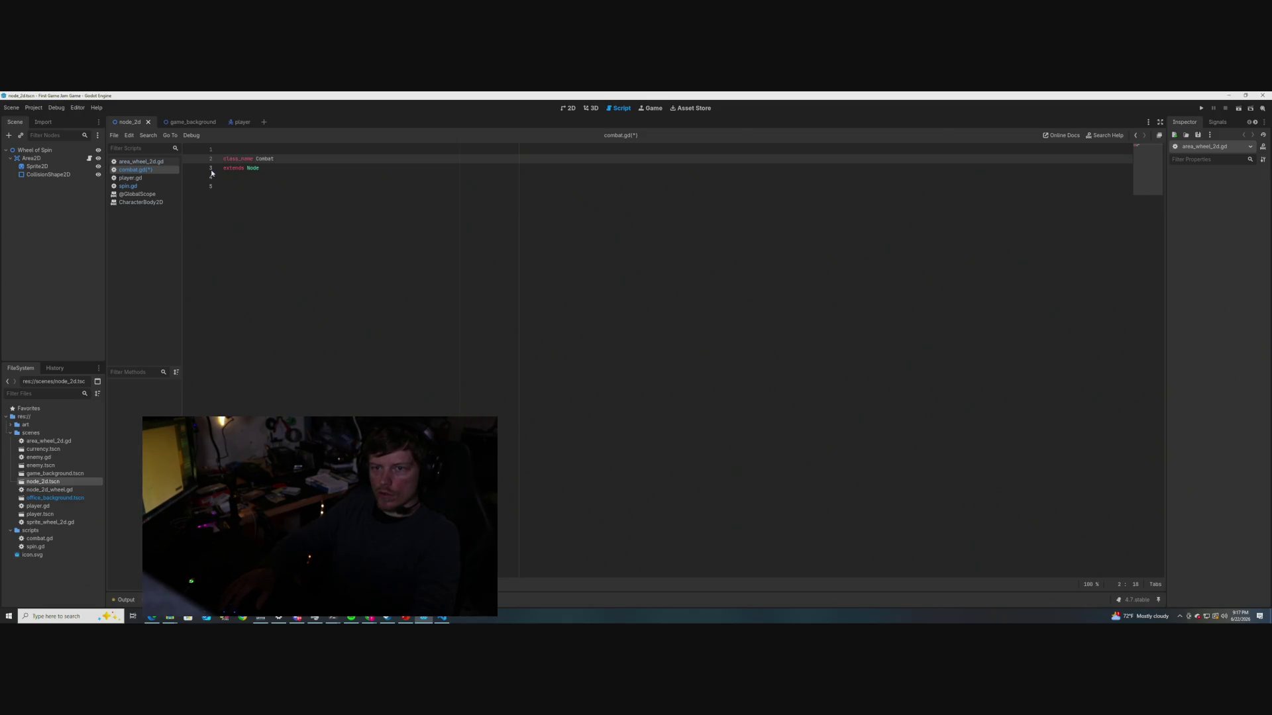
click(248, 183)
key(ctrl+s)
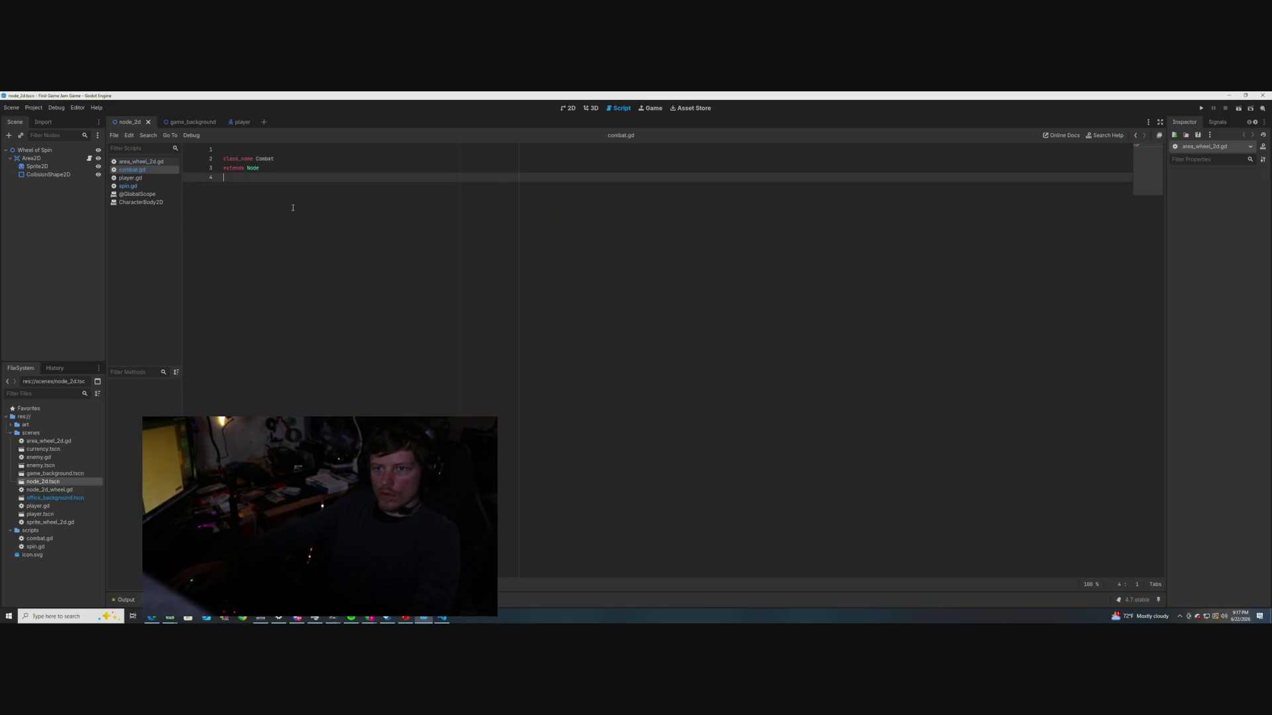
click(136, 187)
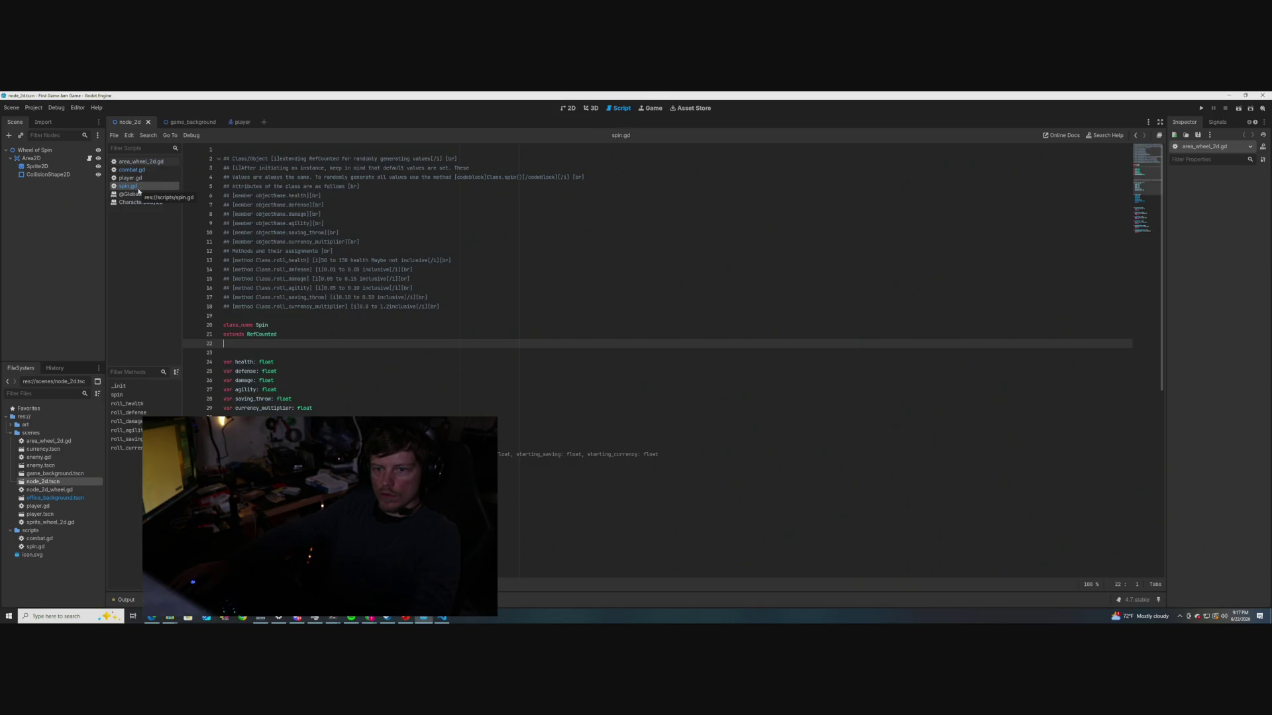
click(134, 172)
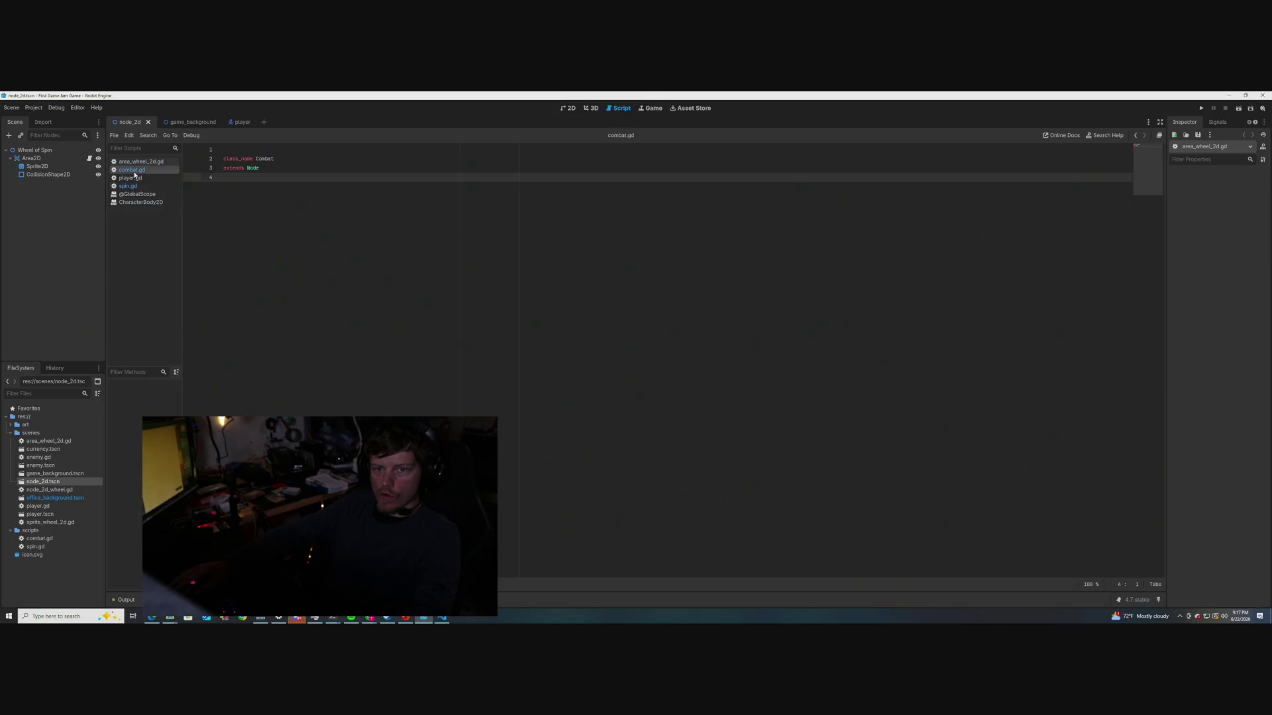
click(133, 186)
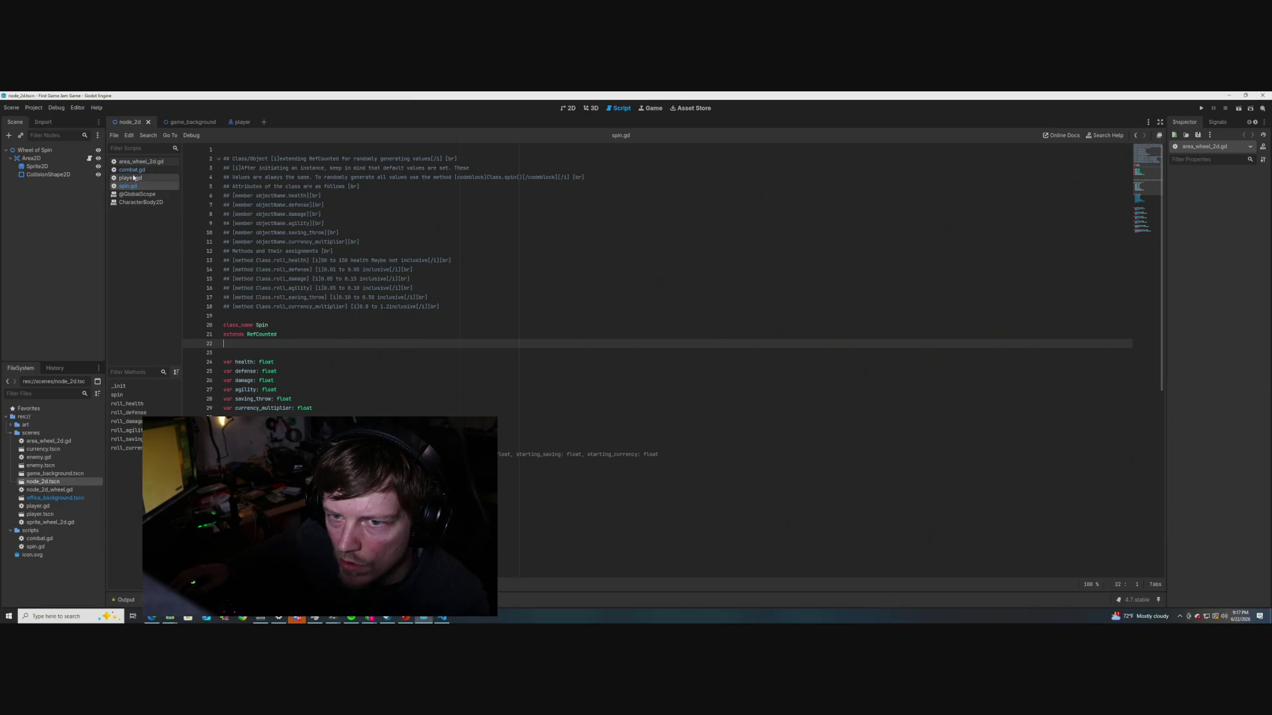
click(132, 169)
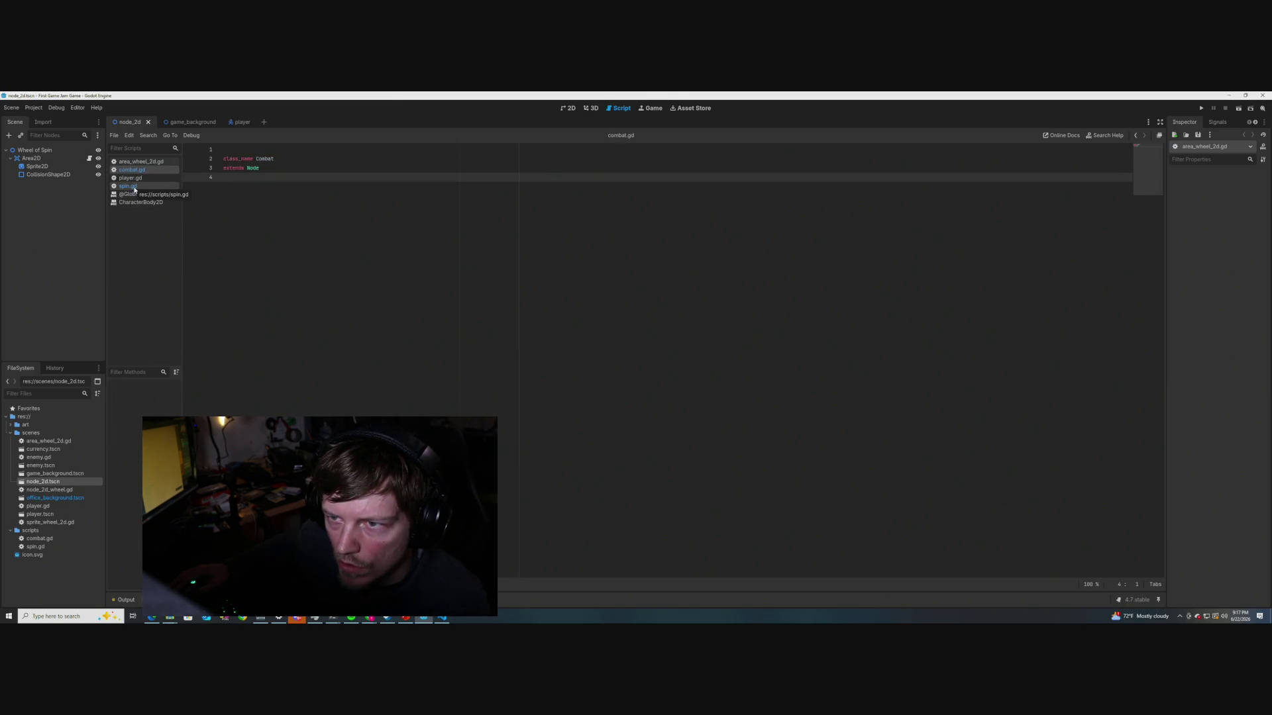
click(135, 187)
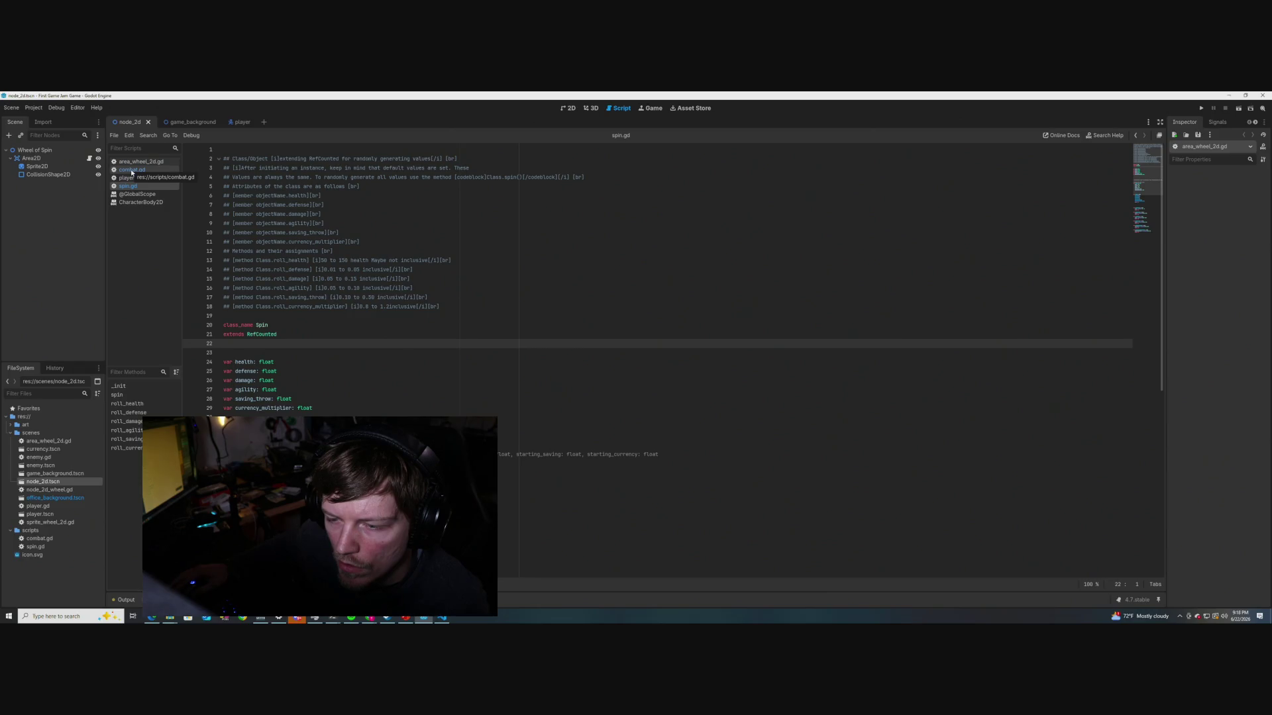
click(132, 171)
click(129, 186)
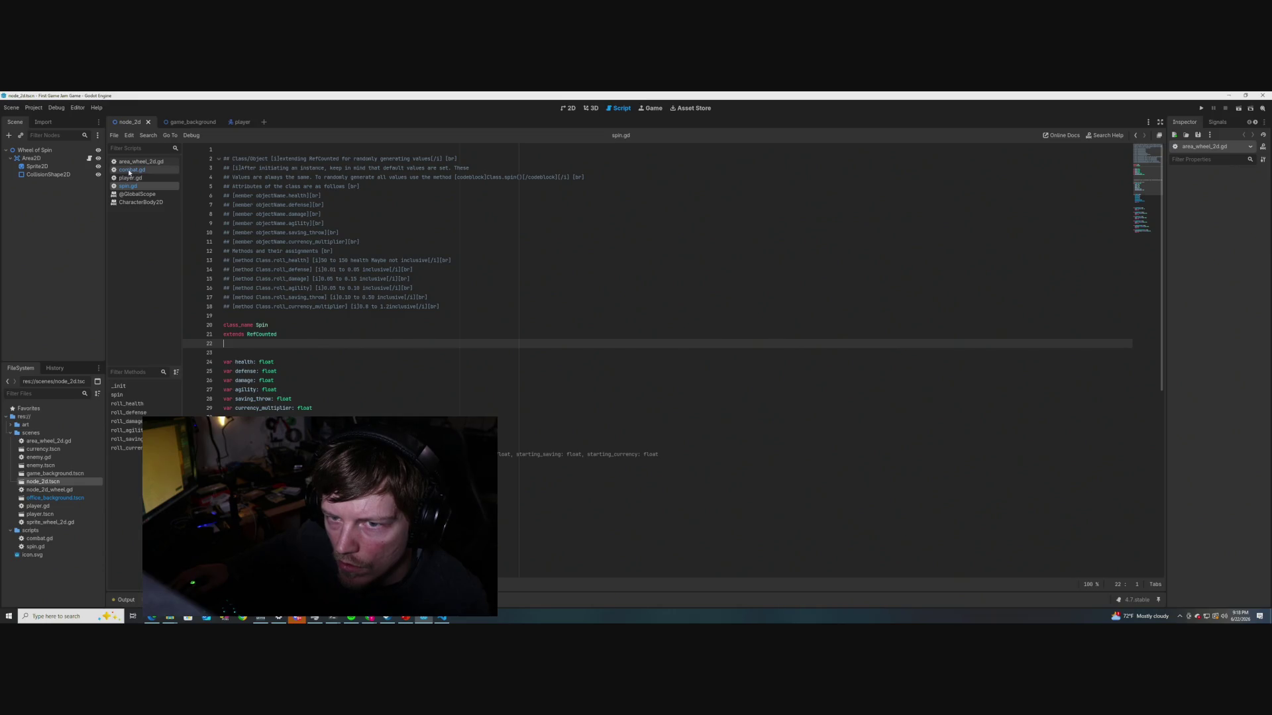
click(131, 171)
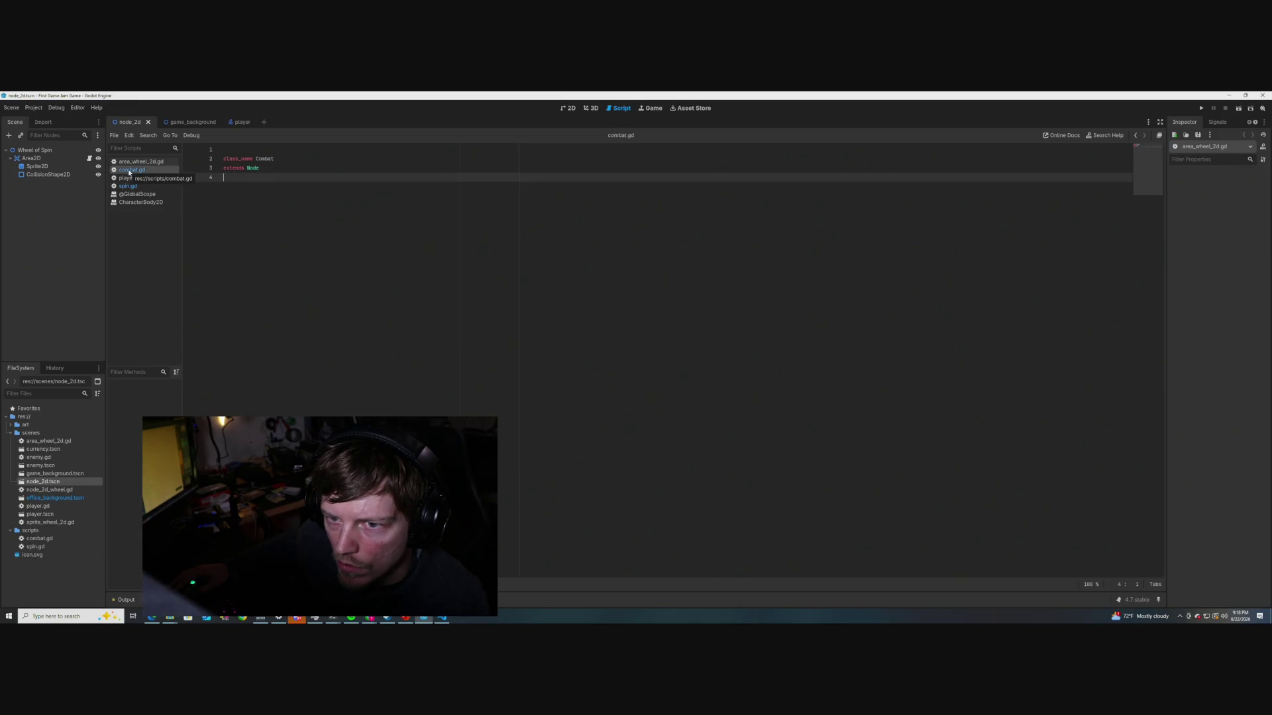
click(226, 159)
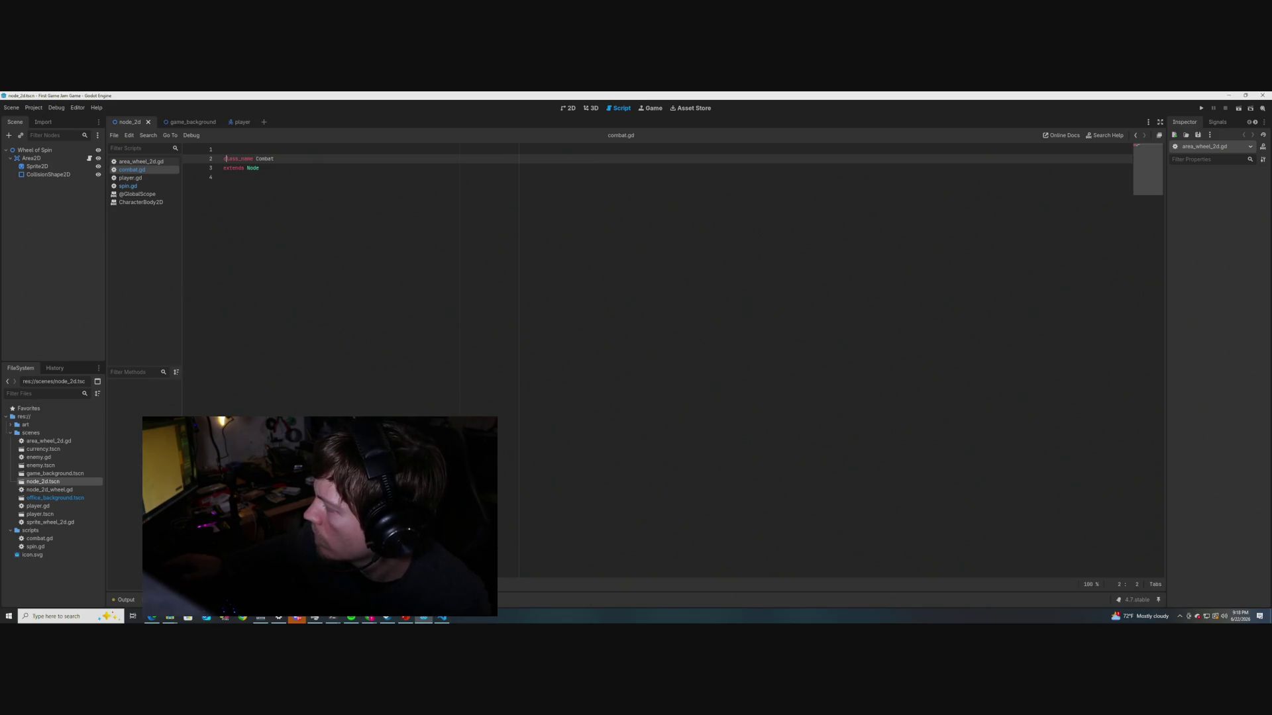
click(229, 154)
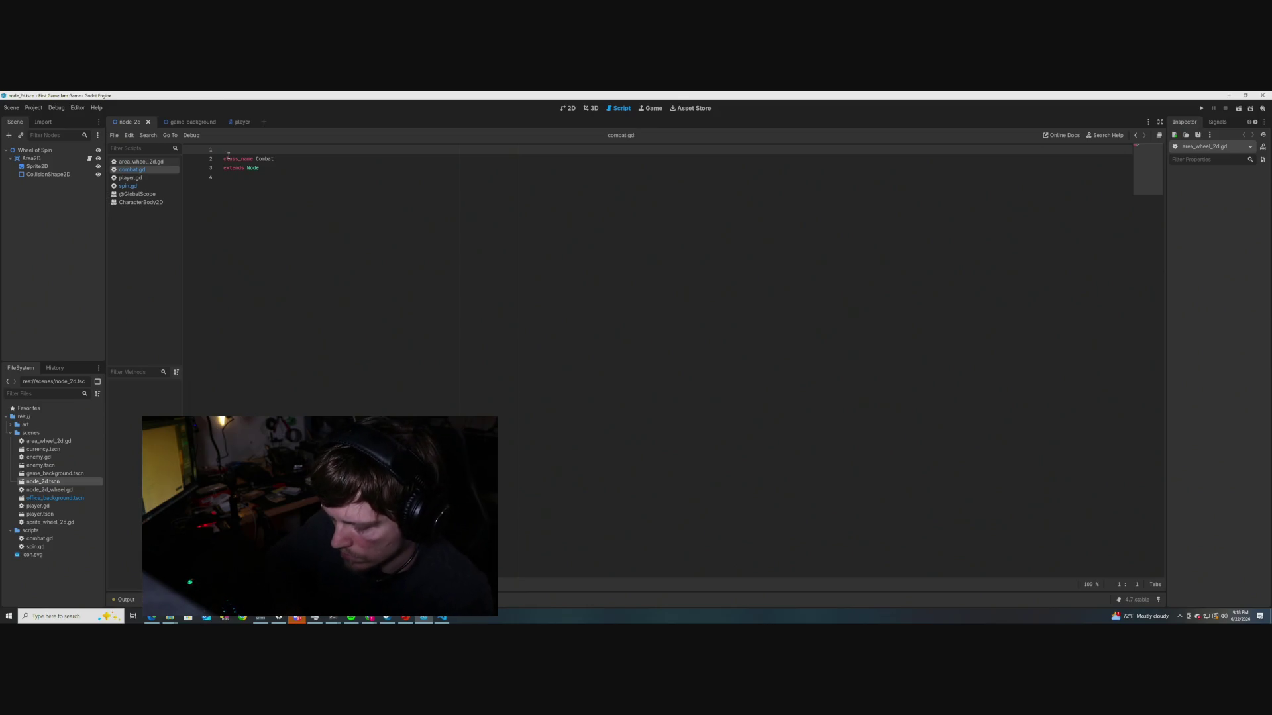
click(299, 221)
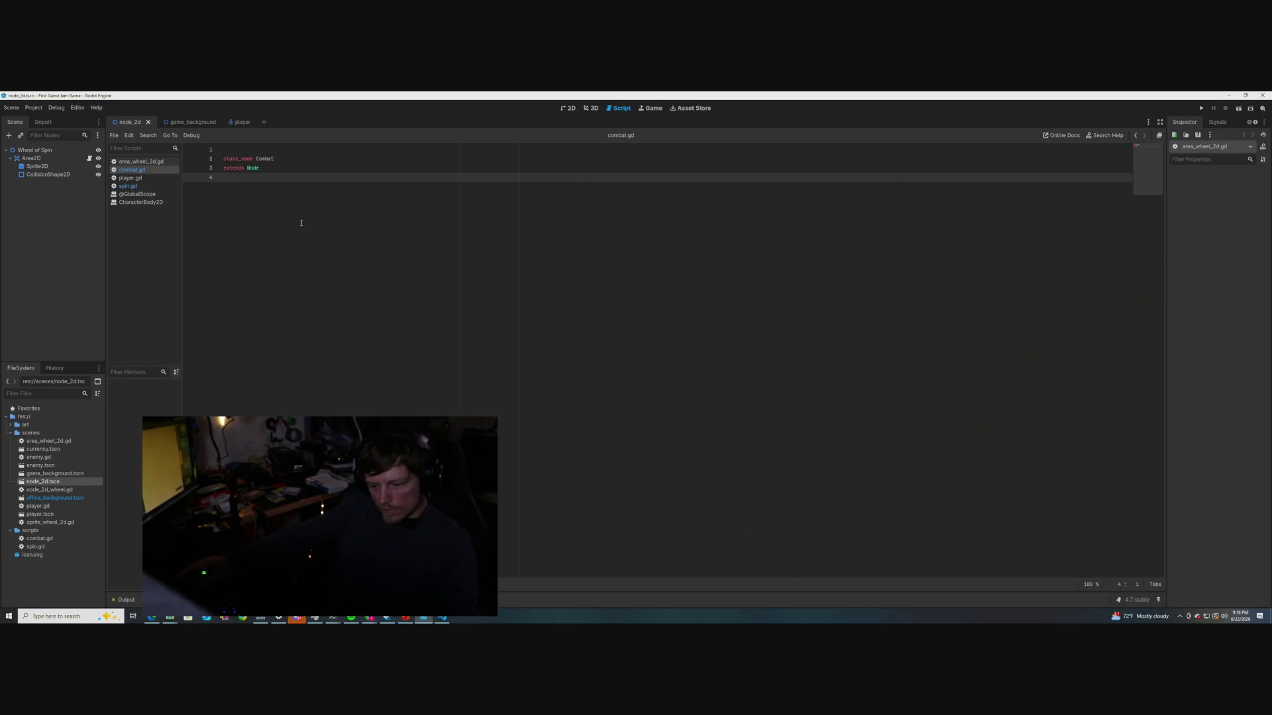
click(233, 156)
key(Up)
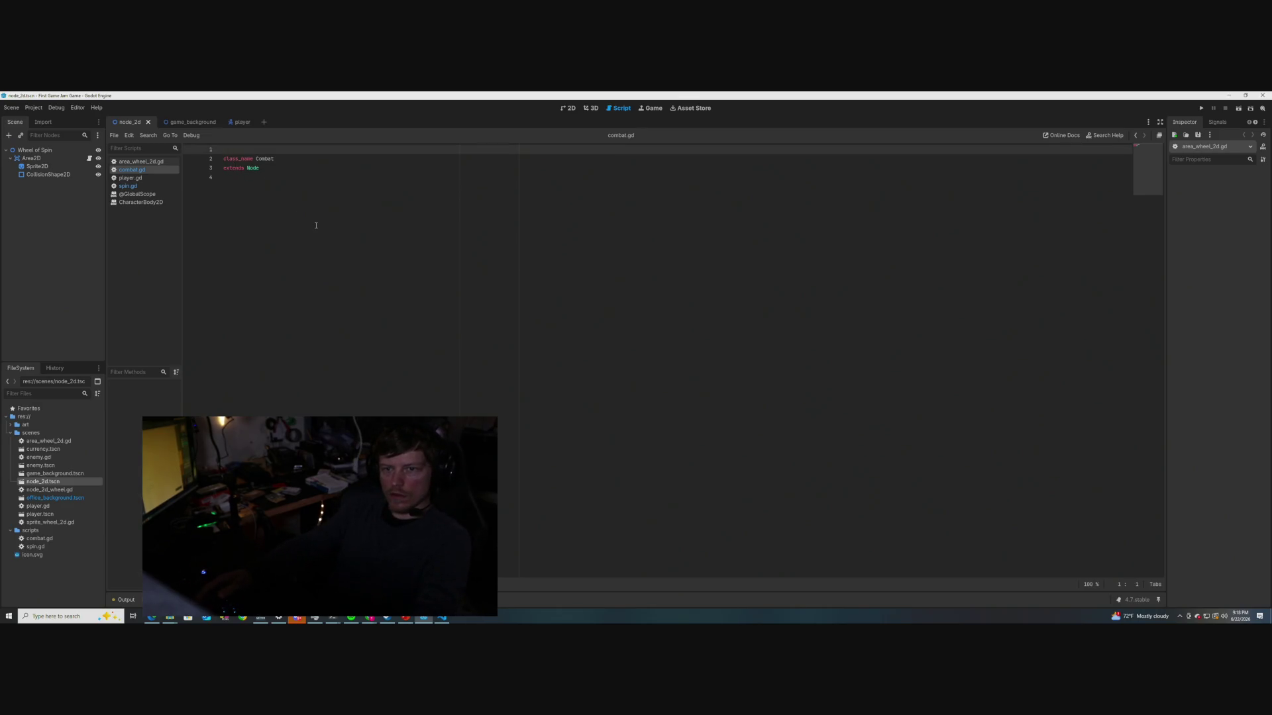
key(Down)
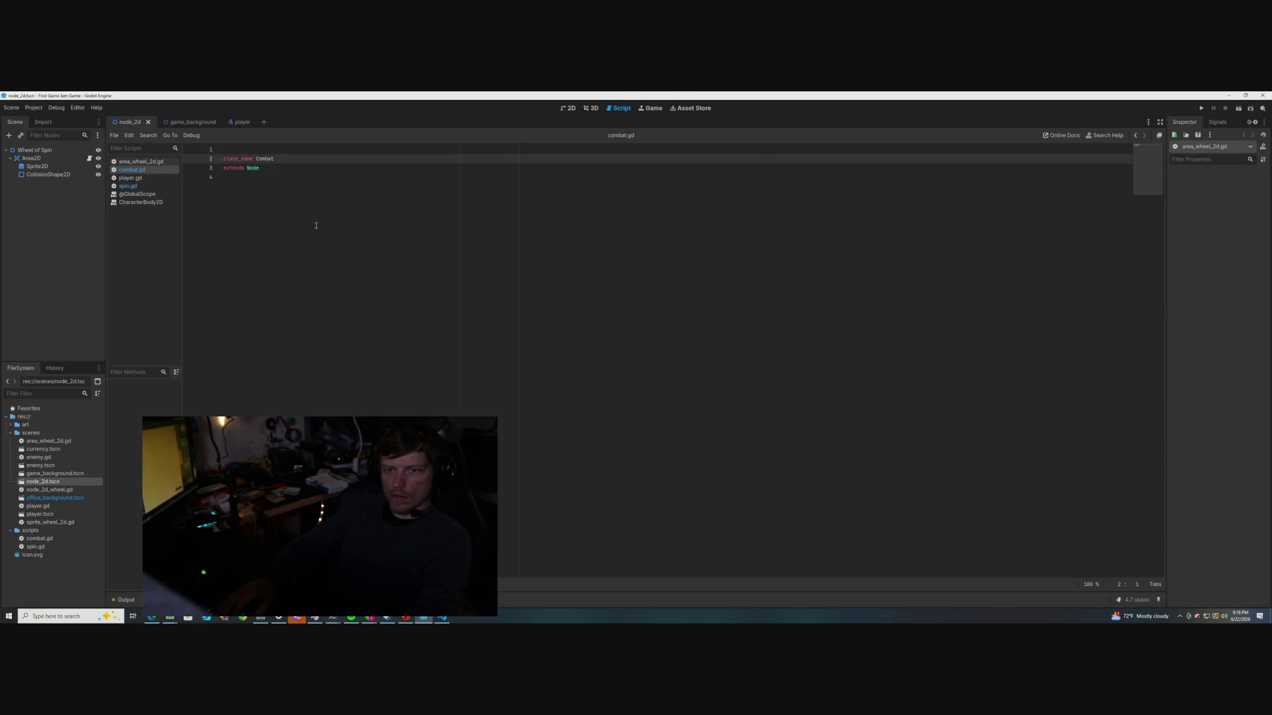
key(Down)
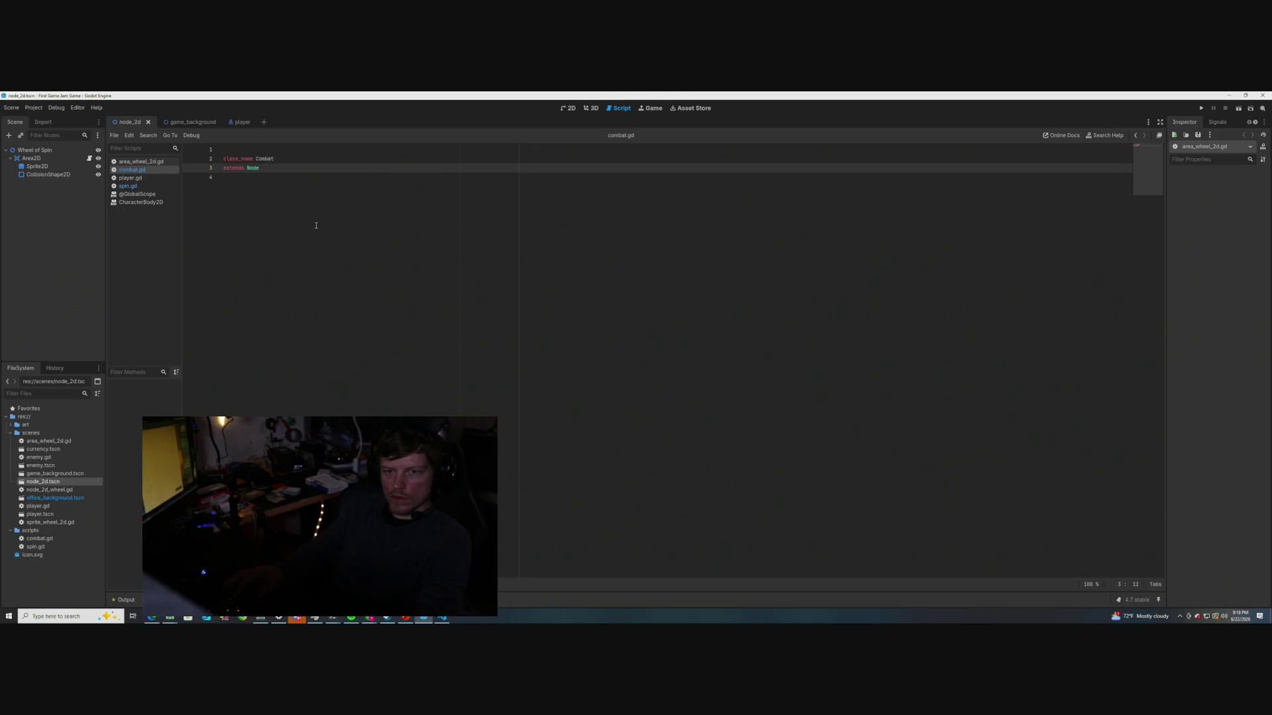
click(128, 186)
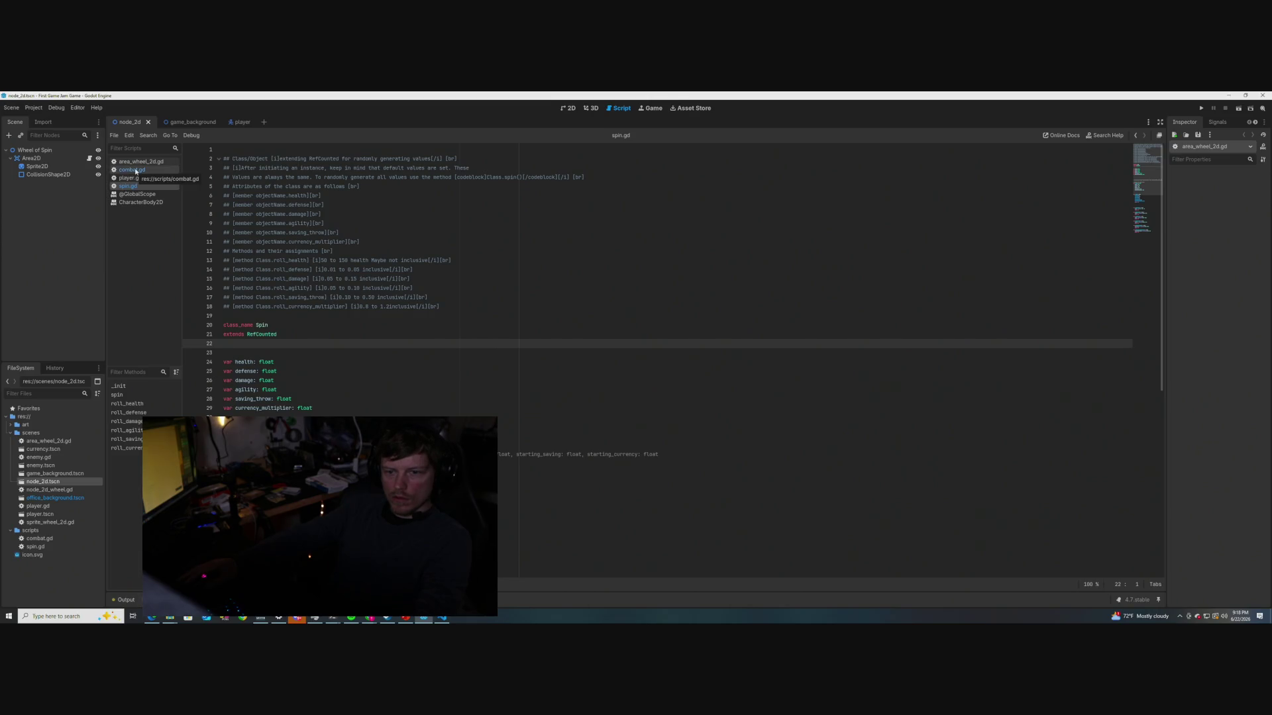
click(135, 170)
key(BackSpace)
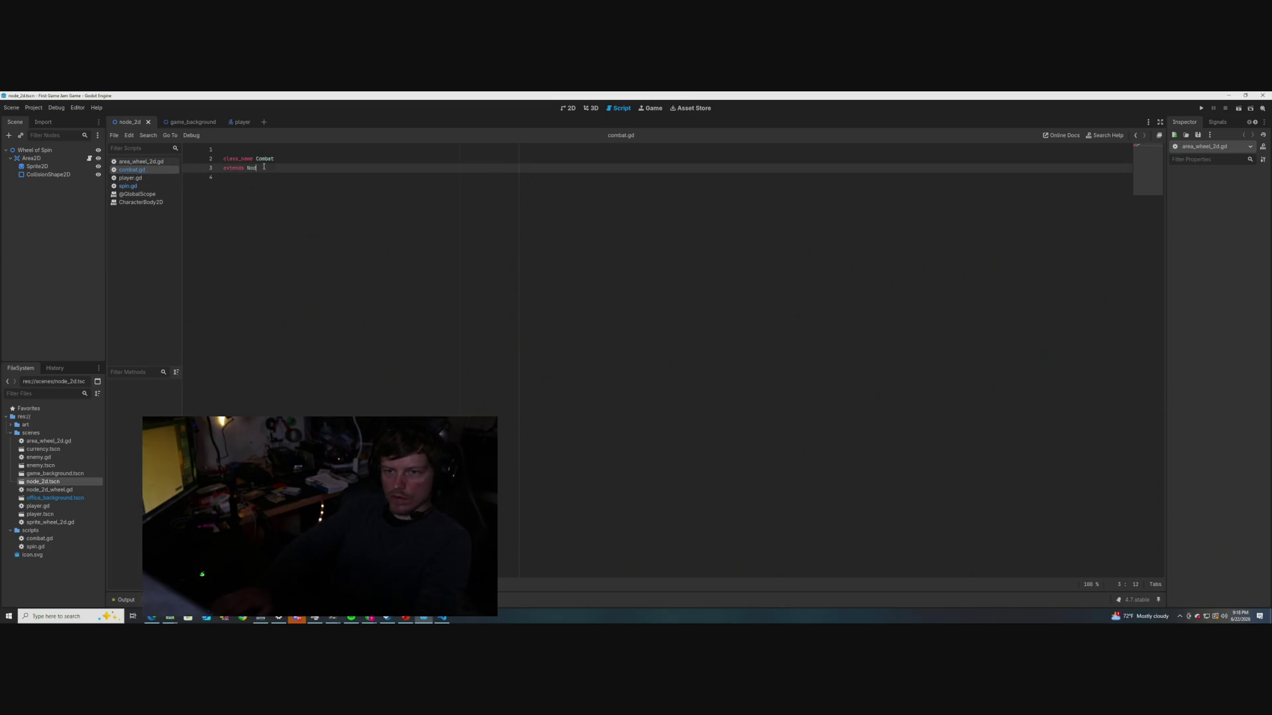
Change combat.gd's base type from Node to RefCounted, comparing against spin.gd's header
text(RefCounte)
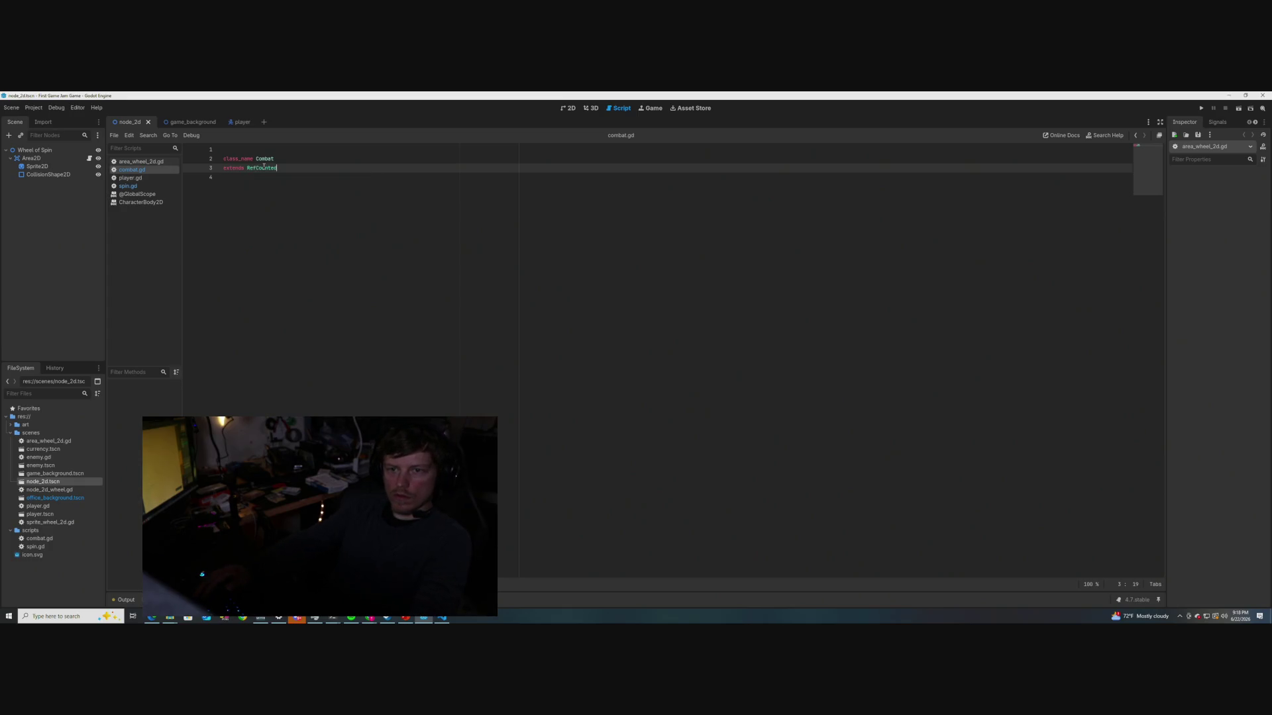
key(Return)
click(290, 210)
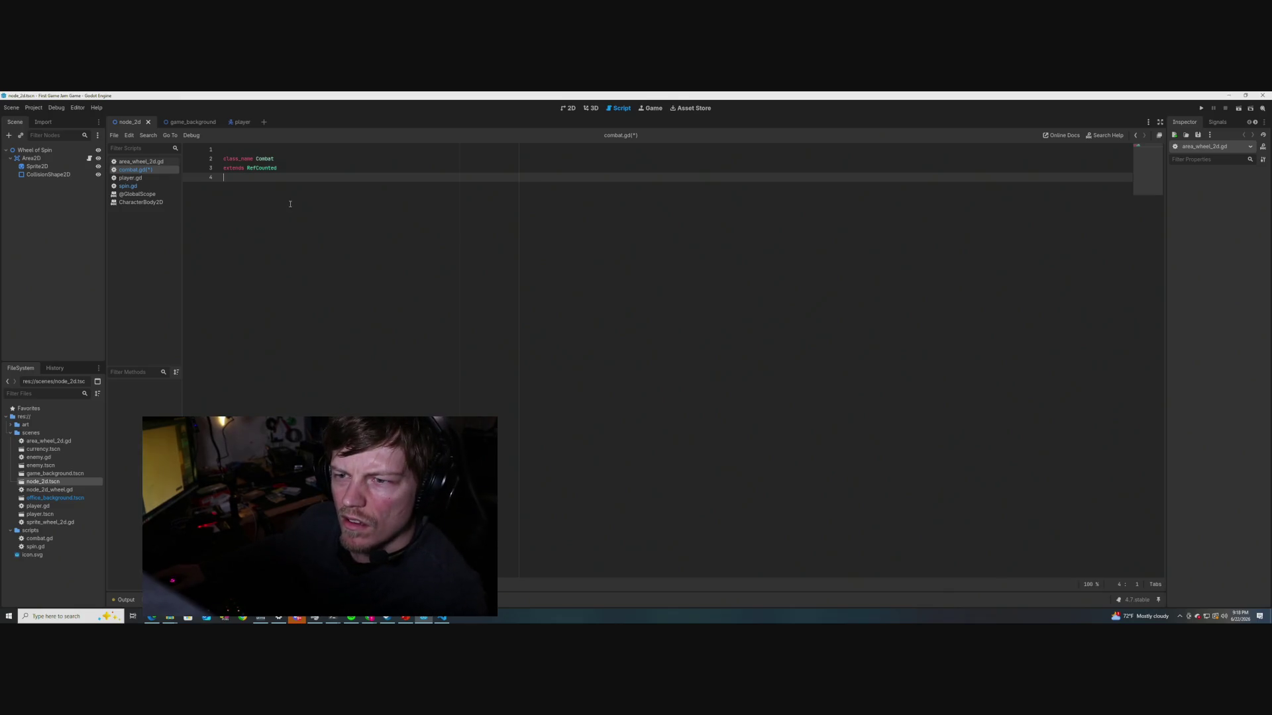
click(132, 187)
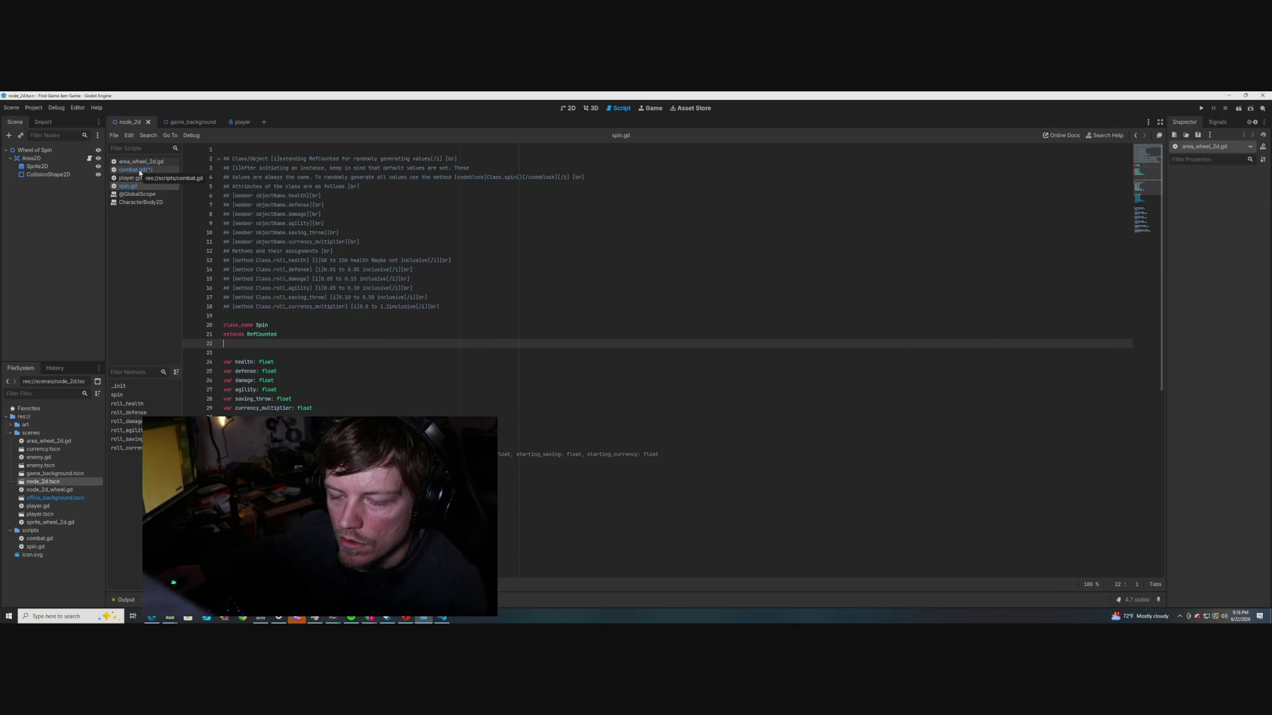
click(139, 170)
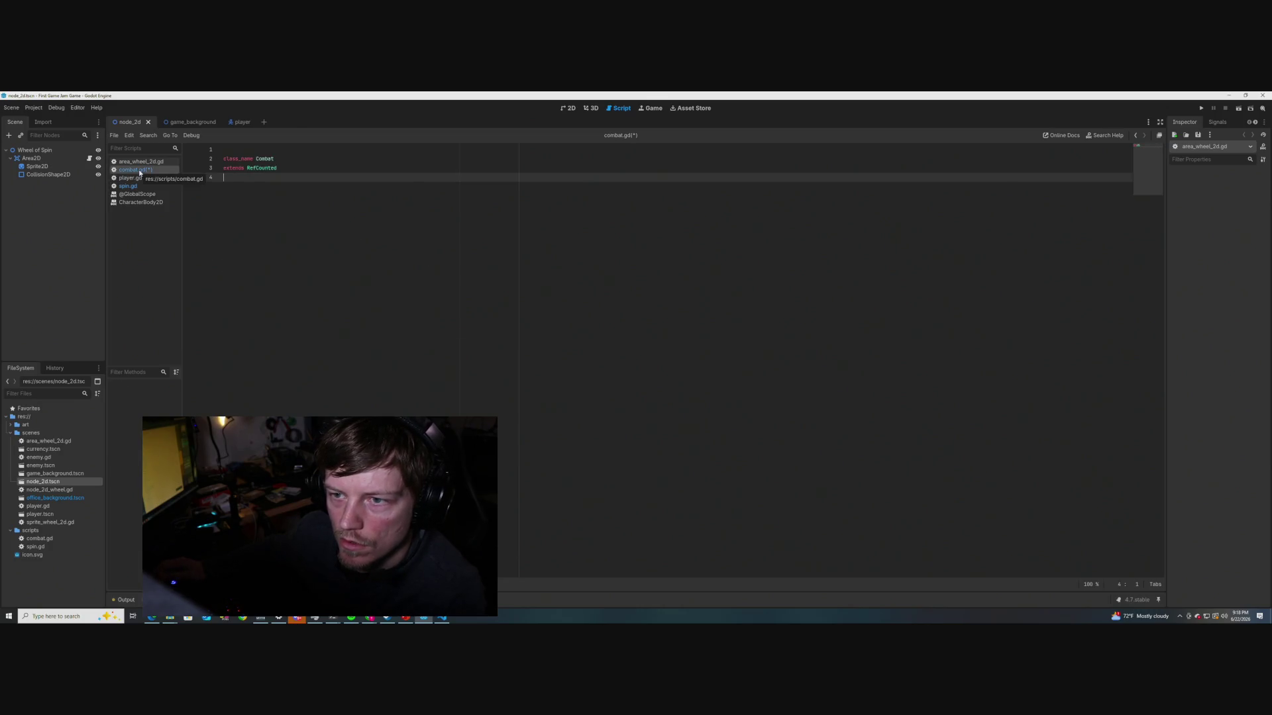
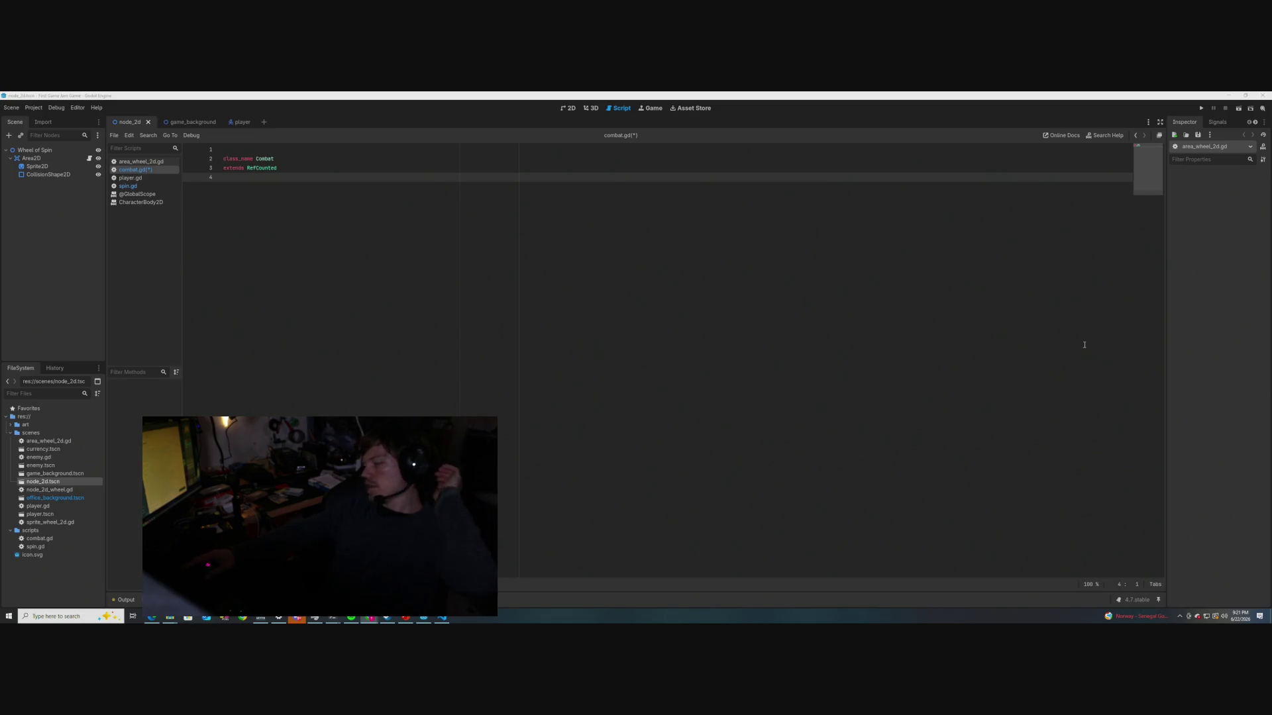
Save combat.gd, then add blank lines after 'extends RefCounted' and place the cursor on line 5
click(304, 168)
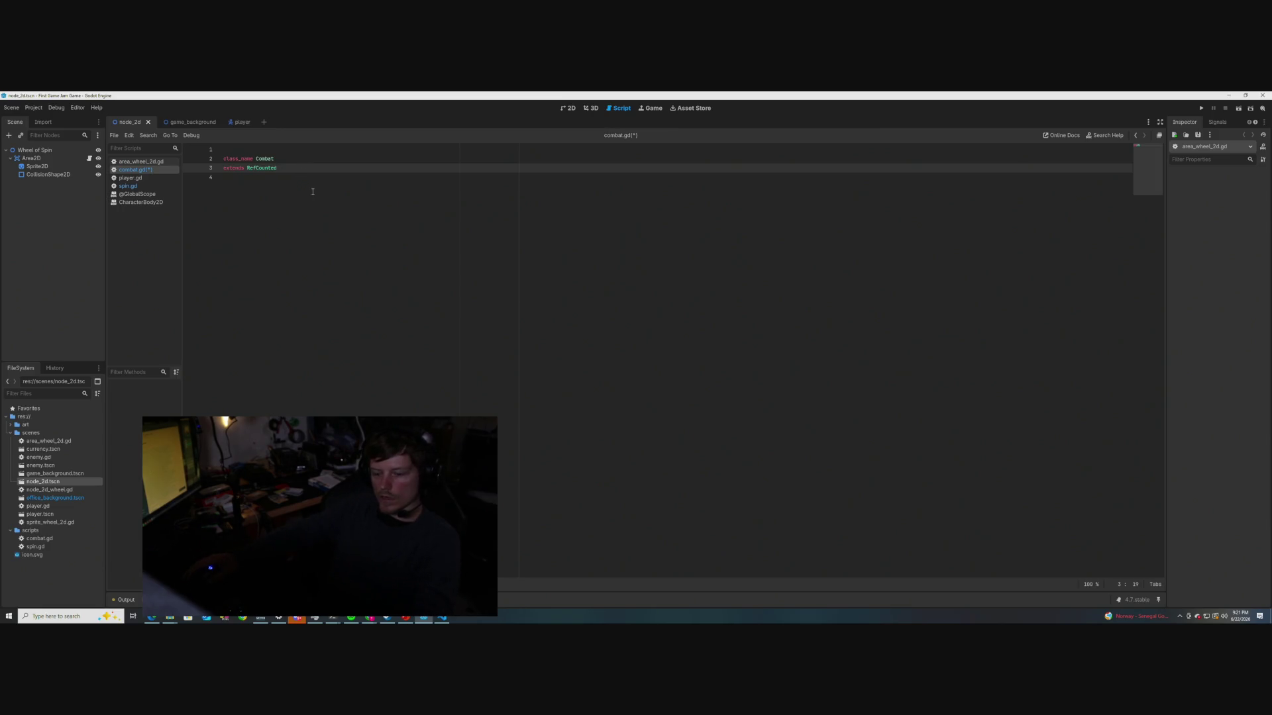
key(ctrl+s)
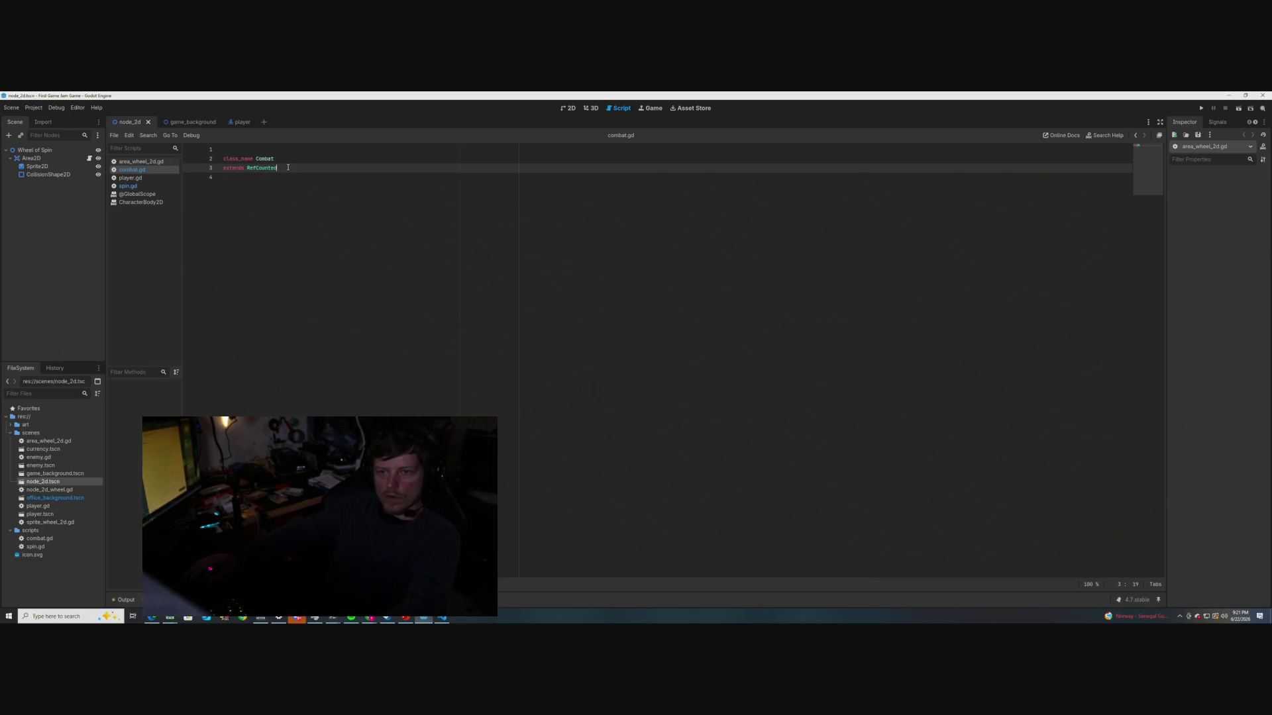
key(Return)
key(Return)
key(Return)
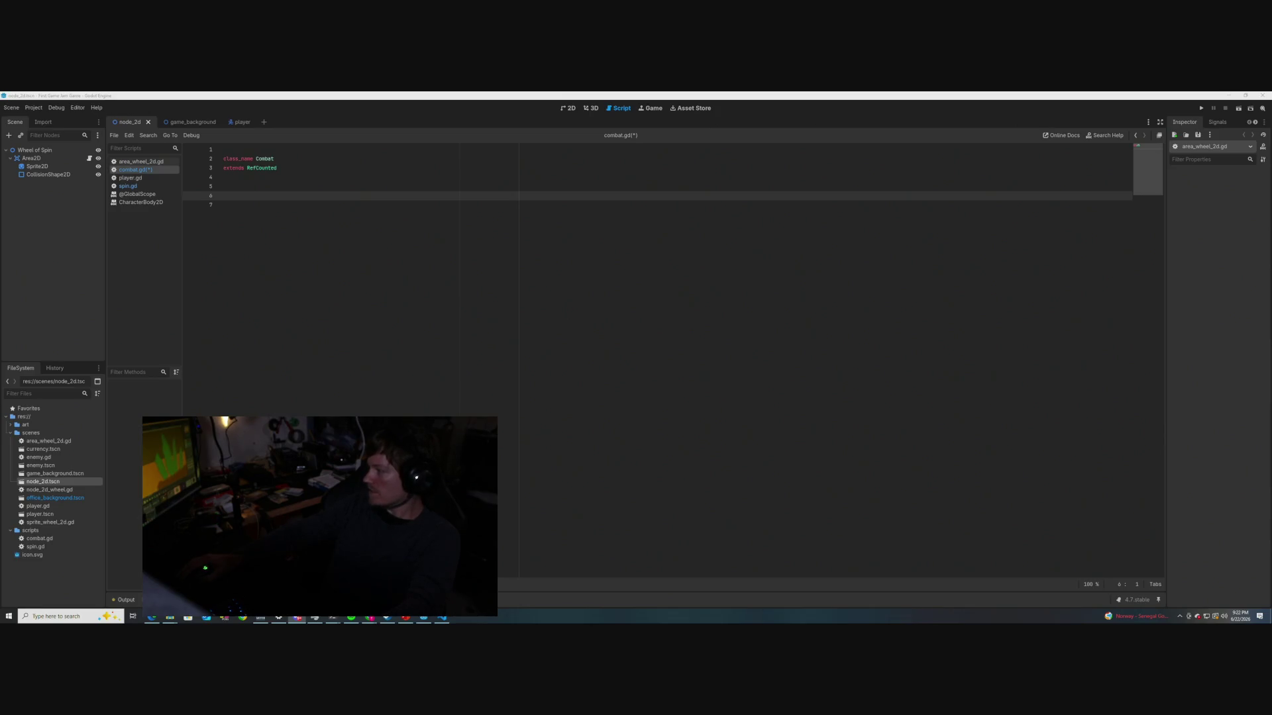
key(super+d)
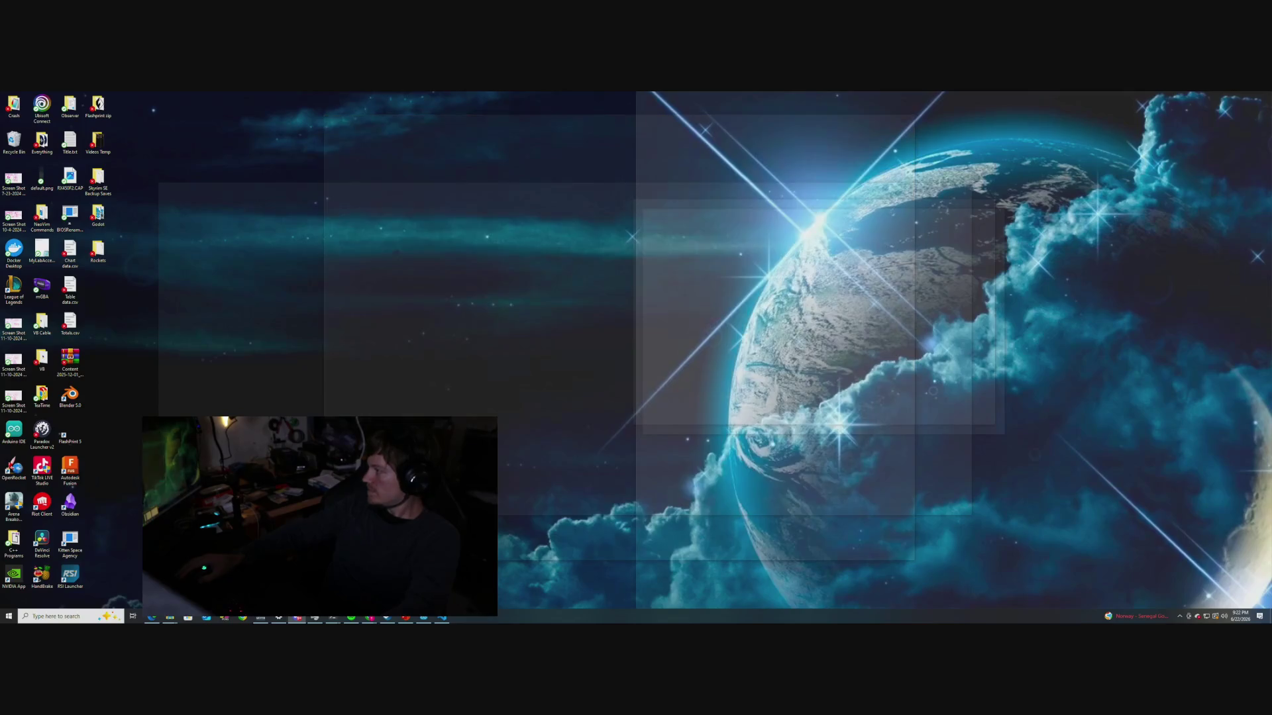
key(super+d)
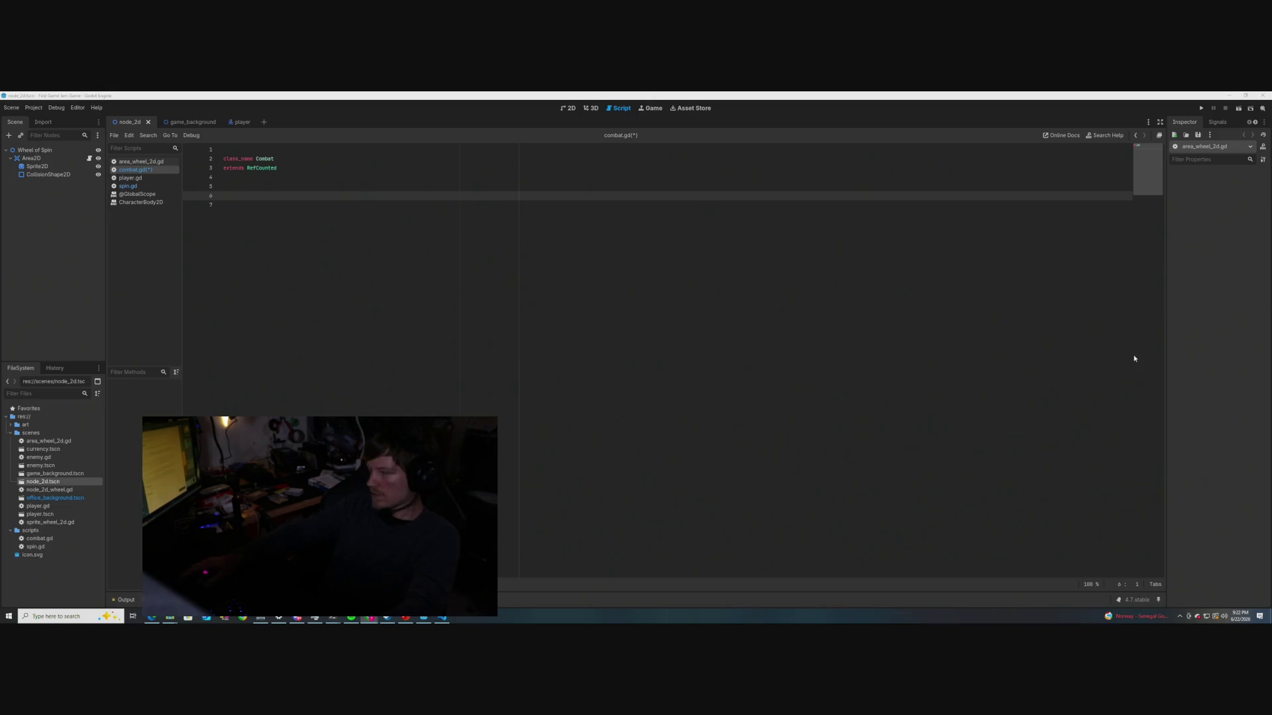
click(231, 188)
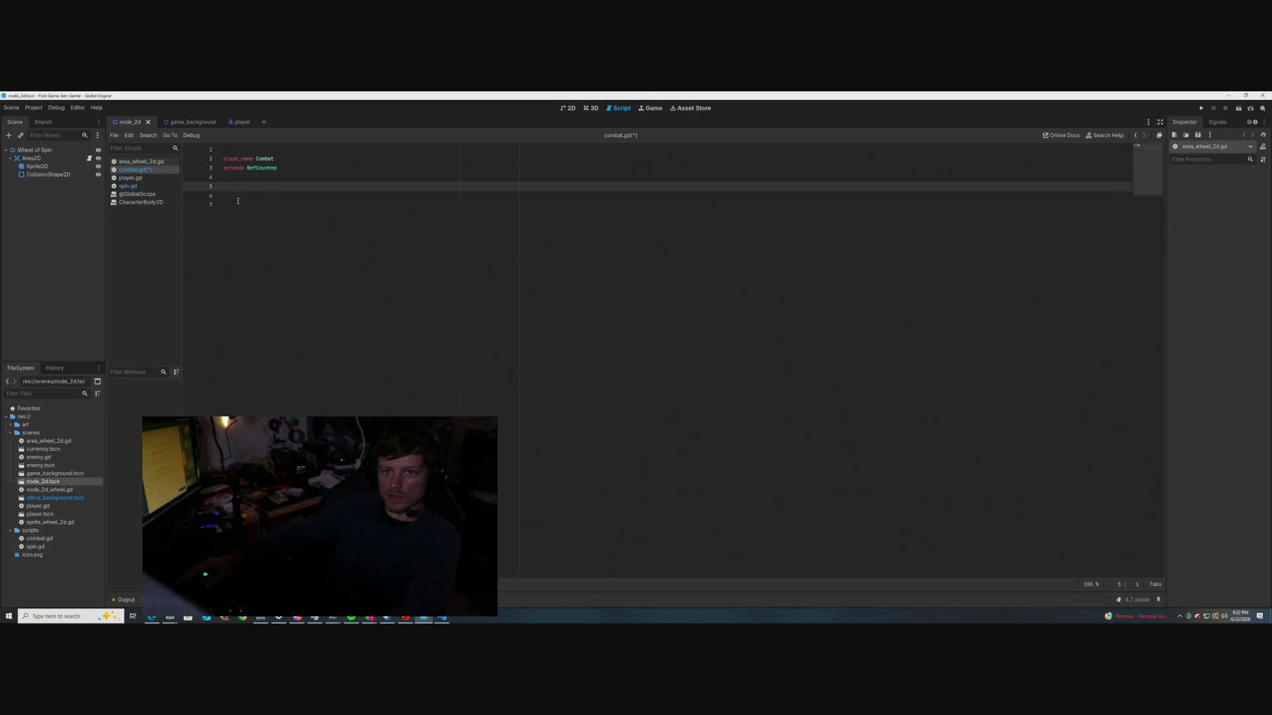